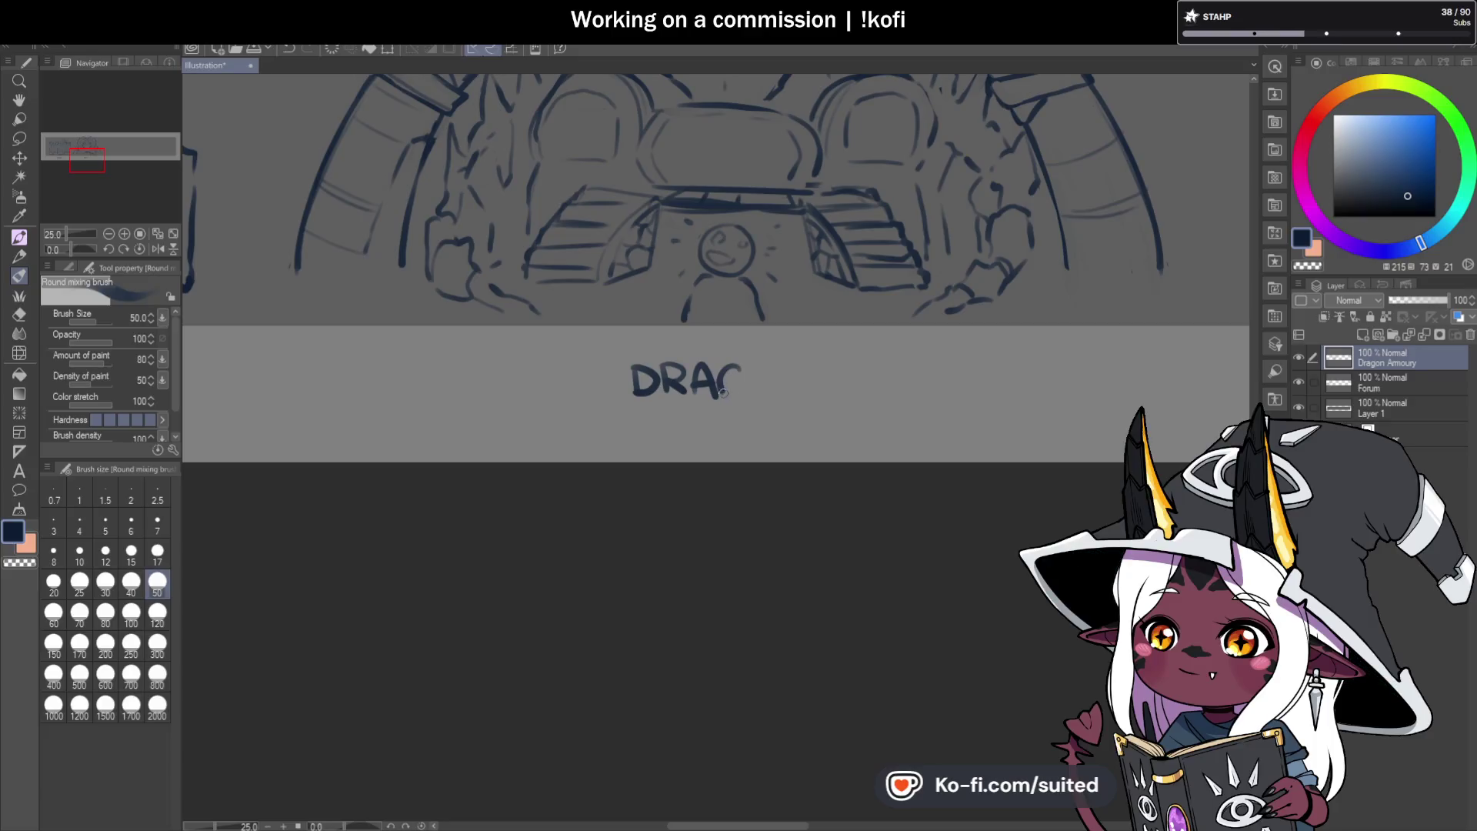
Finish lettering DRAGON ARMOURY with the mixing brush, then lasso-select the word ARMOURY.
left_click_drag(776, 369, 812, 368)
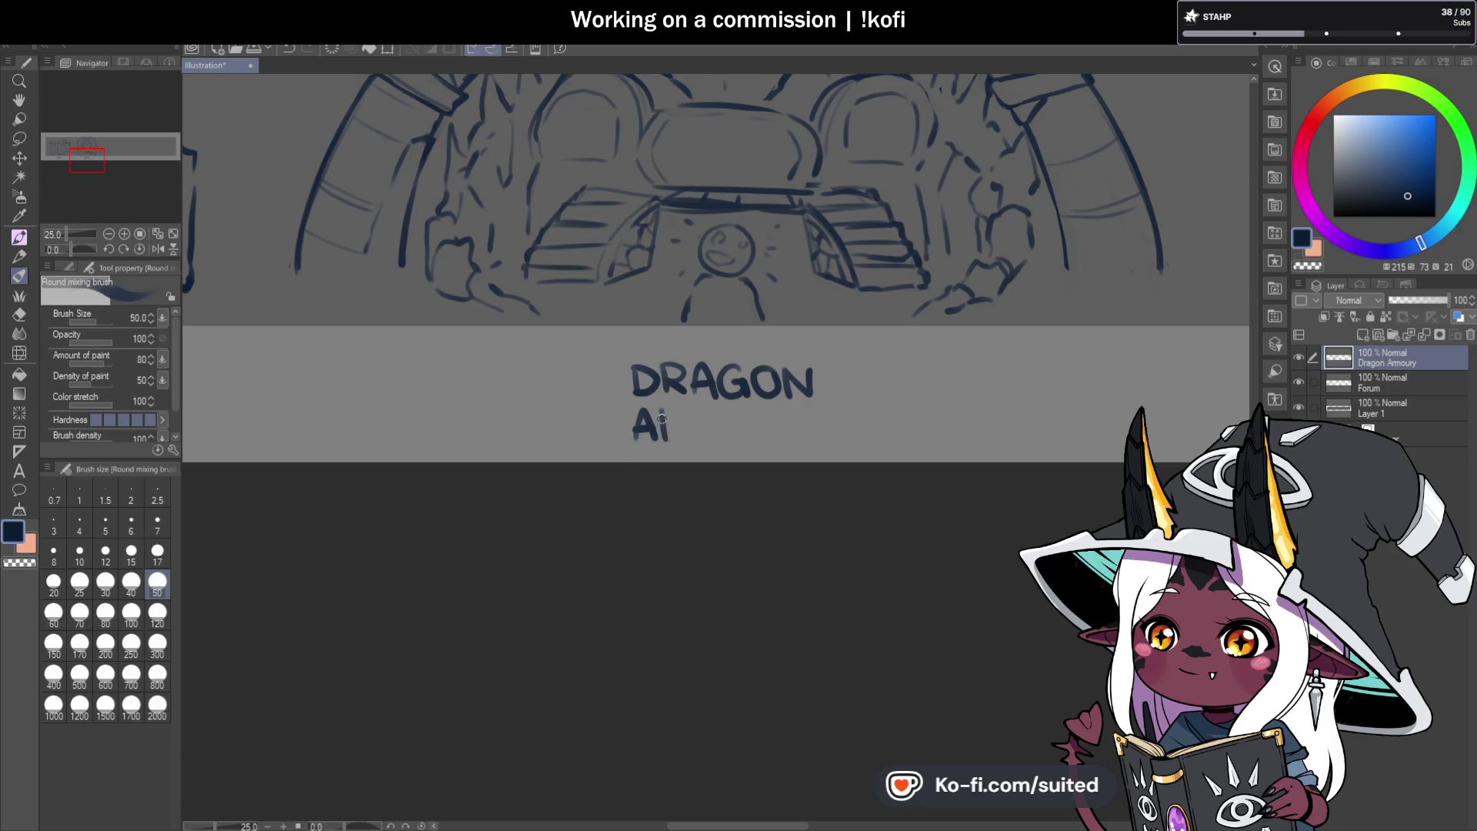
mouse_move(687, 411)
left_mouse_down()
mouse_move(686, 440)
mouse_move(714, 409)
left_mouse_up()
left_click_drag(716, 410, 716, 440)
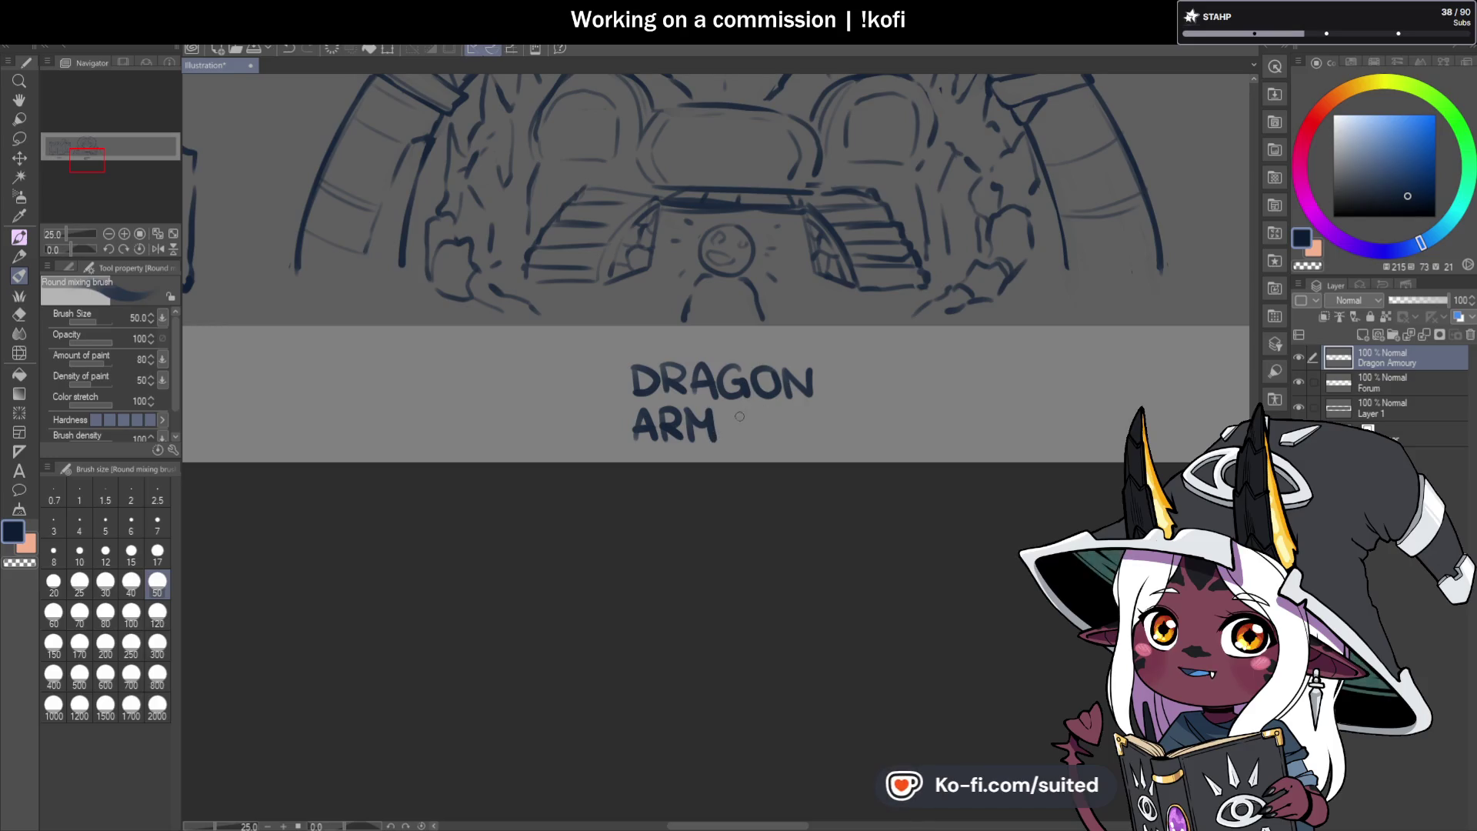
left_click_drag(750, 410, 789, 442)
mouse_move(790, 409)
left_mouse_down()
mouse_move(806, 442)
mouse_move(815, 434)
left_mouse_up()
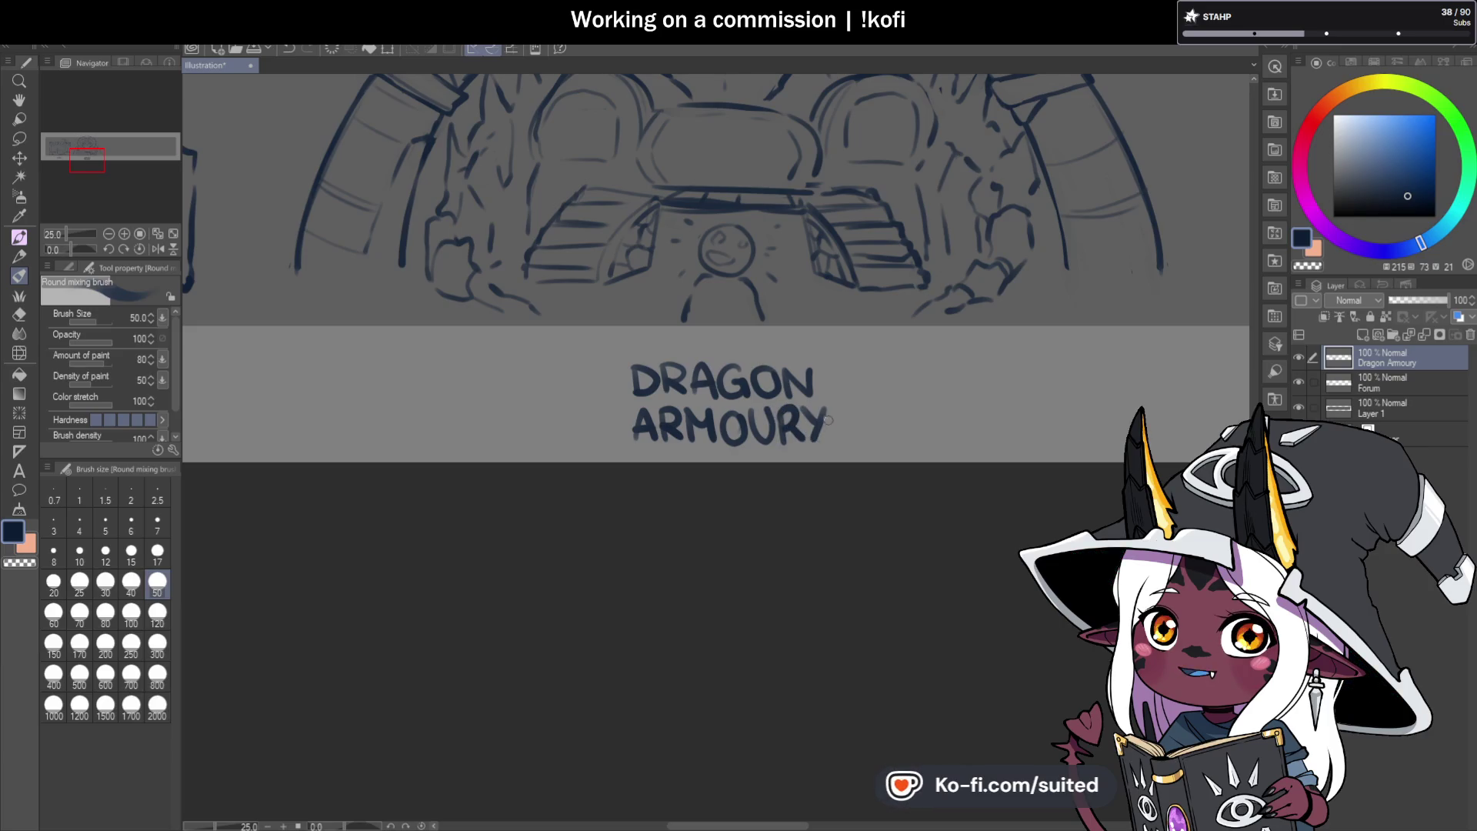
key("m")
mouse_move(817, 395)
left_mouse_down()
mouse_move(663, 398)
mouse_move(692, 485)
mouse_move(838, 404)
left_mouse_up()
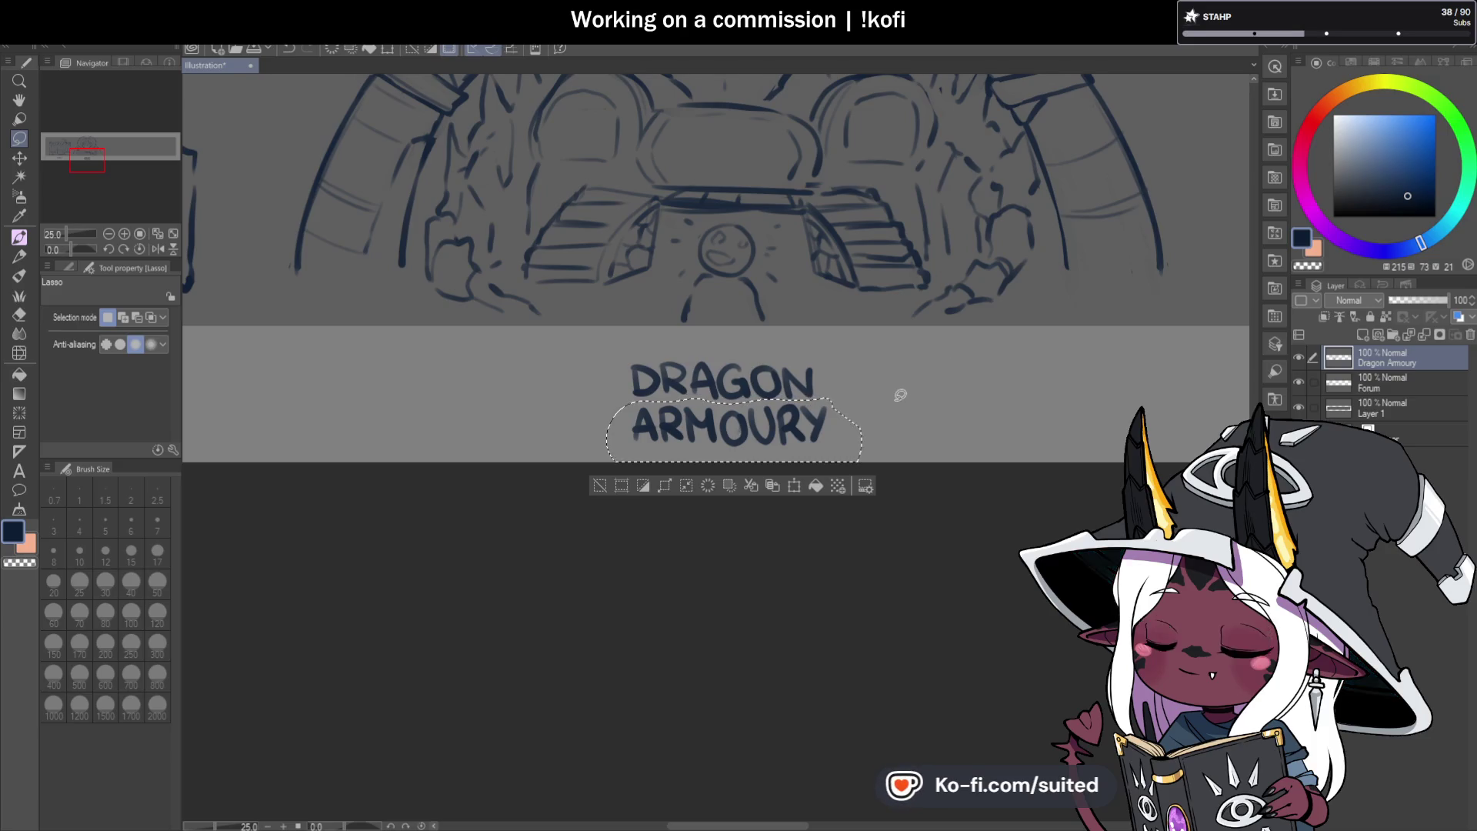
Transform the ARMOURY lettering slightly left so it sits under DRAGON, then deselect.
key("ctrl+t")
left_click_drag(836, 443, 827, 441)
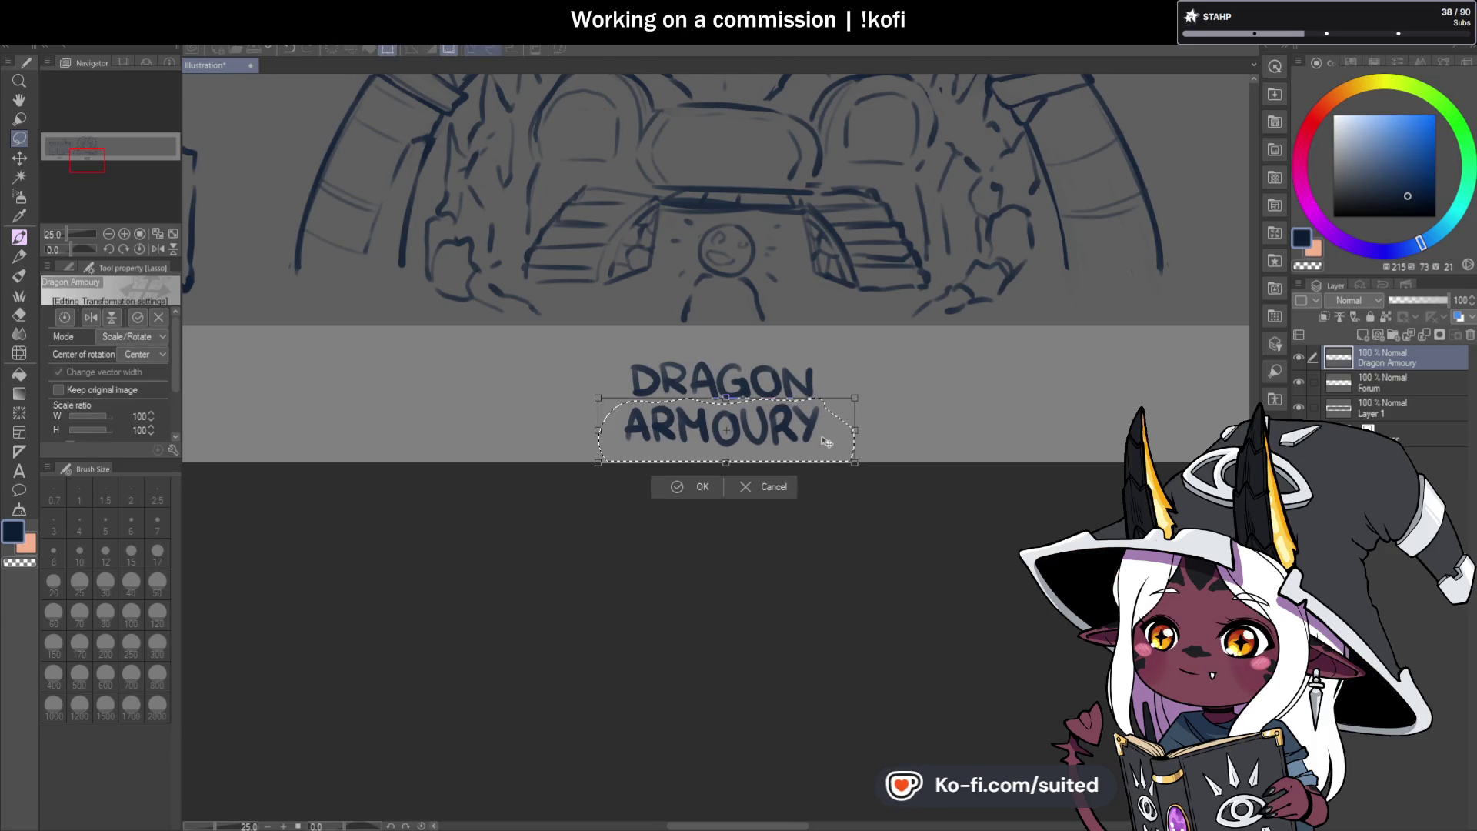
left_click(708, 488)
key("ctrl+d")
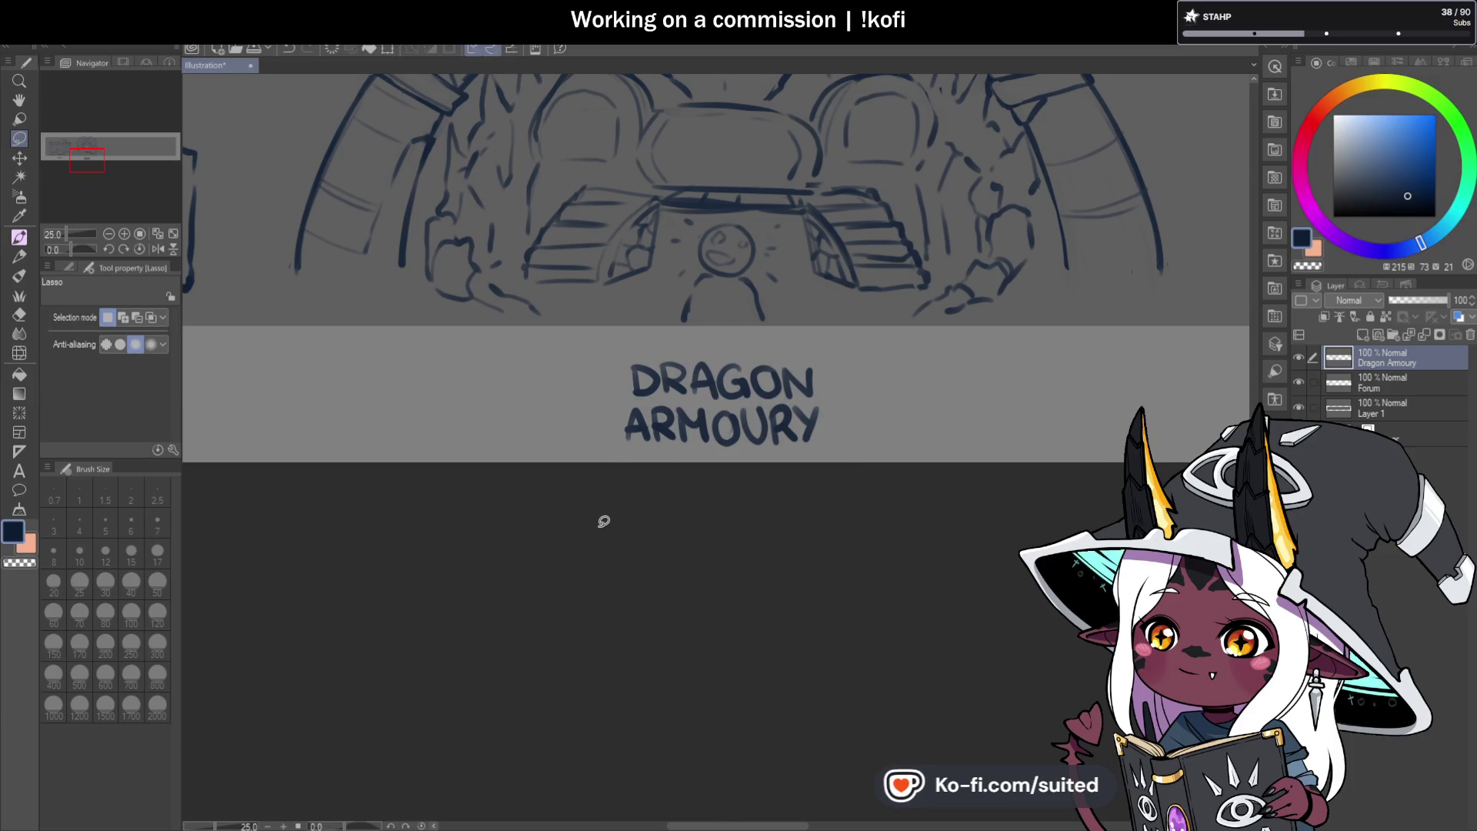
Move the Dragon Armoury sketch far to the right along the banner.
scroll(601, 517, "down", 5)
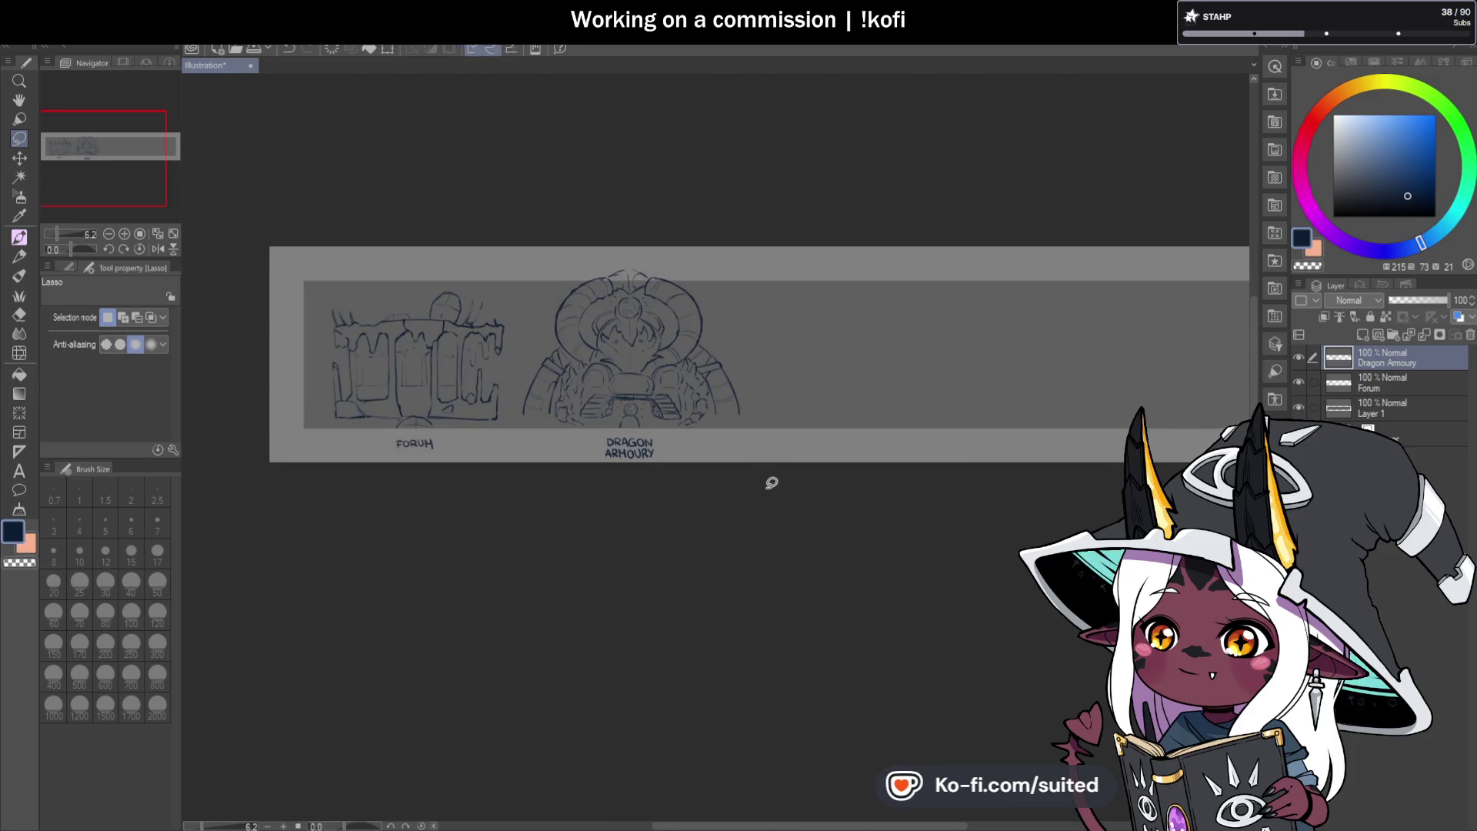
key("ctrl+t")
left_click_drag(677, 396, 1070, 396)
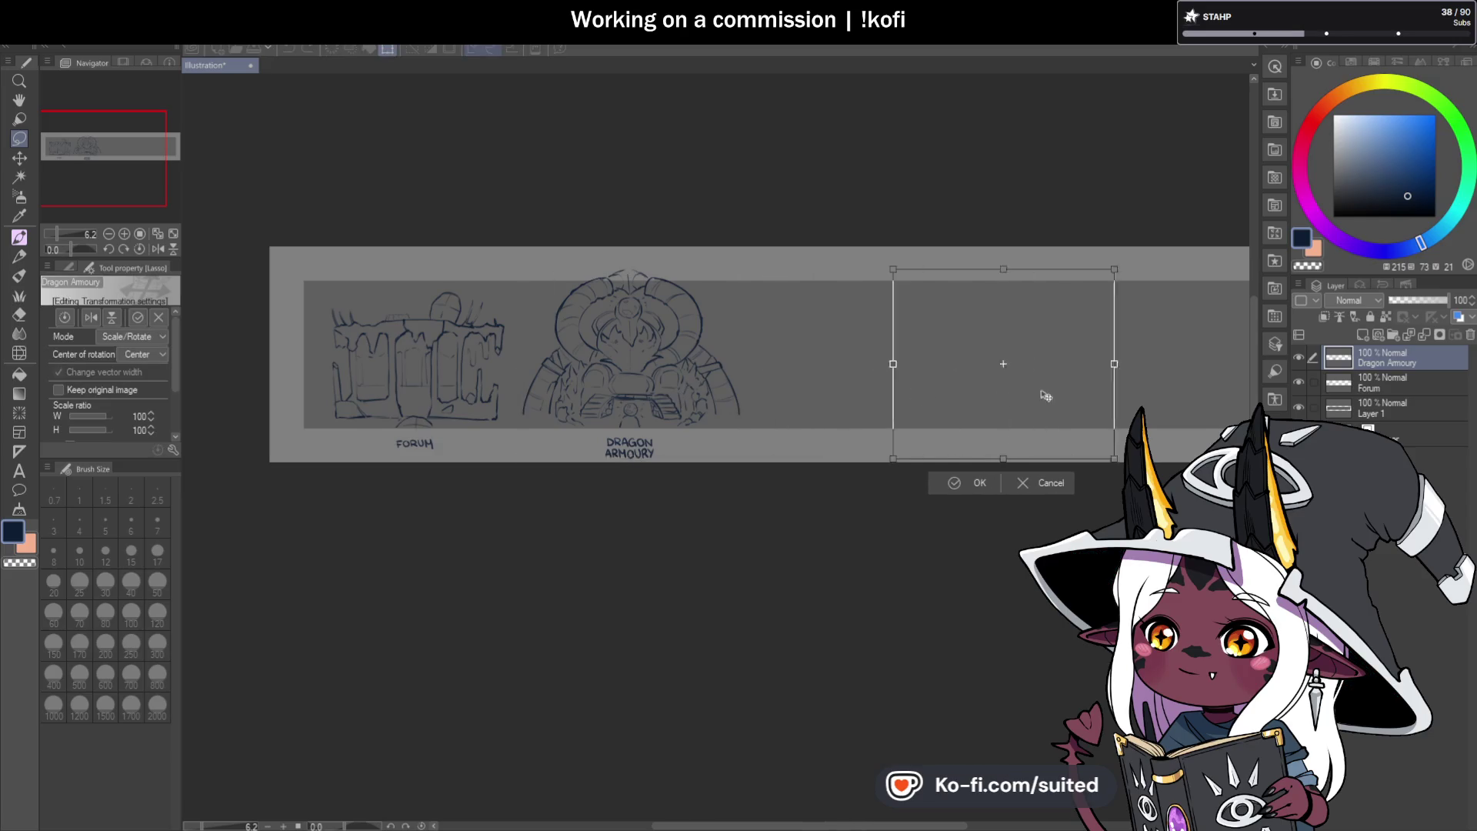
scroll(486, 356, "down", 3)
scroll(541, 368, "up", 3)
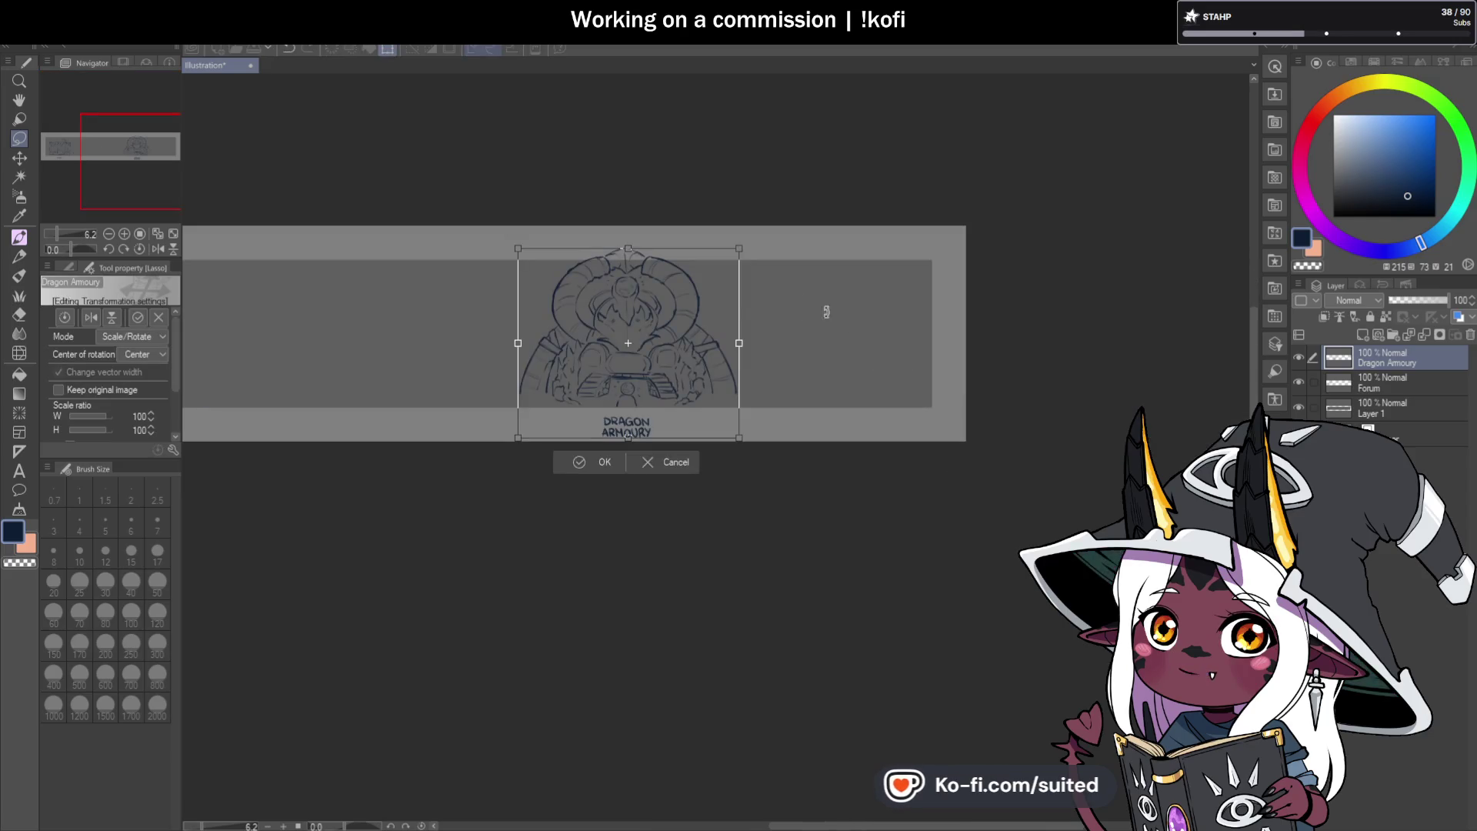
left_click_drag(687, 369, 900, 371)
key("Return")
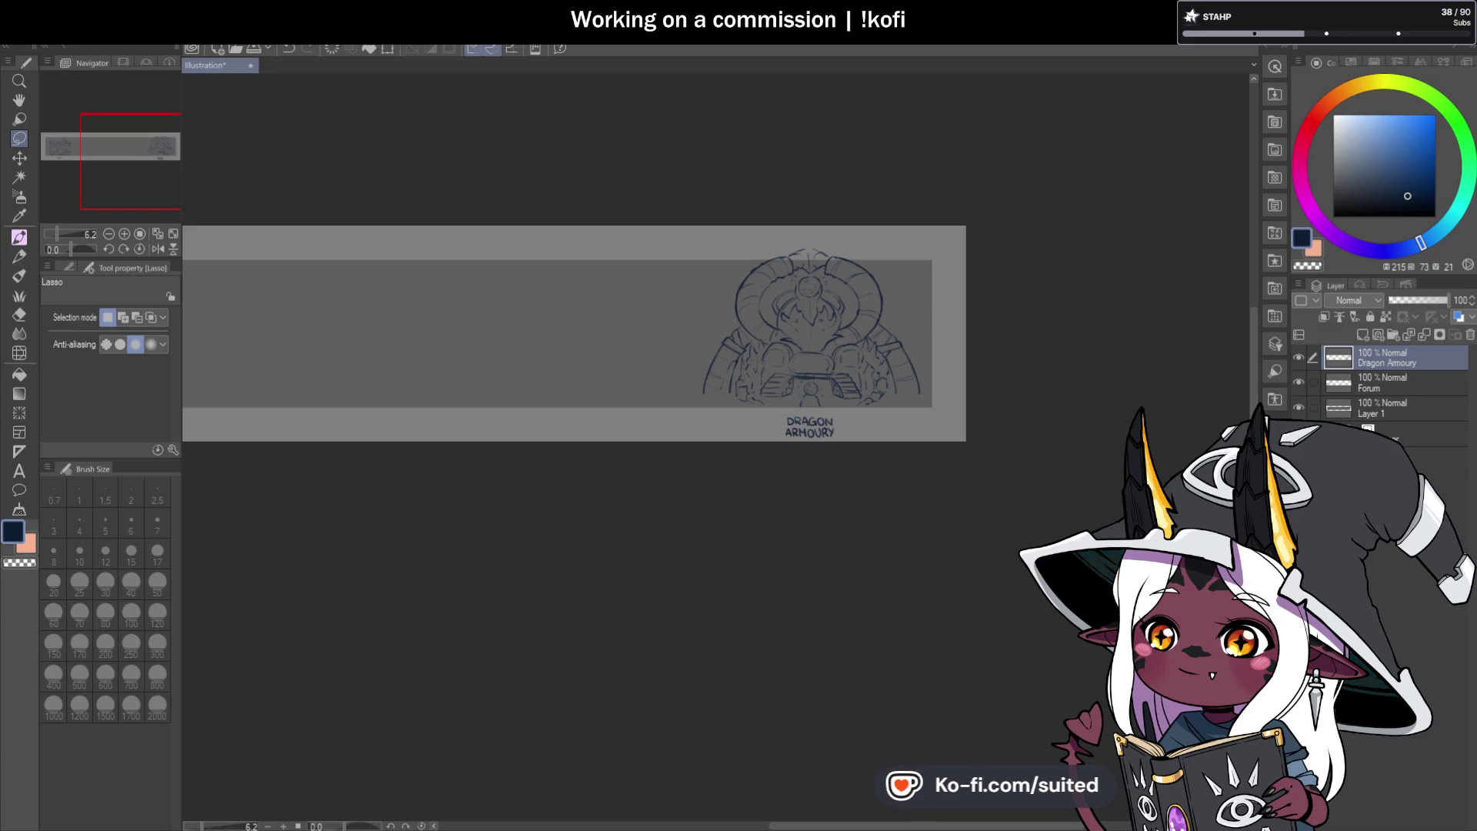
Add a new raster layer named Weapon Crafter above the Dragon Armoury layer.
left_click(1362, 335)
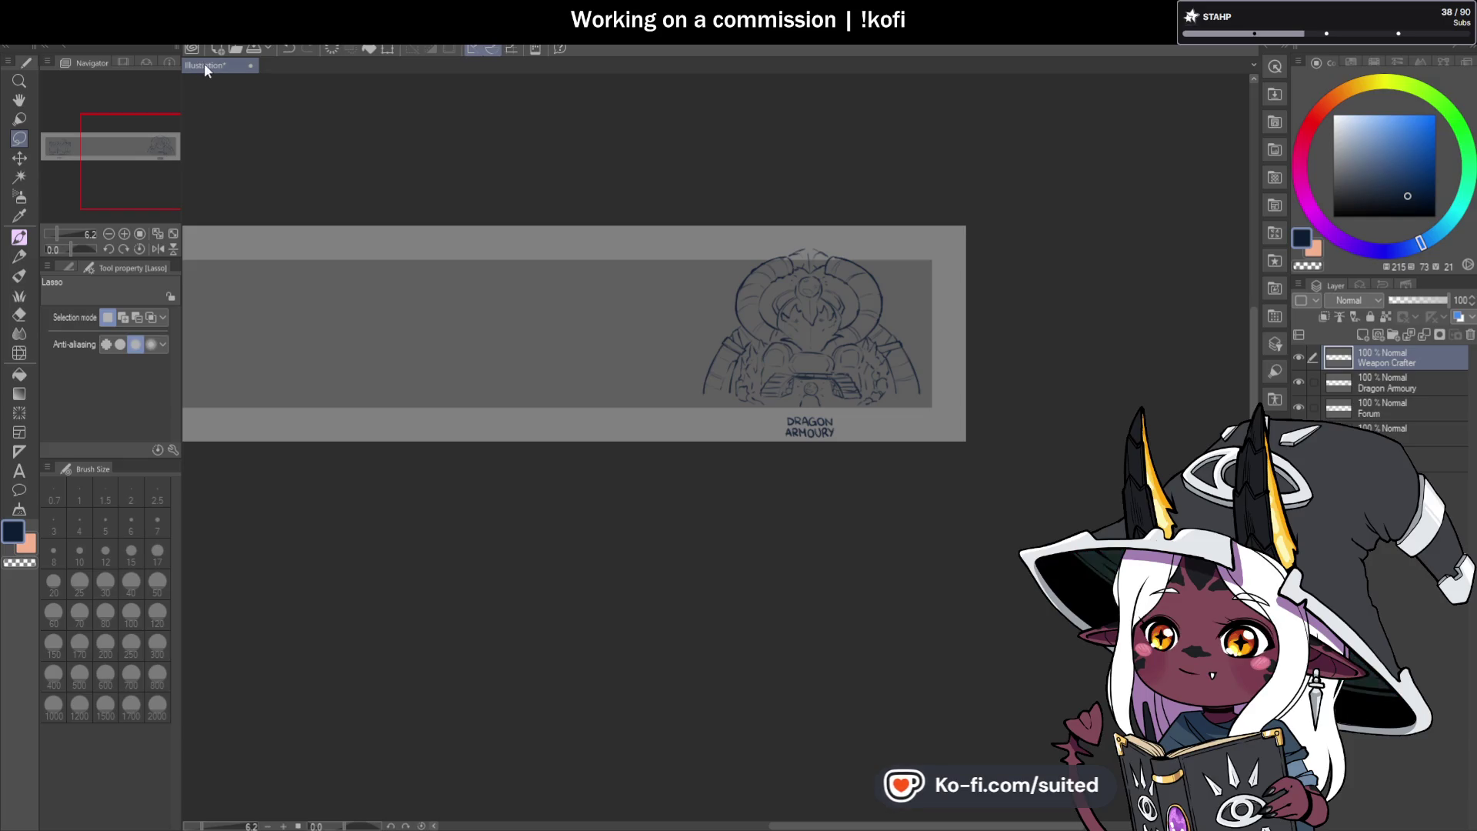
scroll(629, 372, "down", 2)
scroll(629, 371, "up", 4)
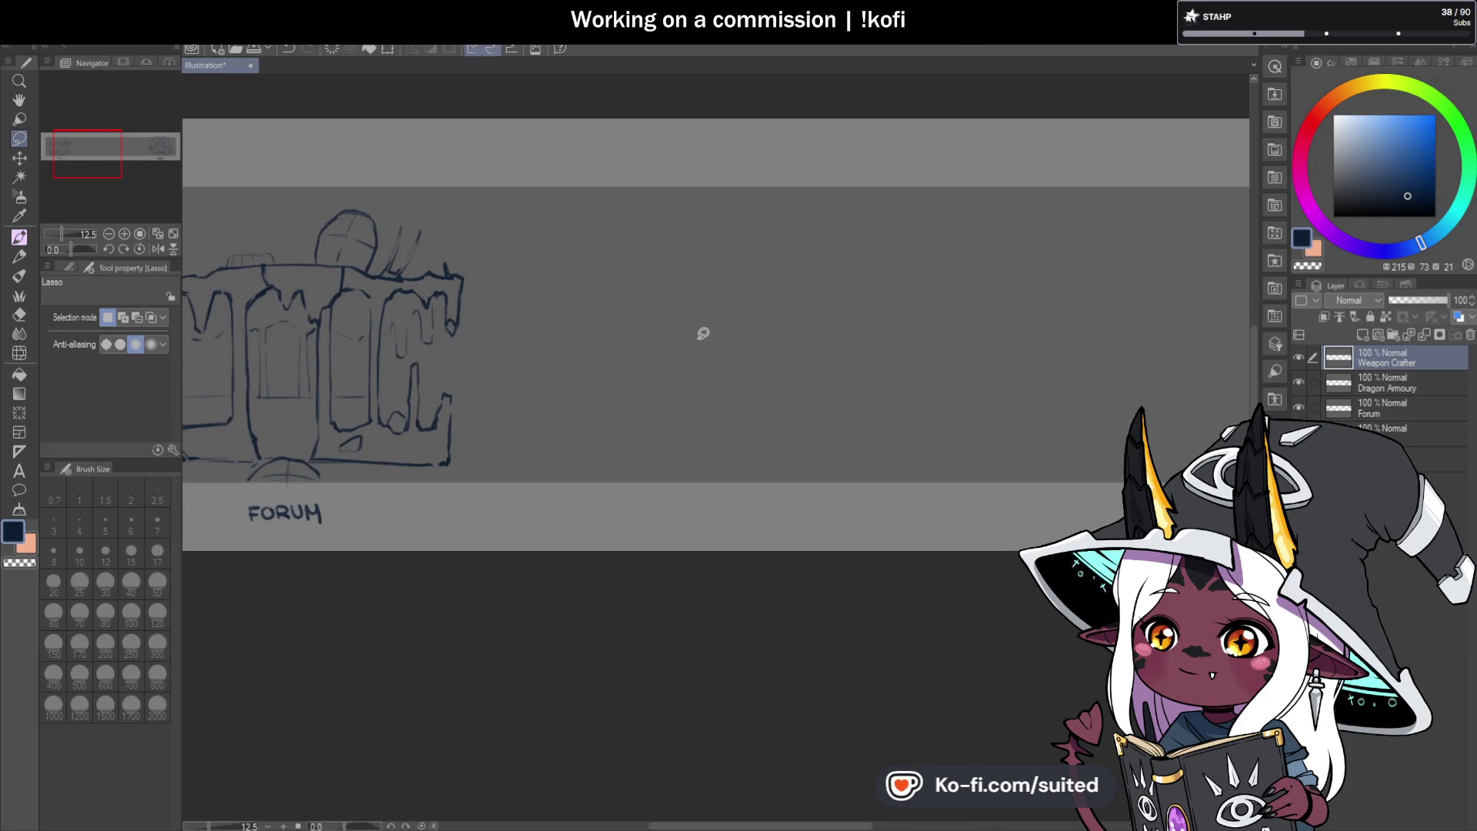
key("b")
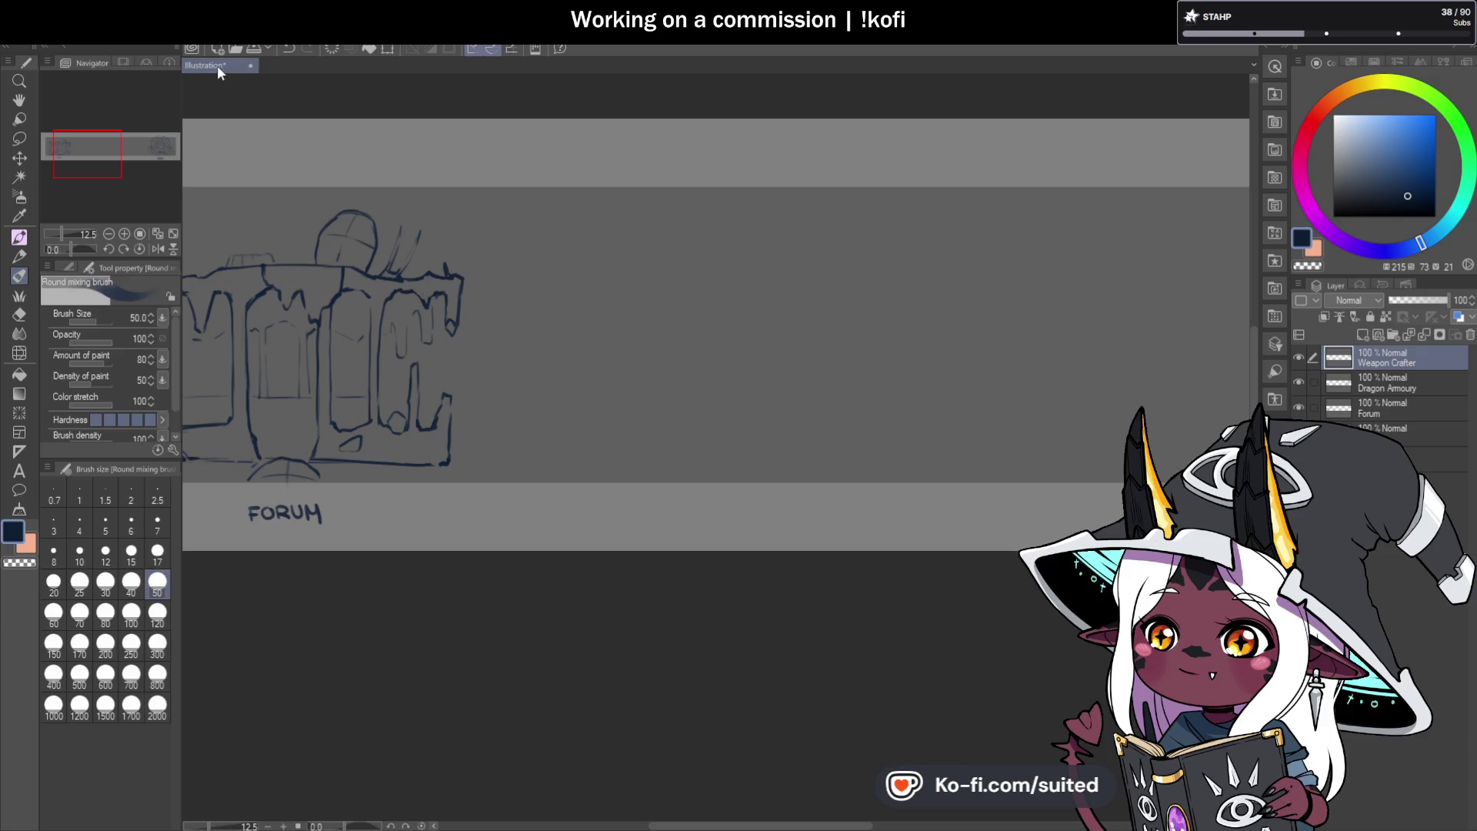
scroll(481, 367, "down", 2)
scroll(570, 396, "up", 2)
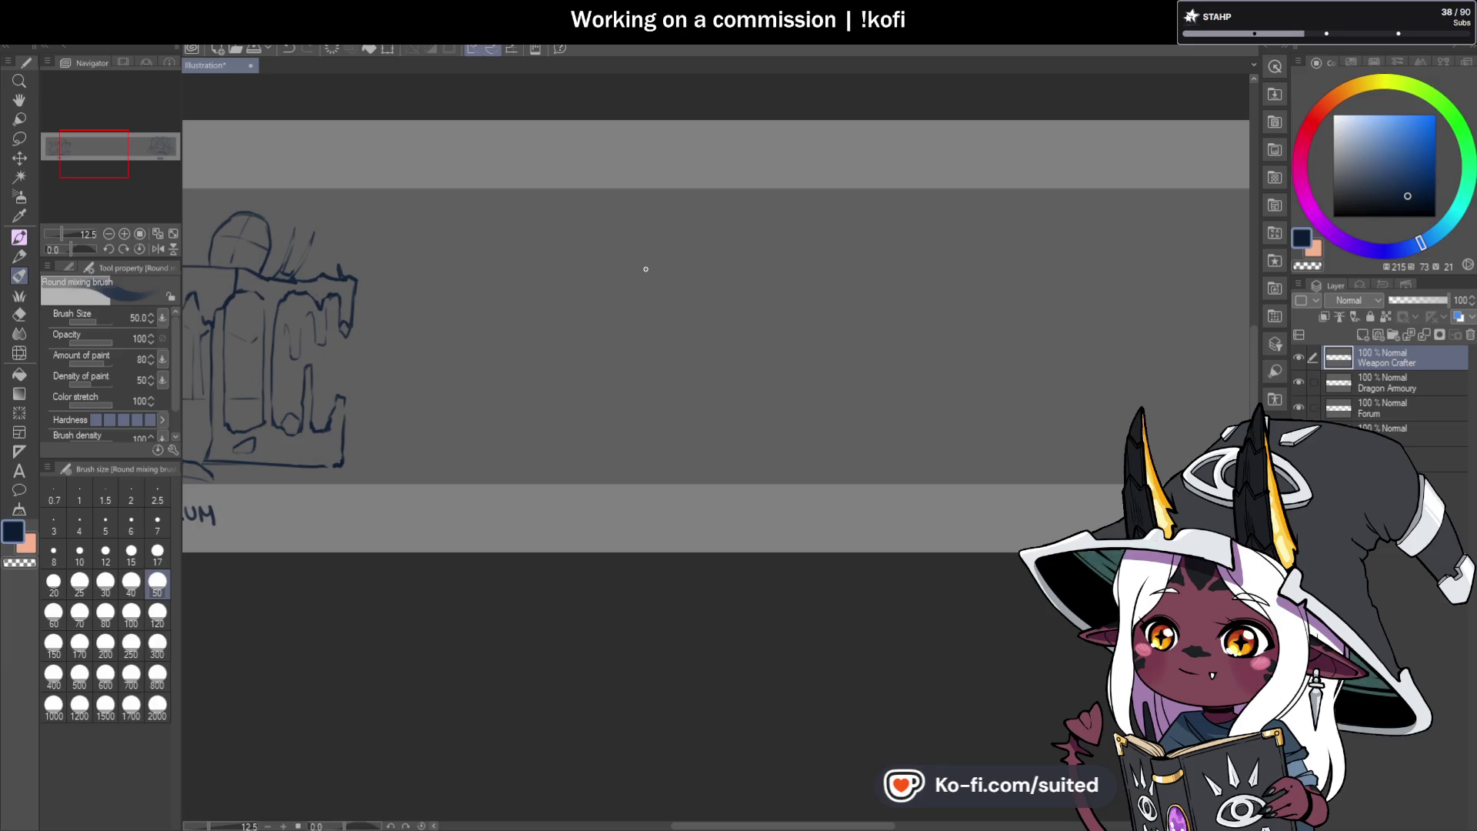
Place a vertical symmetrical ruler line through the empty space beside the Forum sketch.
left_click(20, 432)
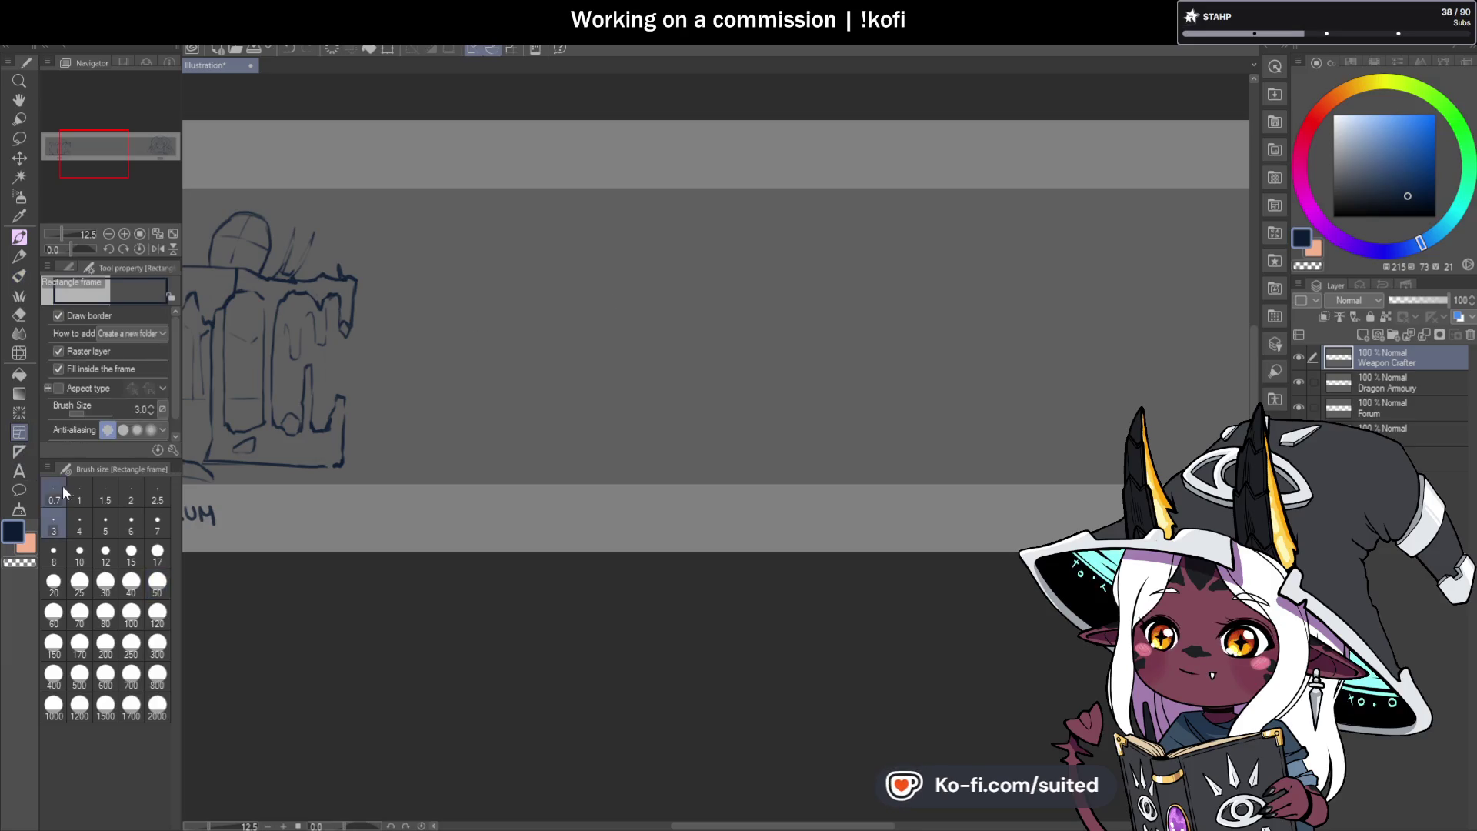
left_click(19, 452)
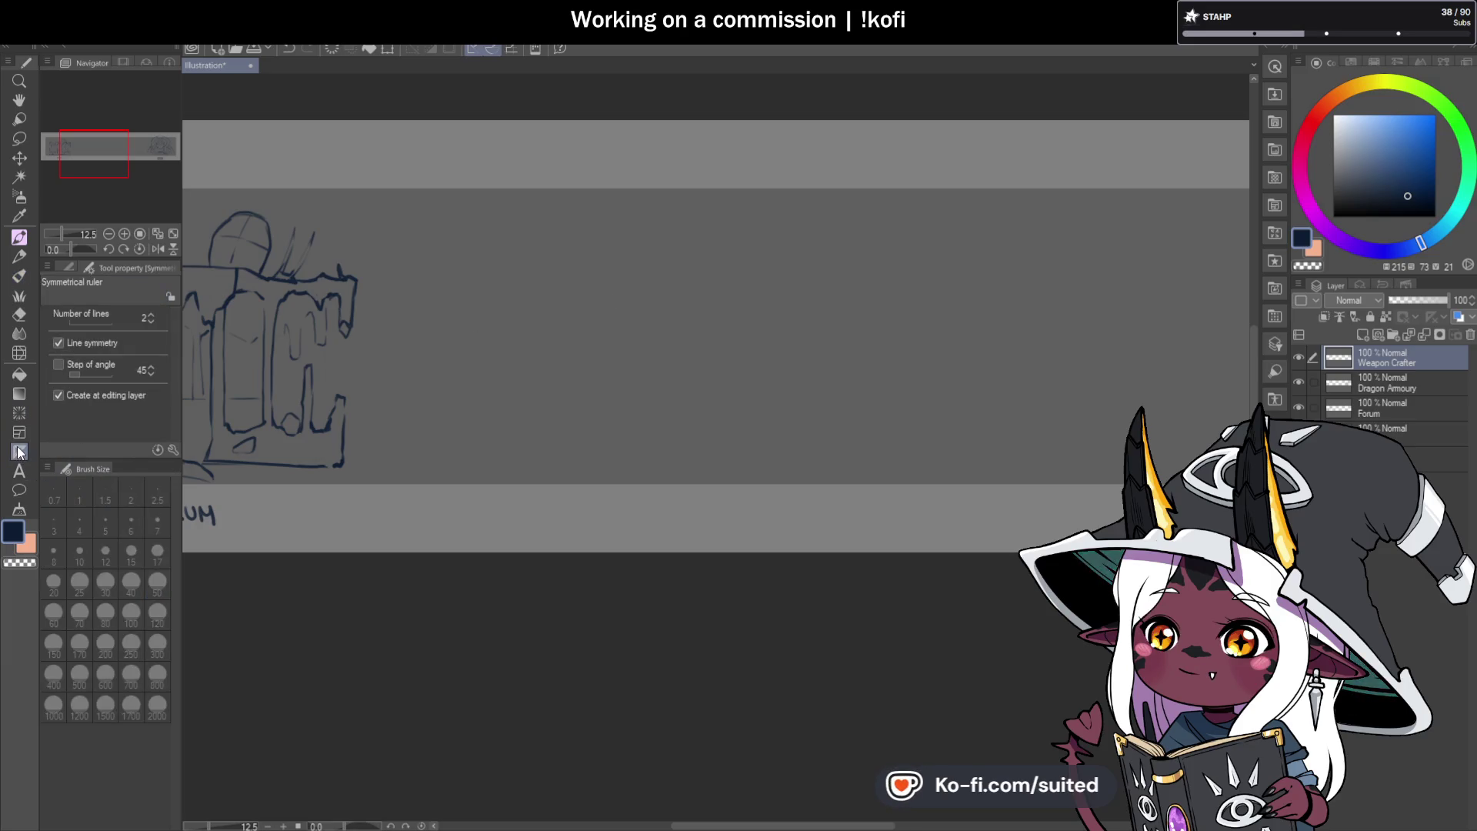
left_click(76, 264)
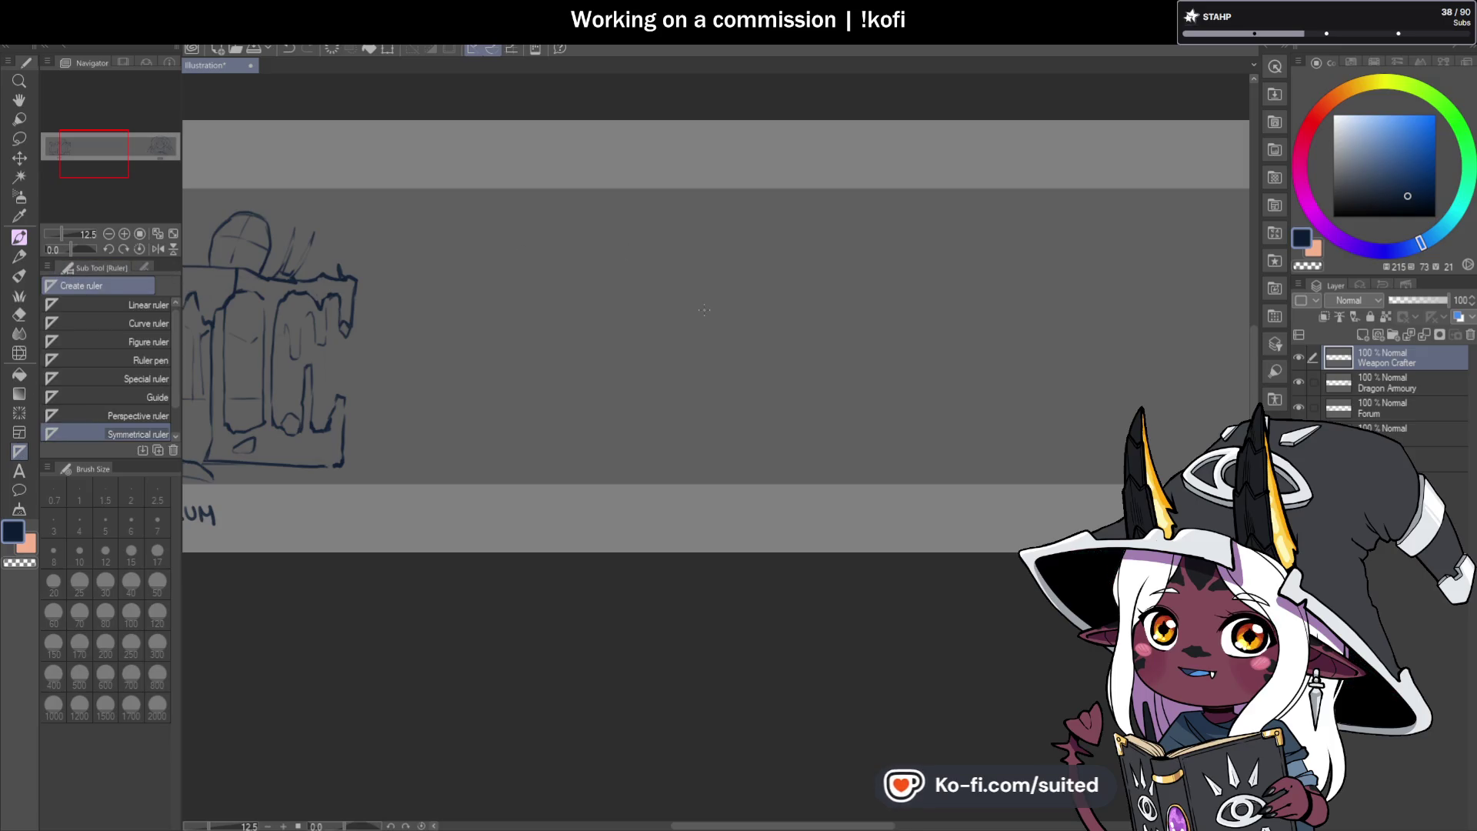
left_click_drag(668, 305, 670, 324)
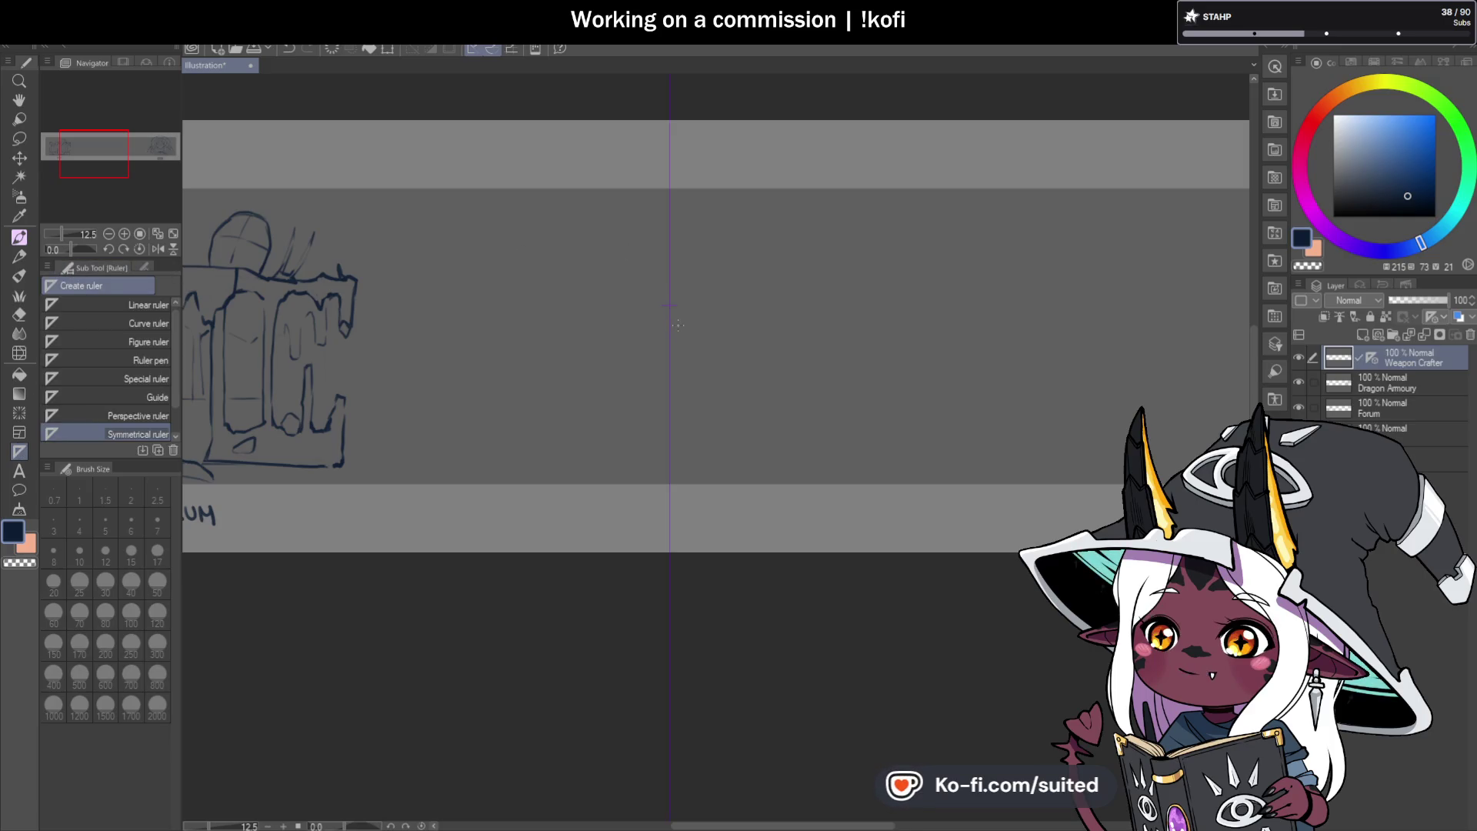
key("b")
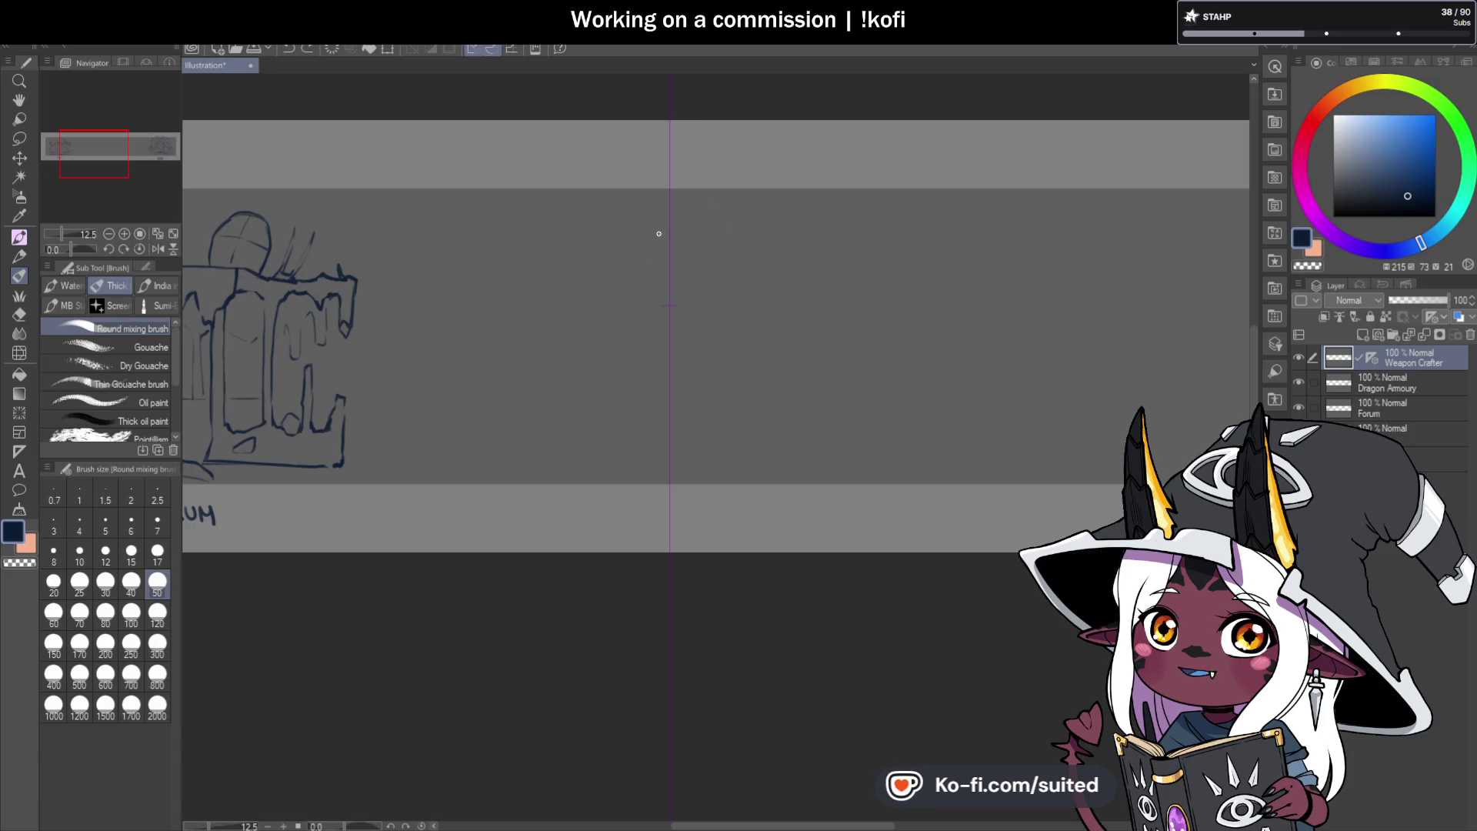
Draw the two mirrored arch arcs, undoing a stray erase and the arcs' lower extensions.
mouse_move(649, 237)
left_mouse_down()
mouse_move(616, 253)
mouse_move(541, 356)
mouse_move(568, 366)
mouse_move(626, 261)
mouse_move(665, 228)
left_mouse_up()
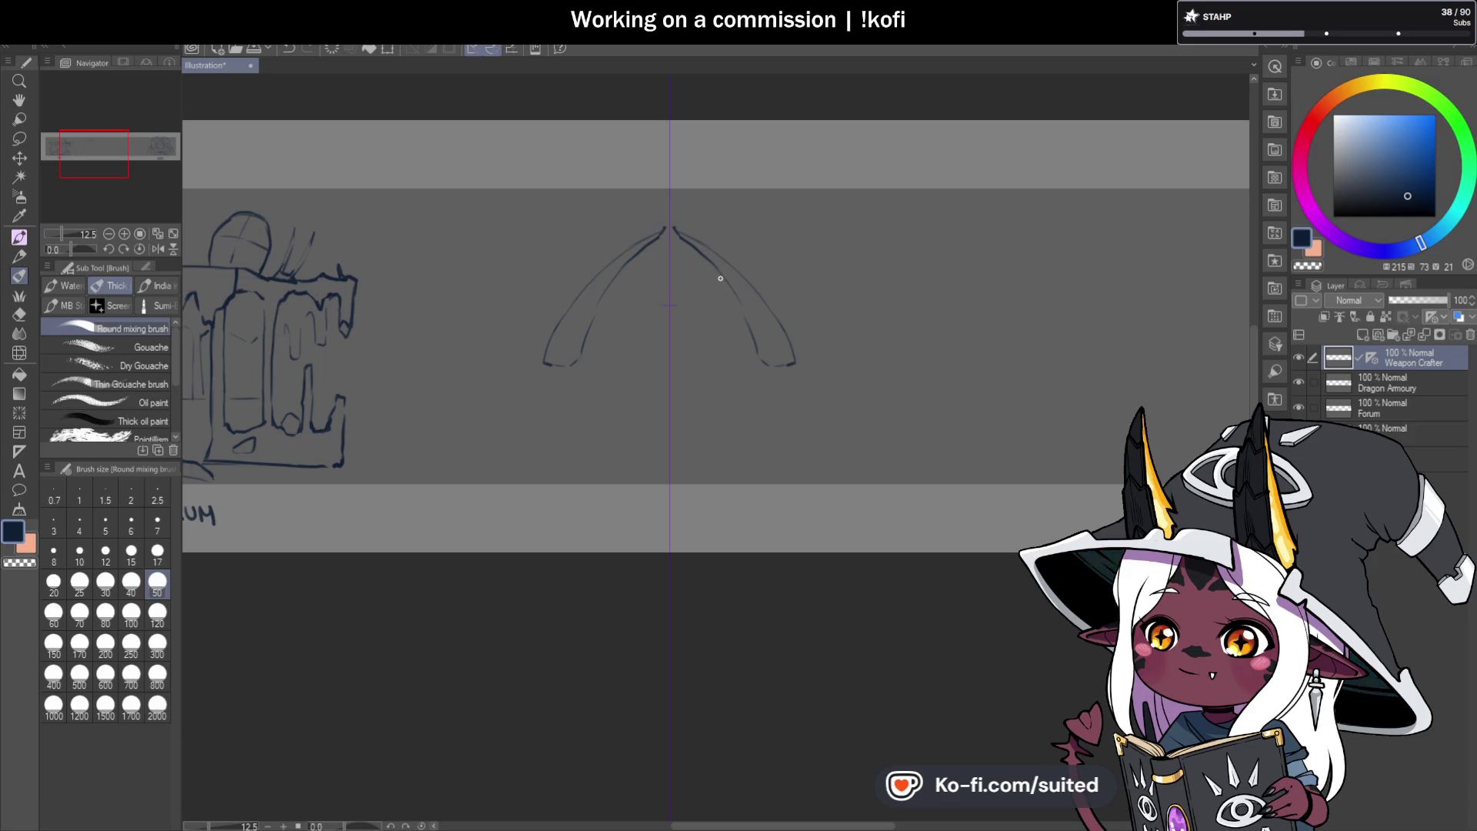
key("c")
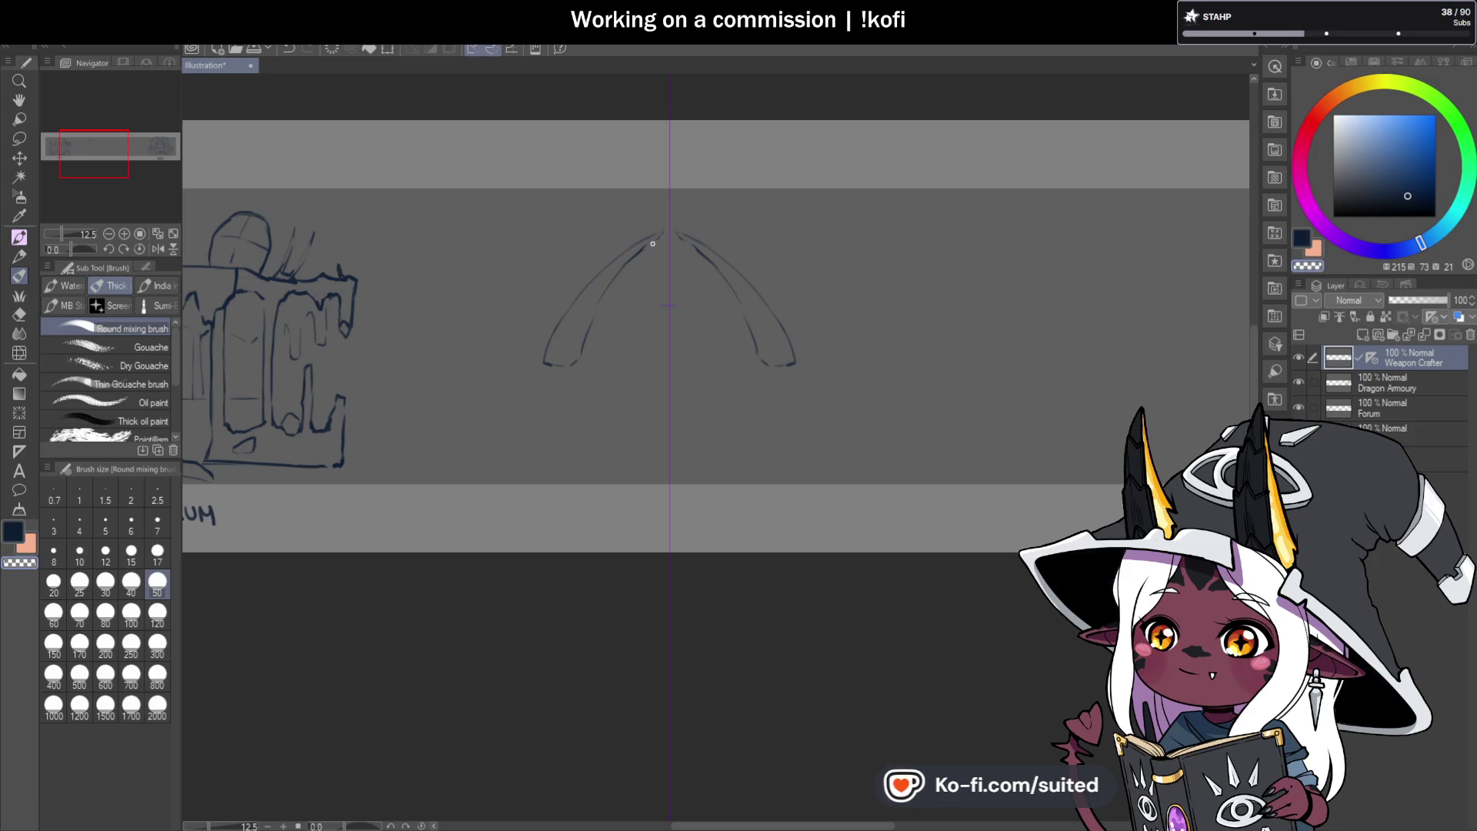
left_click_drag(665, 229, 645, 243)
key("ctrl+z")
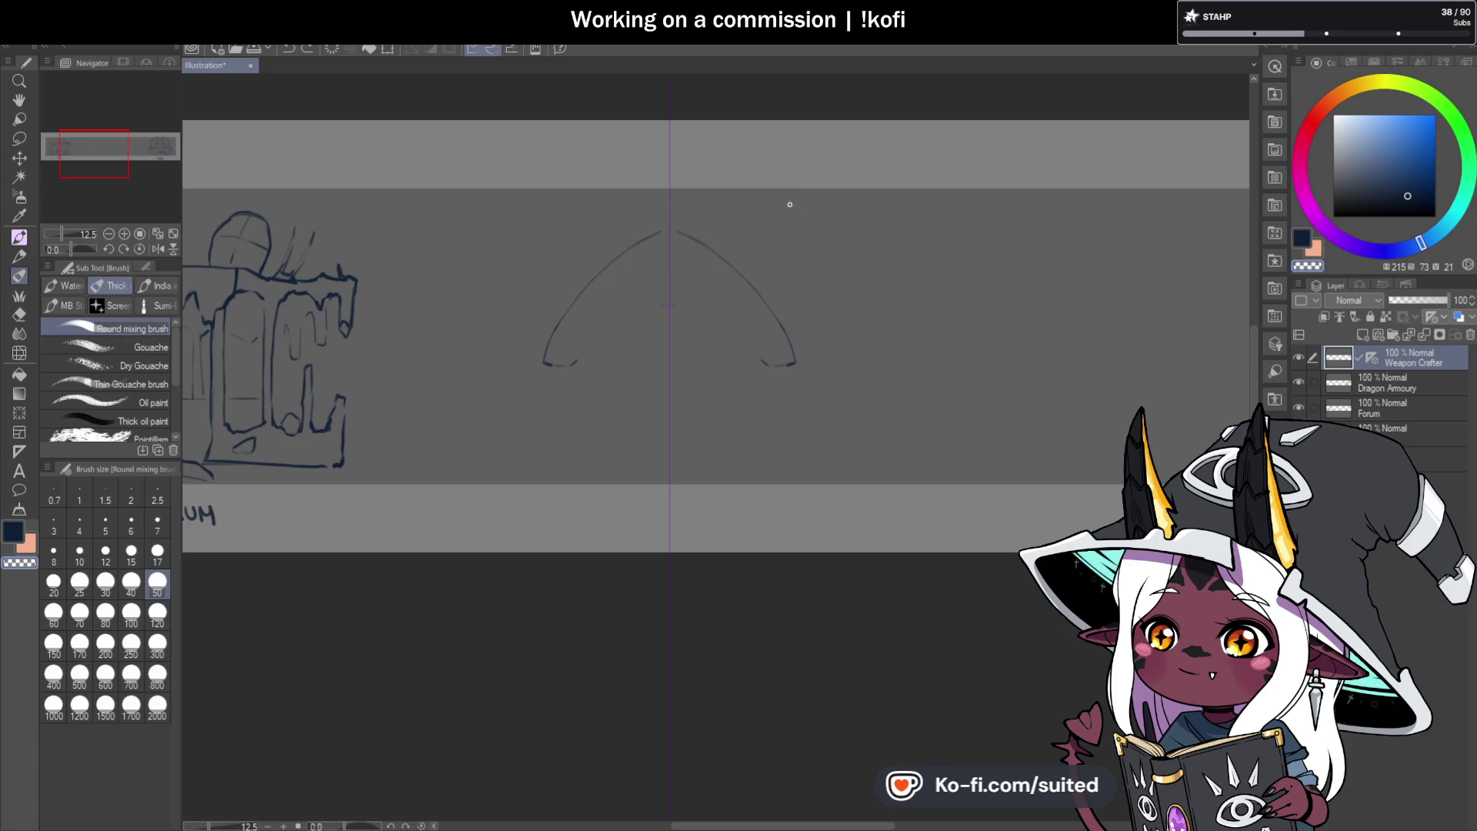
key("ctrl+z")
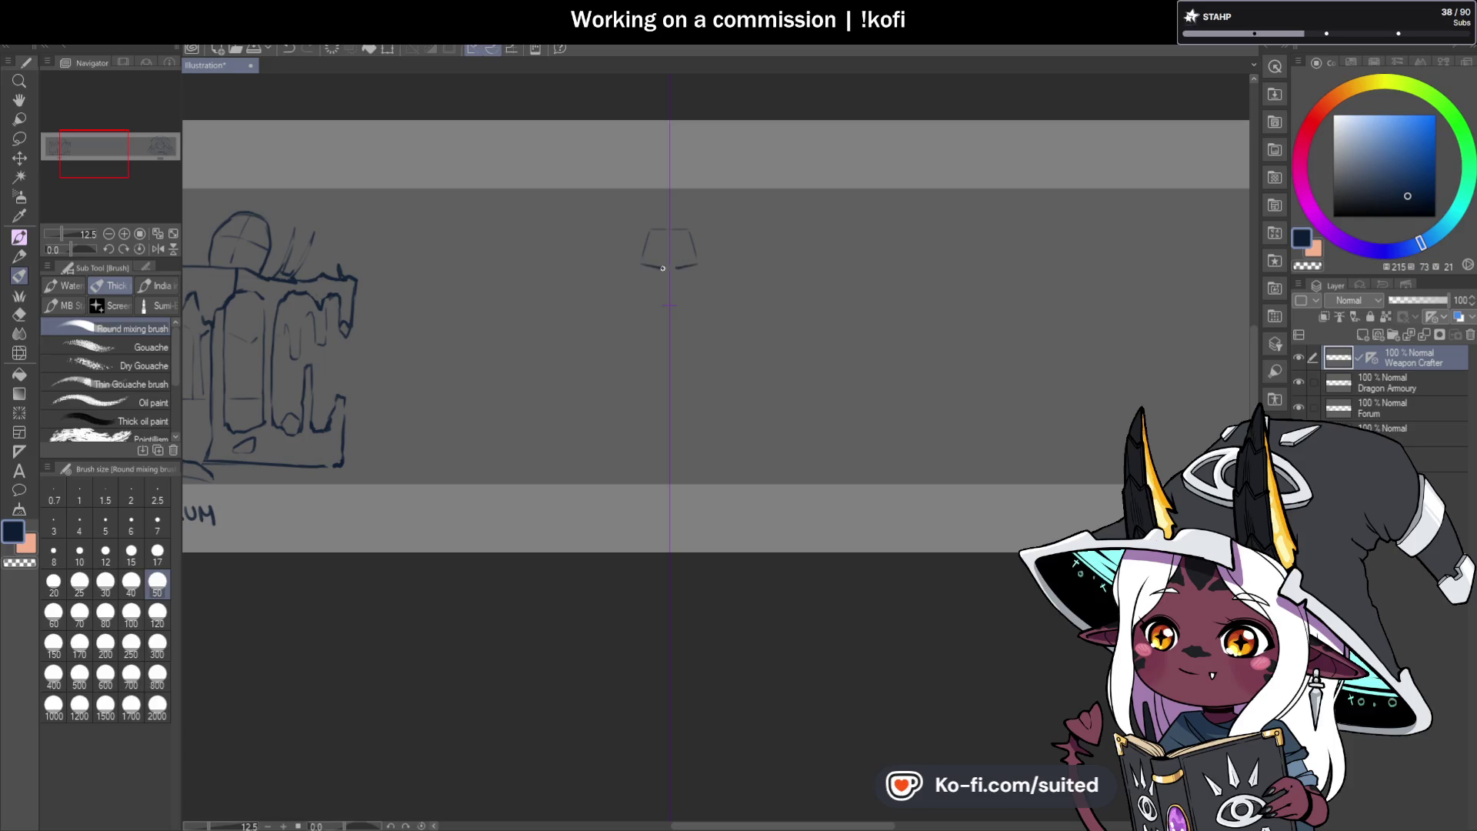
Sketch the small cup with inner arcs, crossed lacing below it and pointed tips.
left_click_drag(663, 266, 696, 265)
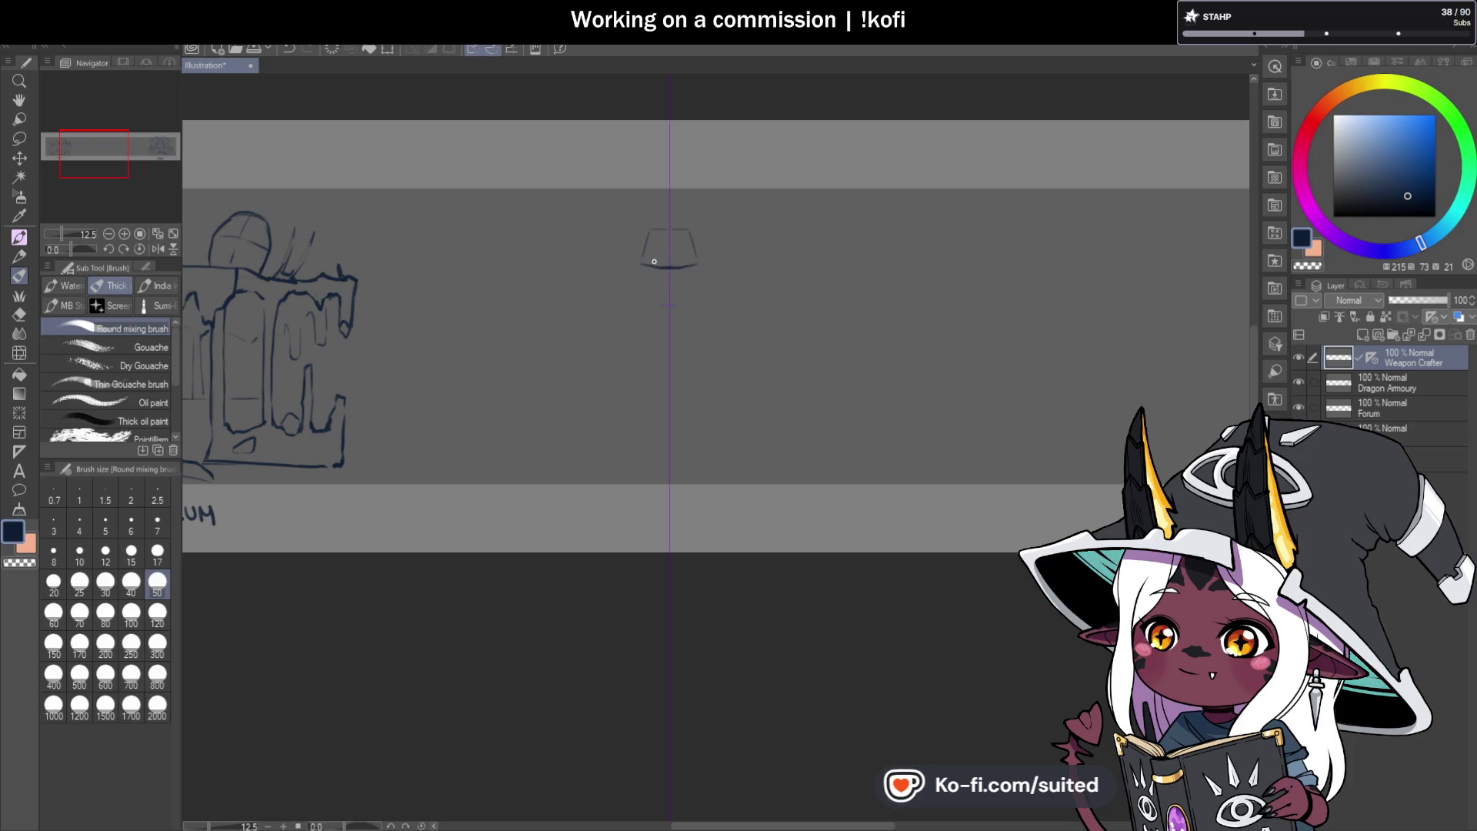
mouse_move(644, 263)
left_mouse_down()
mouse_move(688, 268)
mouse_move(719, 243)
mouse_move(620, 240)
mouse_move(556, 326)
left_mouse_up()
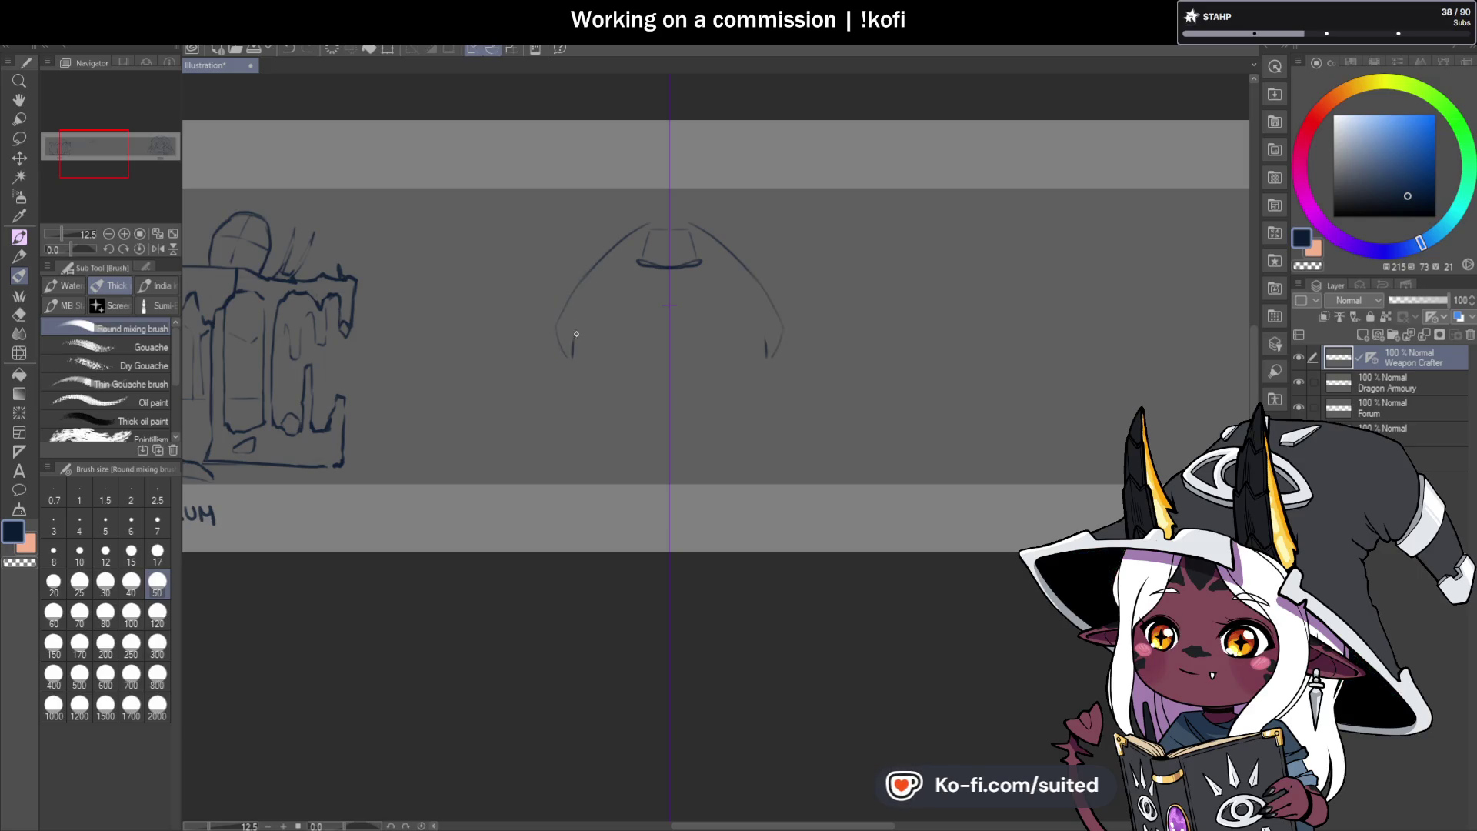
mouse_move(615, 265)
left_mouse_down()
mouse_move(646, 224)
mouse_move(638, 262)
left_mouse_up()
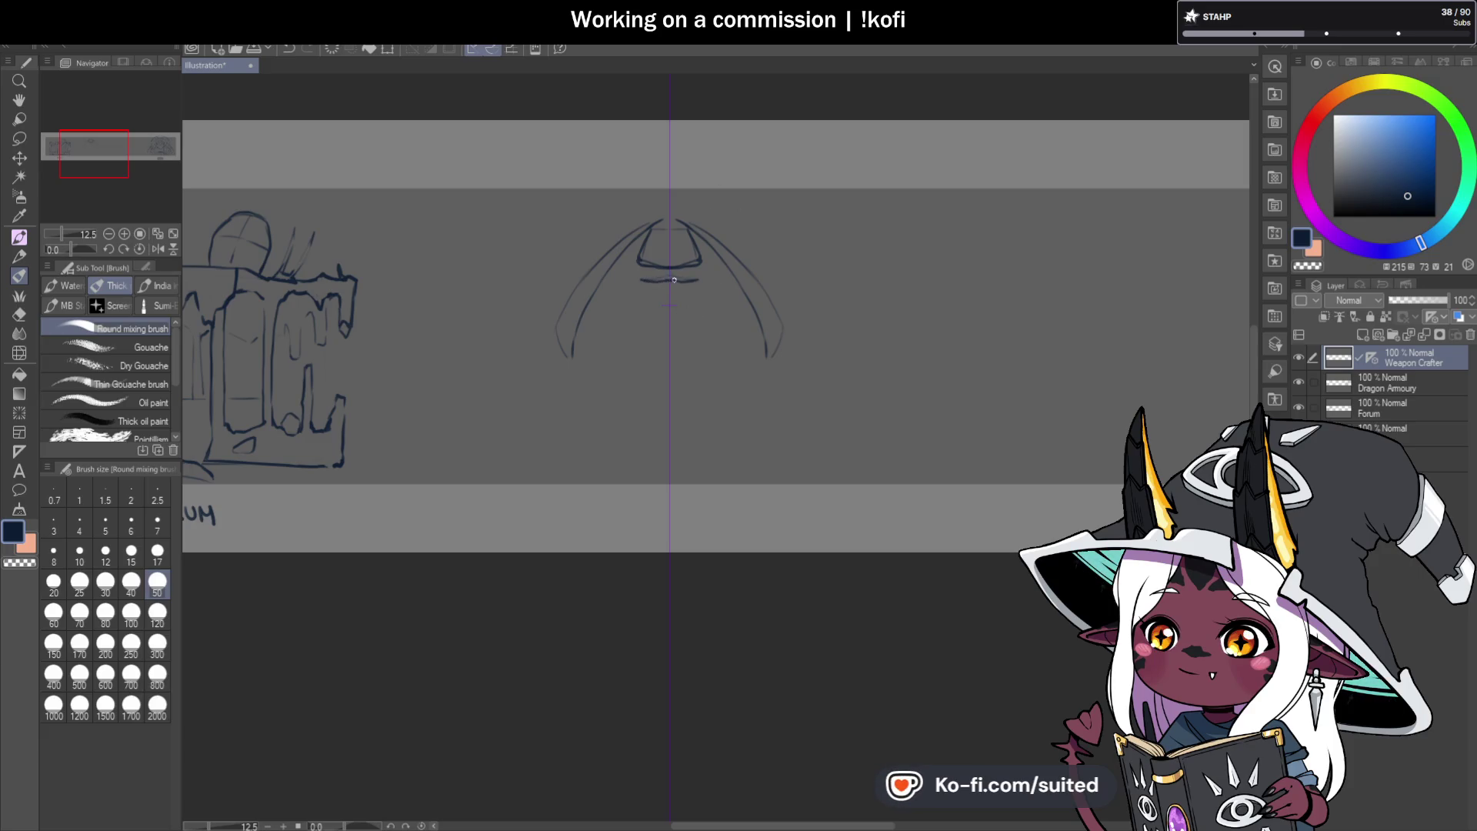
mouse_move(672, 288)
left_mouse_down()
mouse_move(643, 292)
mouse_move(654, 298)
left_mouse_up()
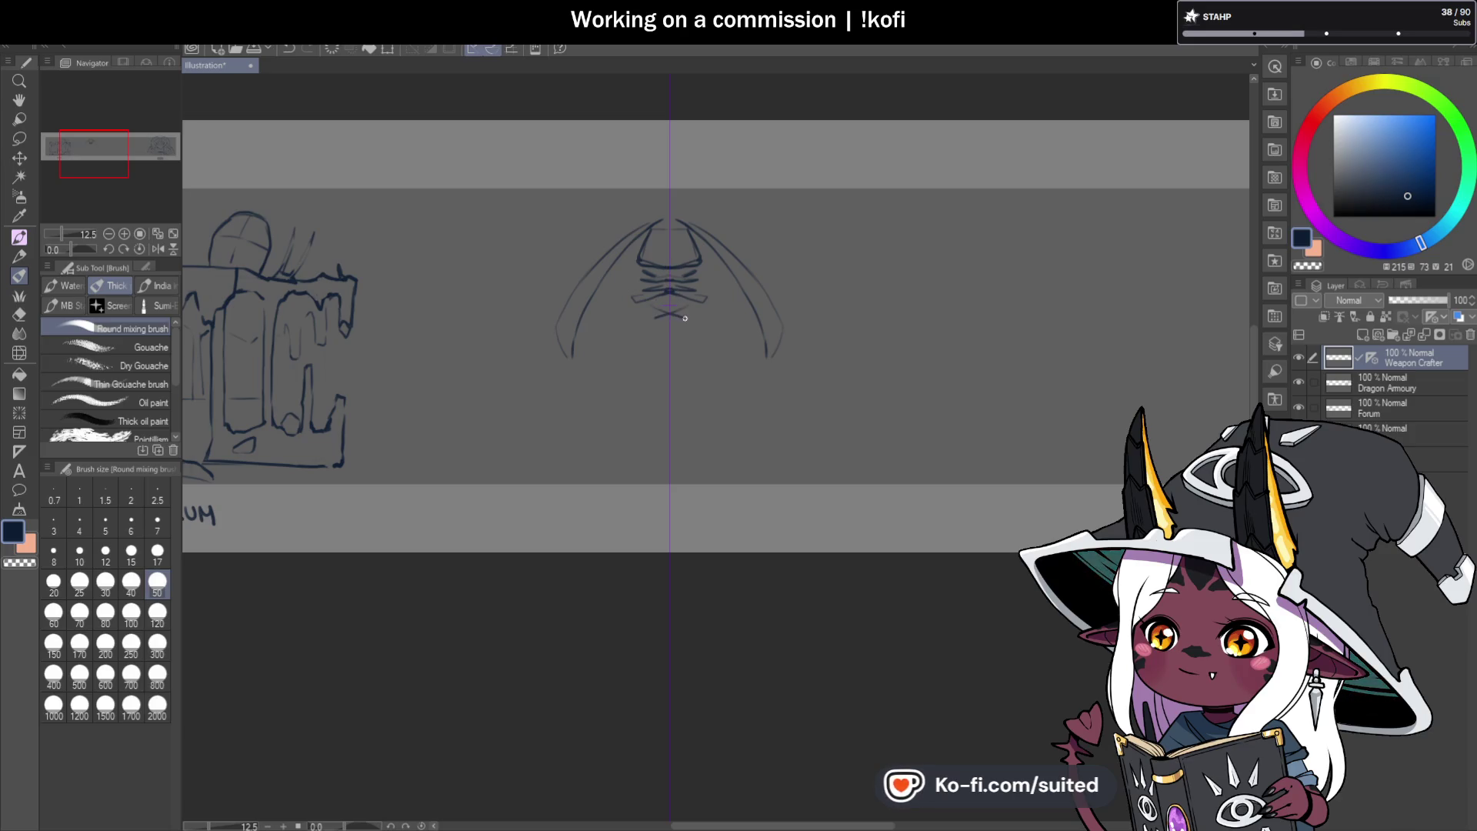
mouse_move(685, 318)
left_mouse_down()
mouse_move(696, 327)
mouse_move(657, 310)
left_mouse_up()
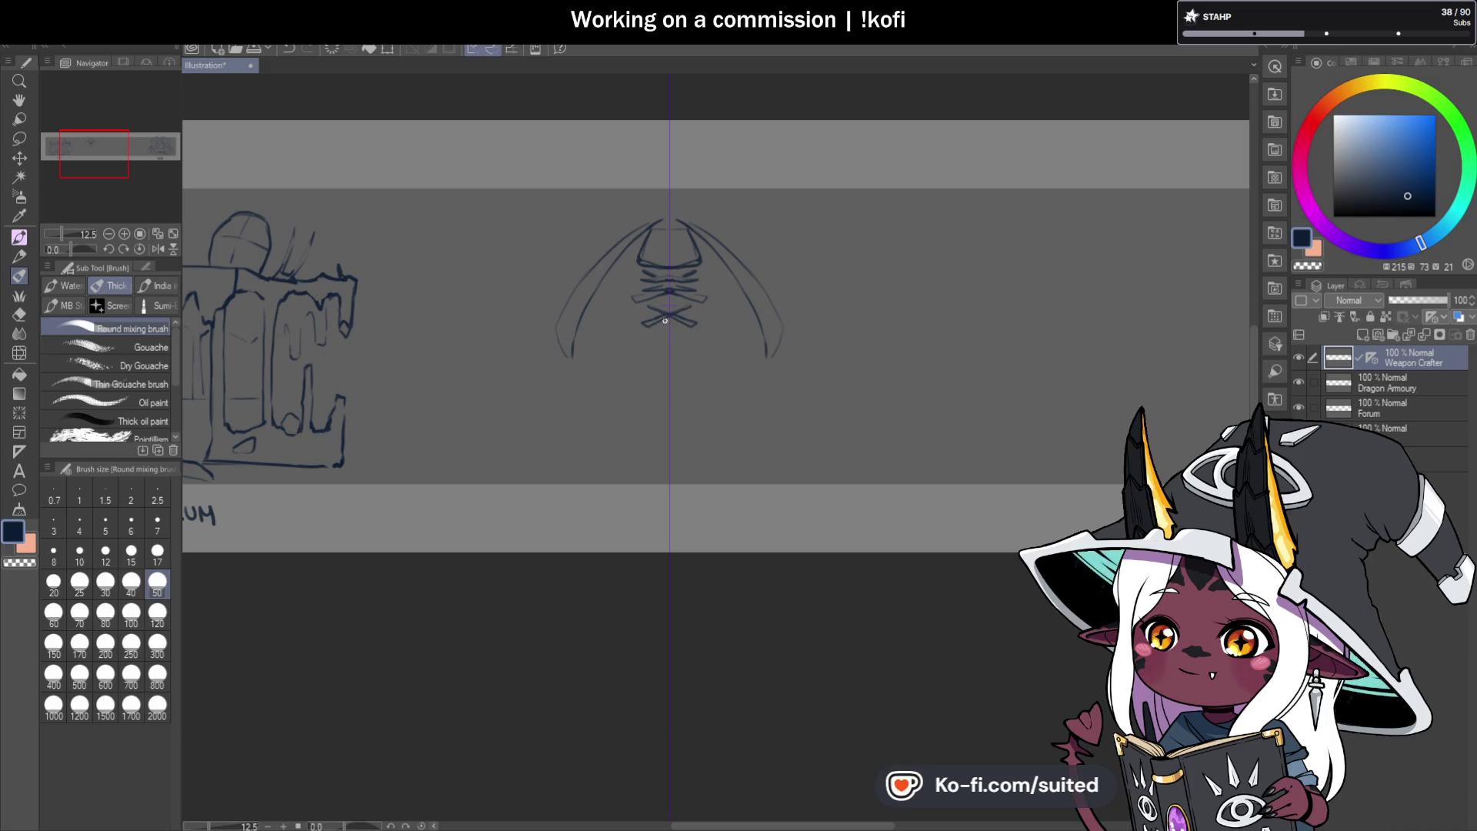
mouse_move(663, 320)
left_mouse_down()
mouse_move(668, 337)
mouse_move(636, 342)
mouse_move(654, 343)
left_mouse_up()
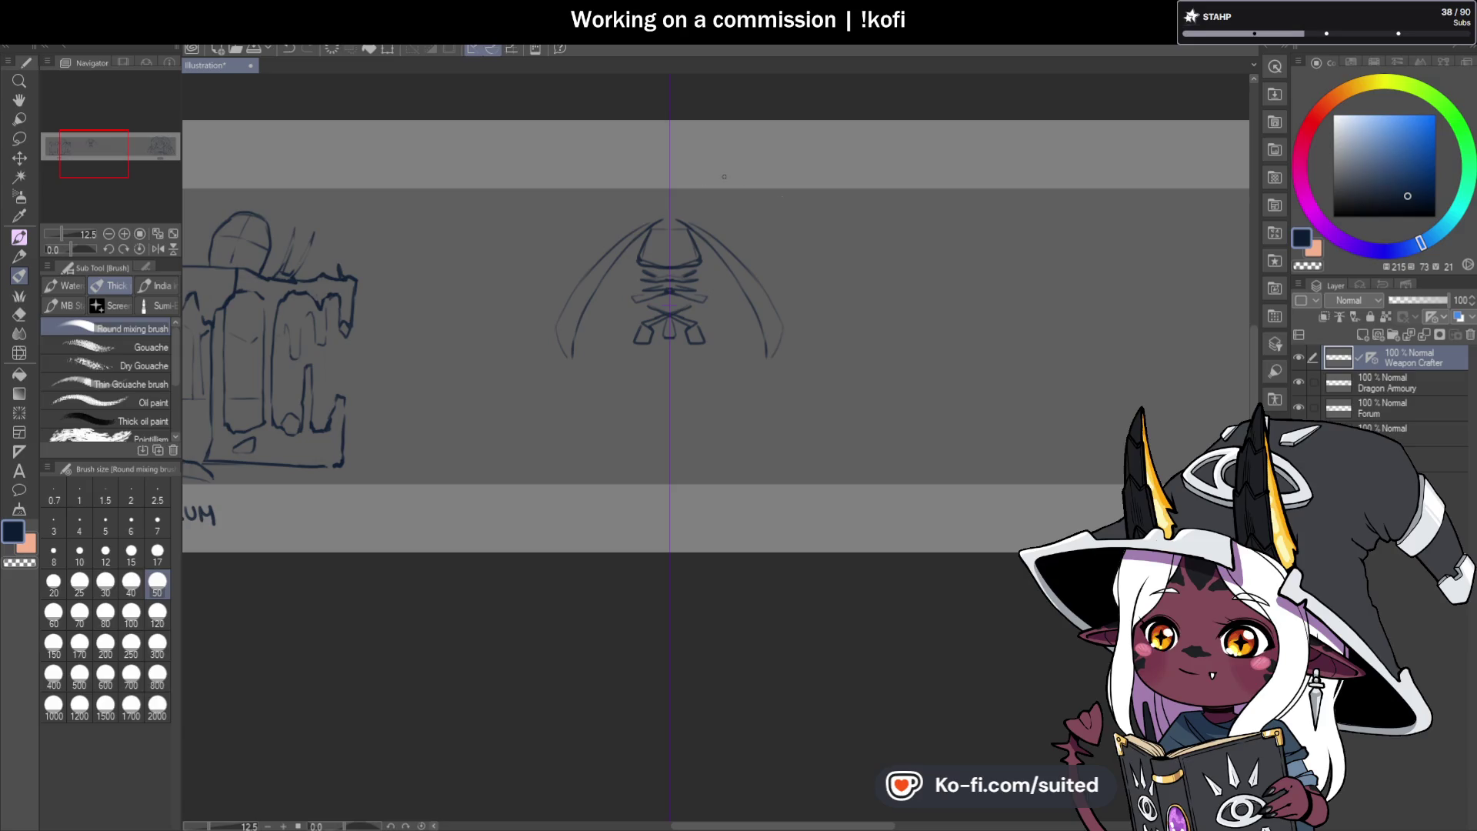
Add a stroke across the arch top and a second inner line to thicken it.
mouse_move(658, 218)
left_mouse_down()
mouse_move(550, 308)
mouse_move(570, 359)
left_mouse_up()
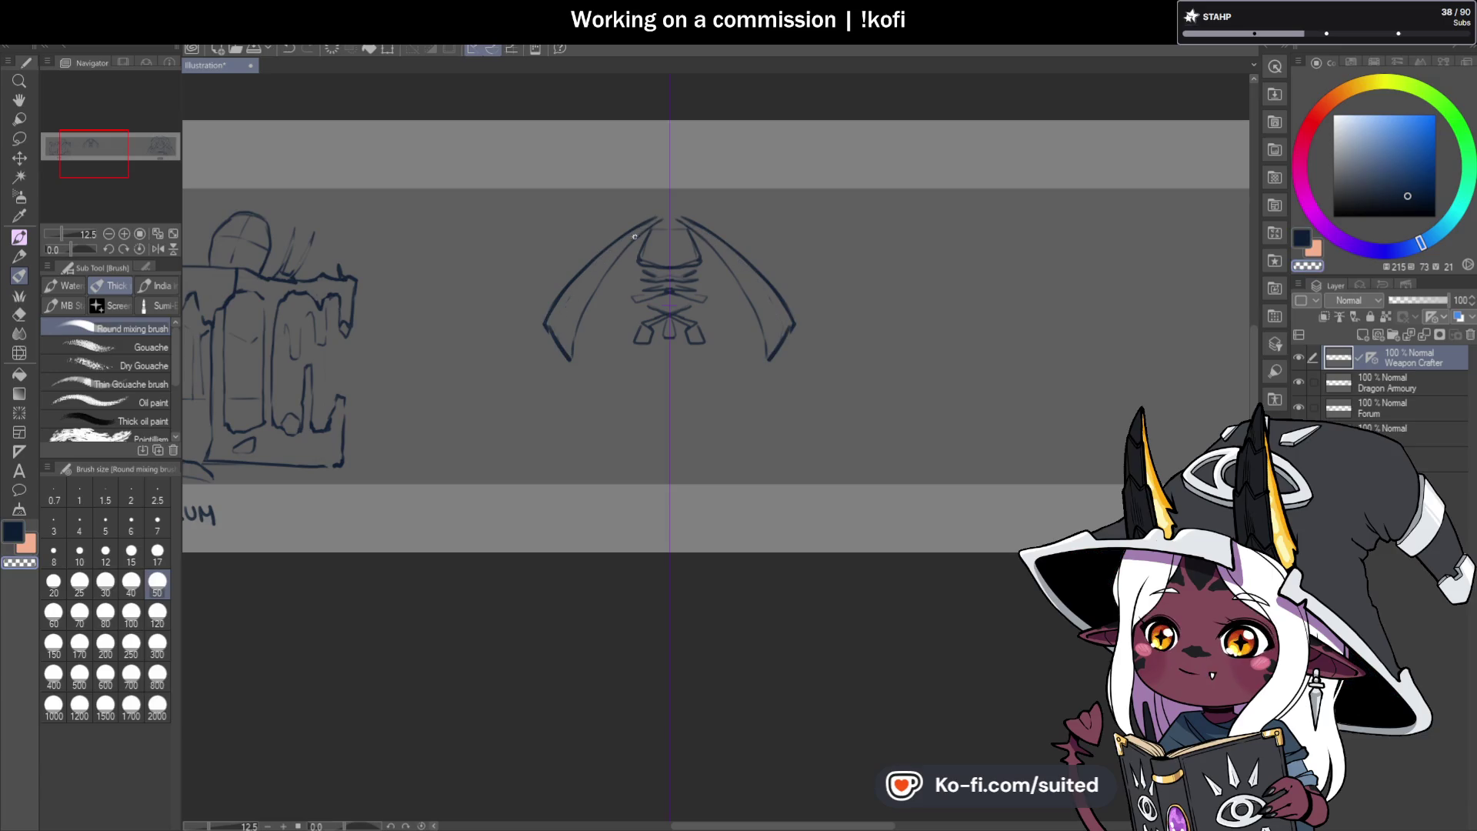
mouse_move(570, 357)
left_mouse_down()
mouse_move(593, 281)
mouse_move(663, 218)
left_mouse_up()
scroll(831, 399, "down", 2)
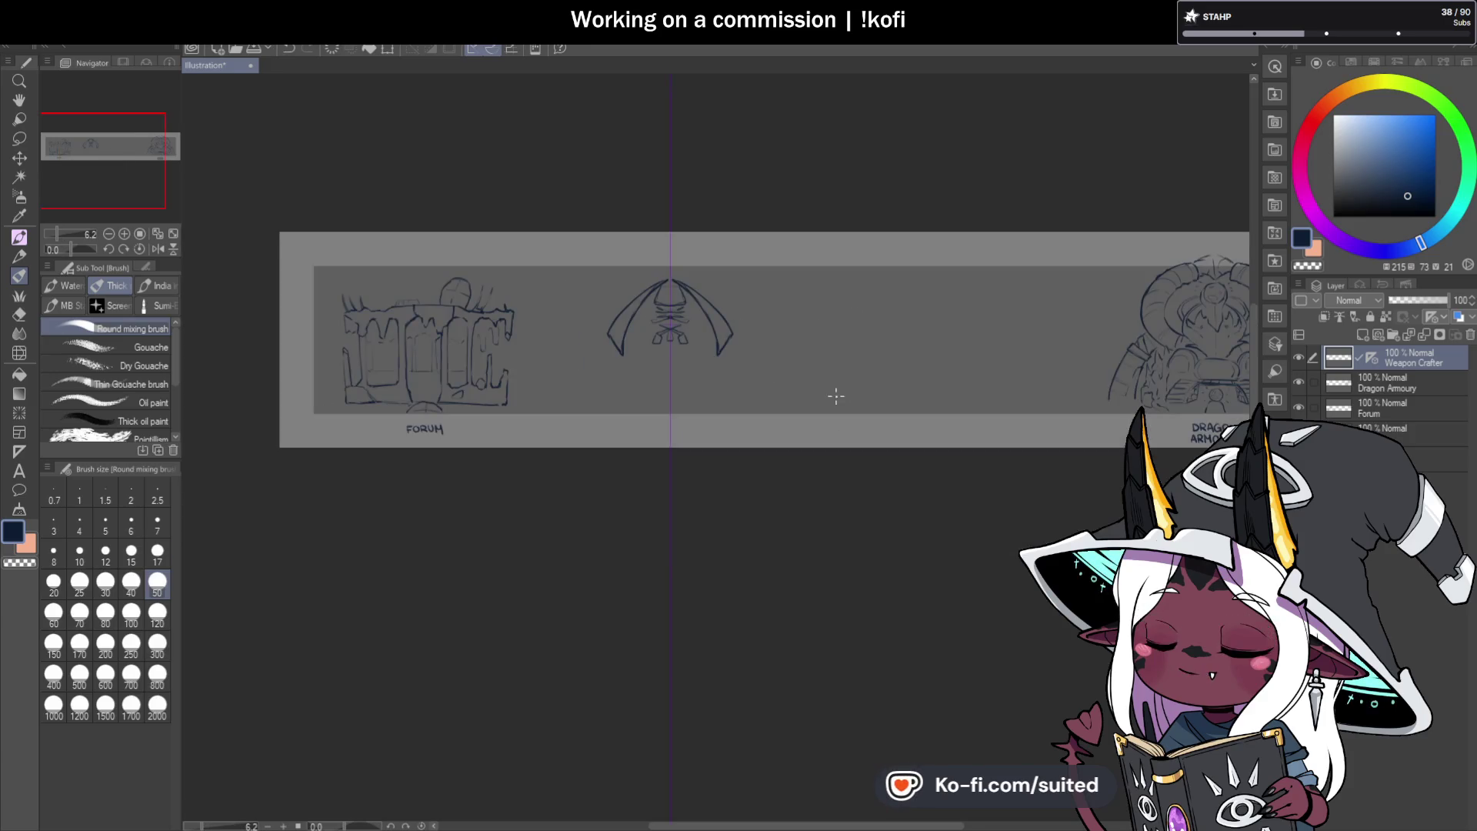
Erase the inner arc tips and extend the arch and outer wing lines down to the floor.
scroll(683, 373, "up", 4)
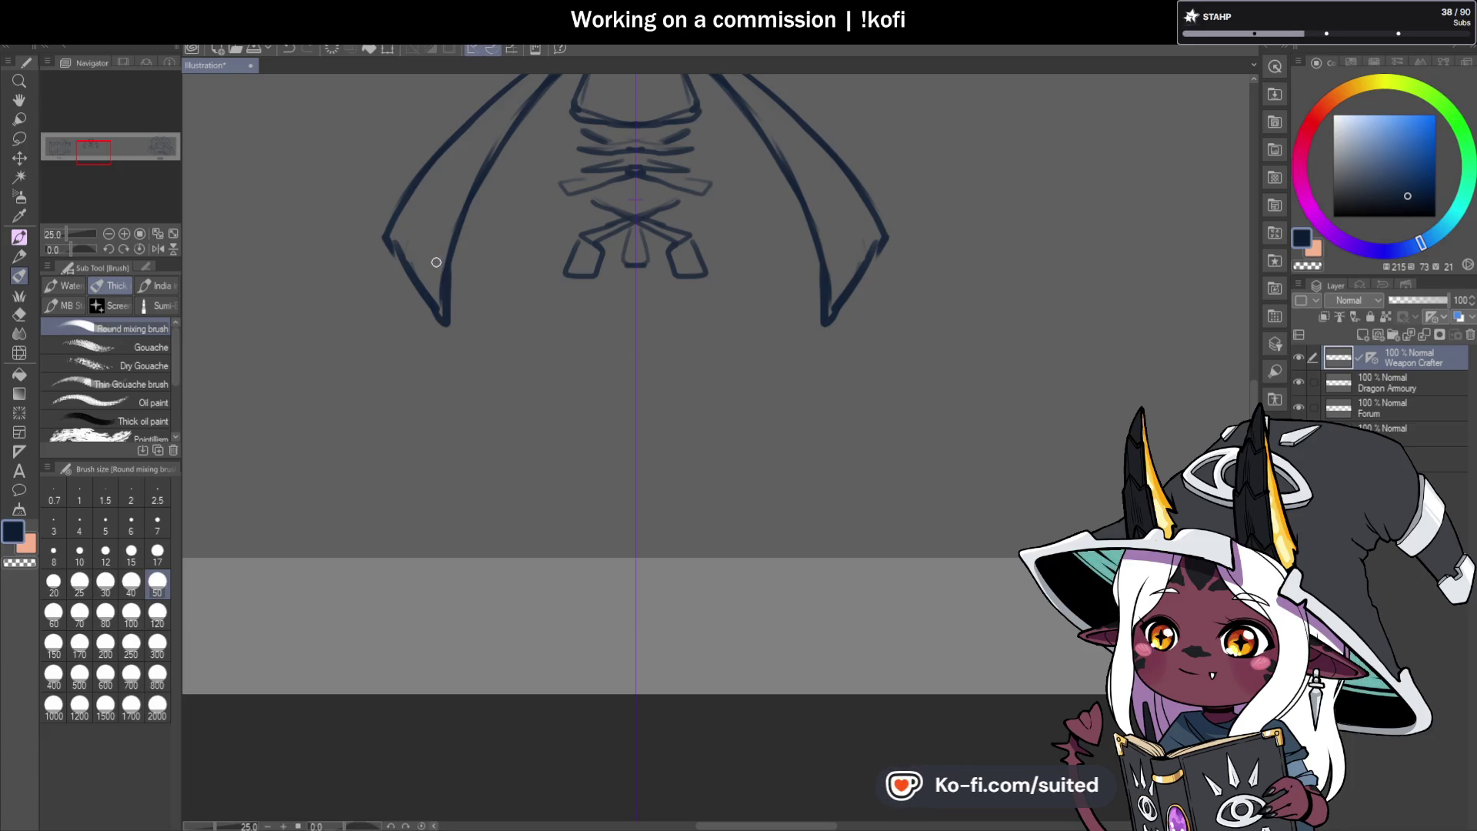
key("c")
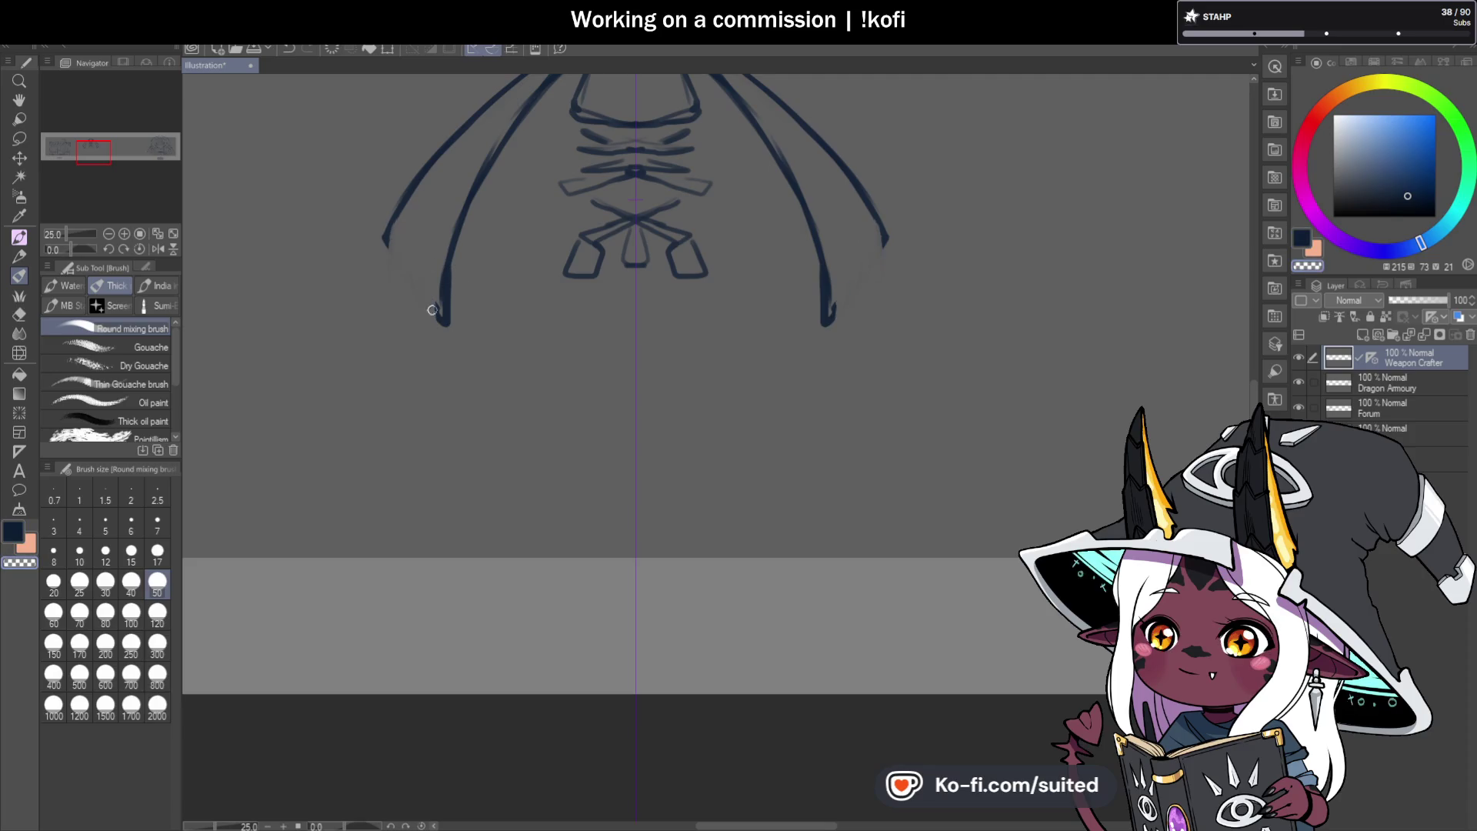
left_click_drag(433, 310, 444, 402)
key("c")
left_click_drag(389, 235, 348, 336)
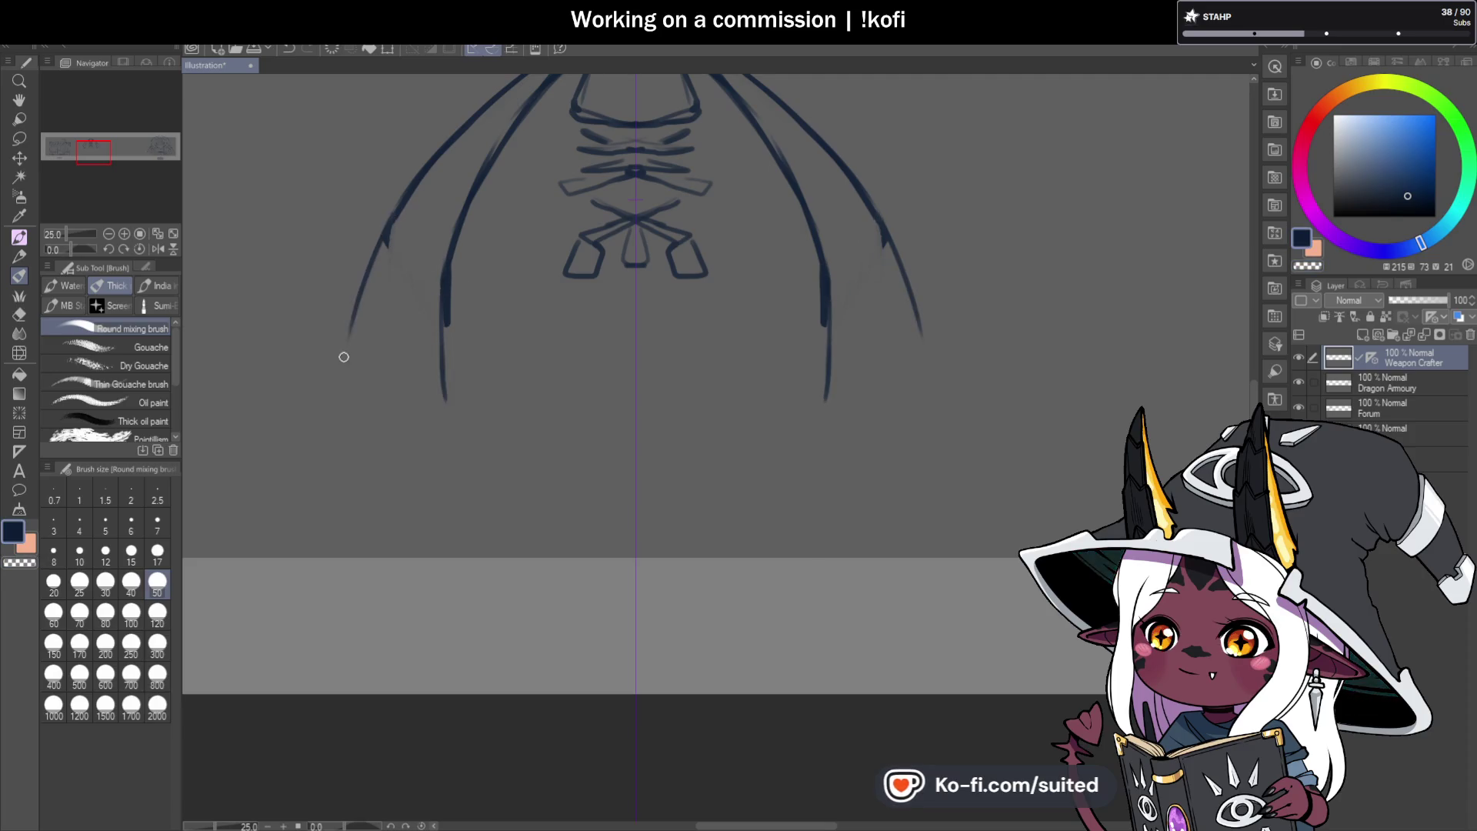
scroll(750, 398, "down", 3)
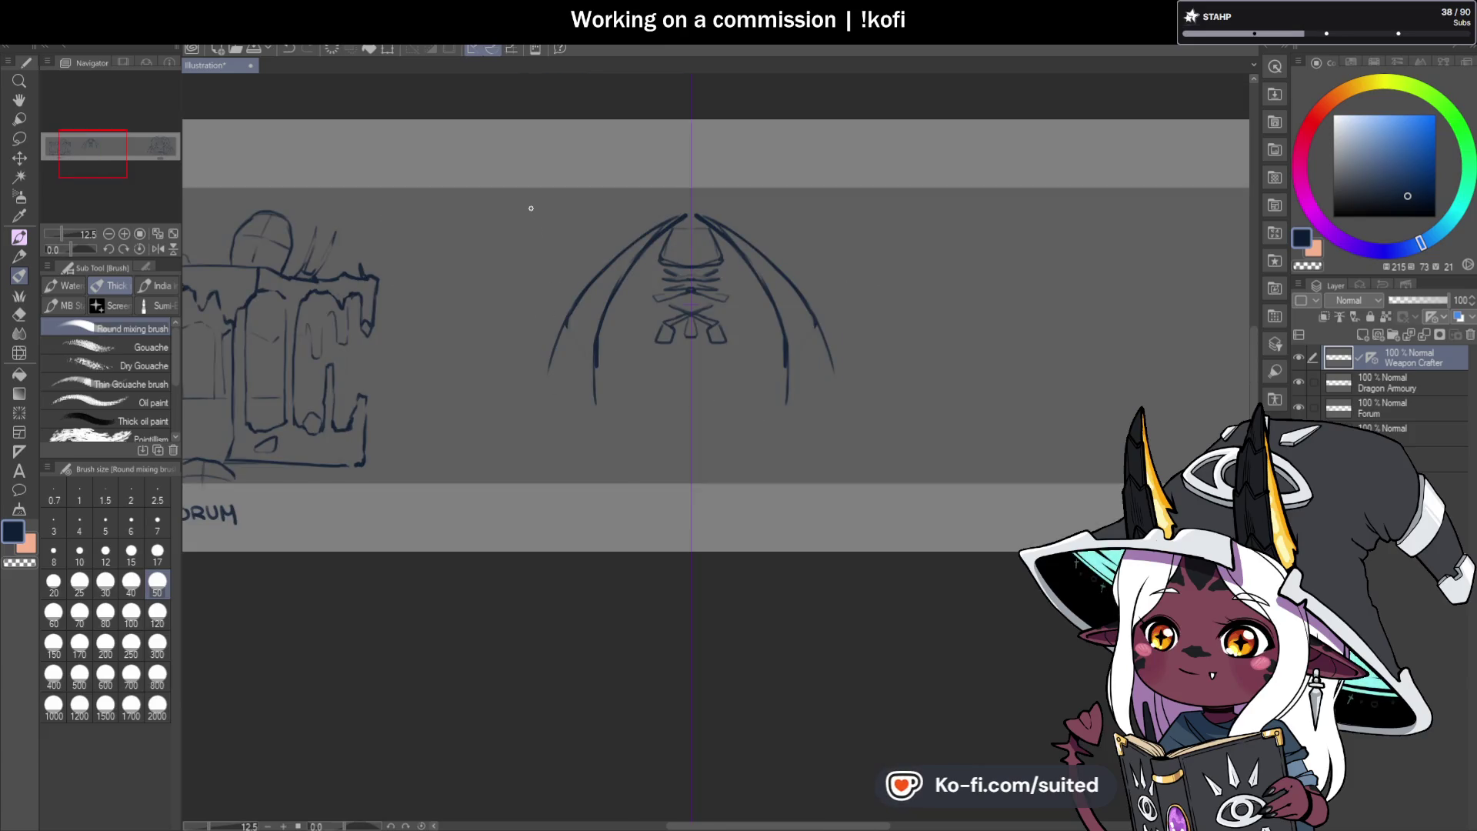
left_click_drag(549, 235, 584, 452)
Redraw the left inner arch line lower and sketch the floor curve beneath the arches.
key("c")
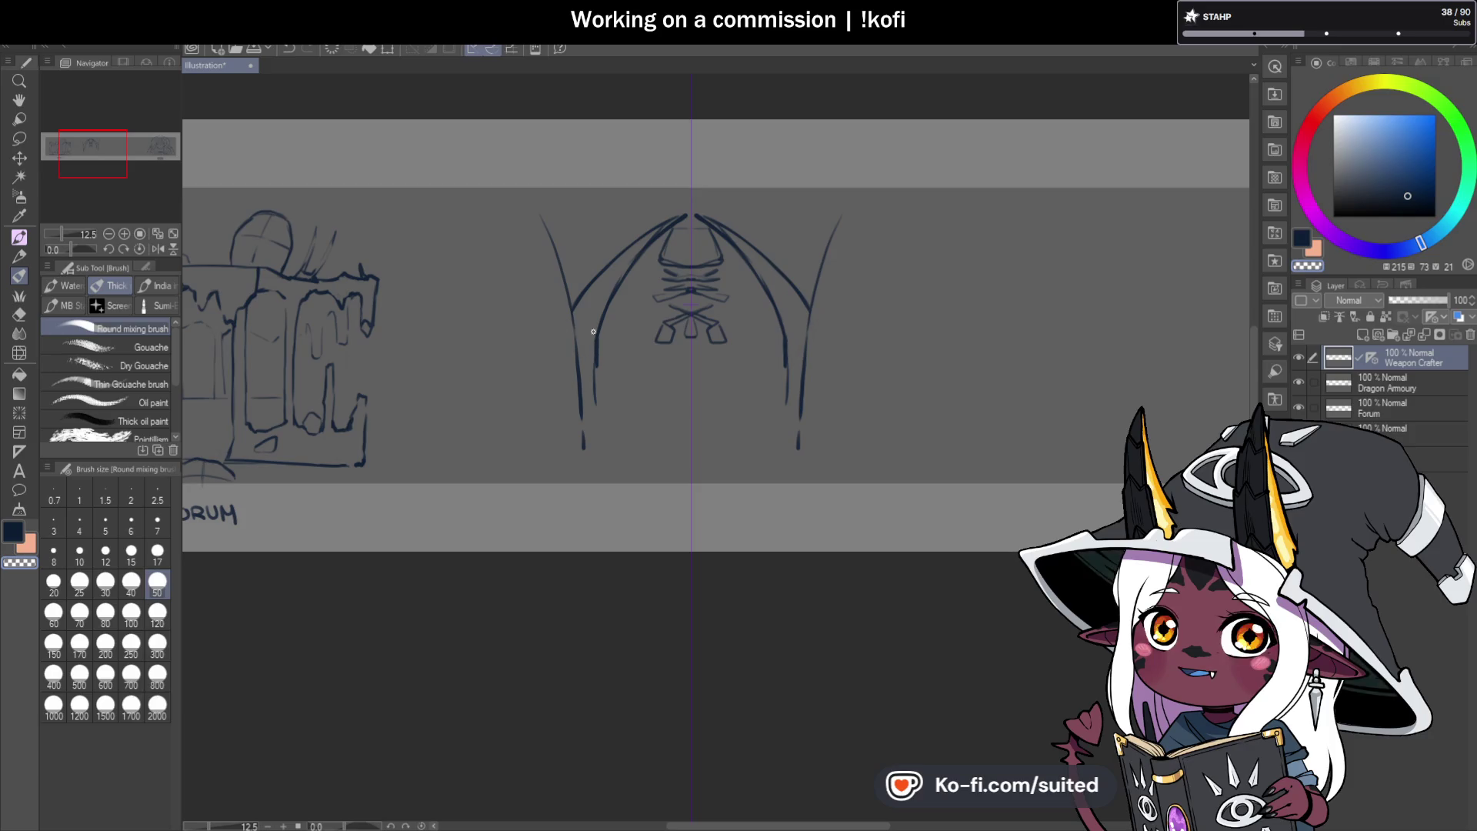
left_click_drag(597, 383, 589, 394)
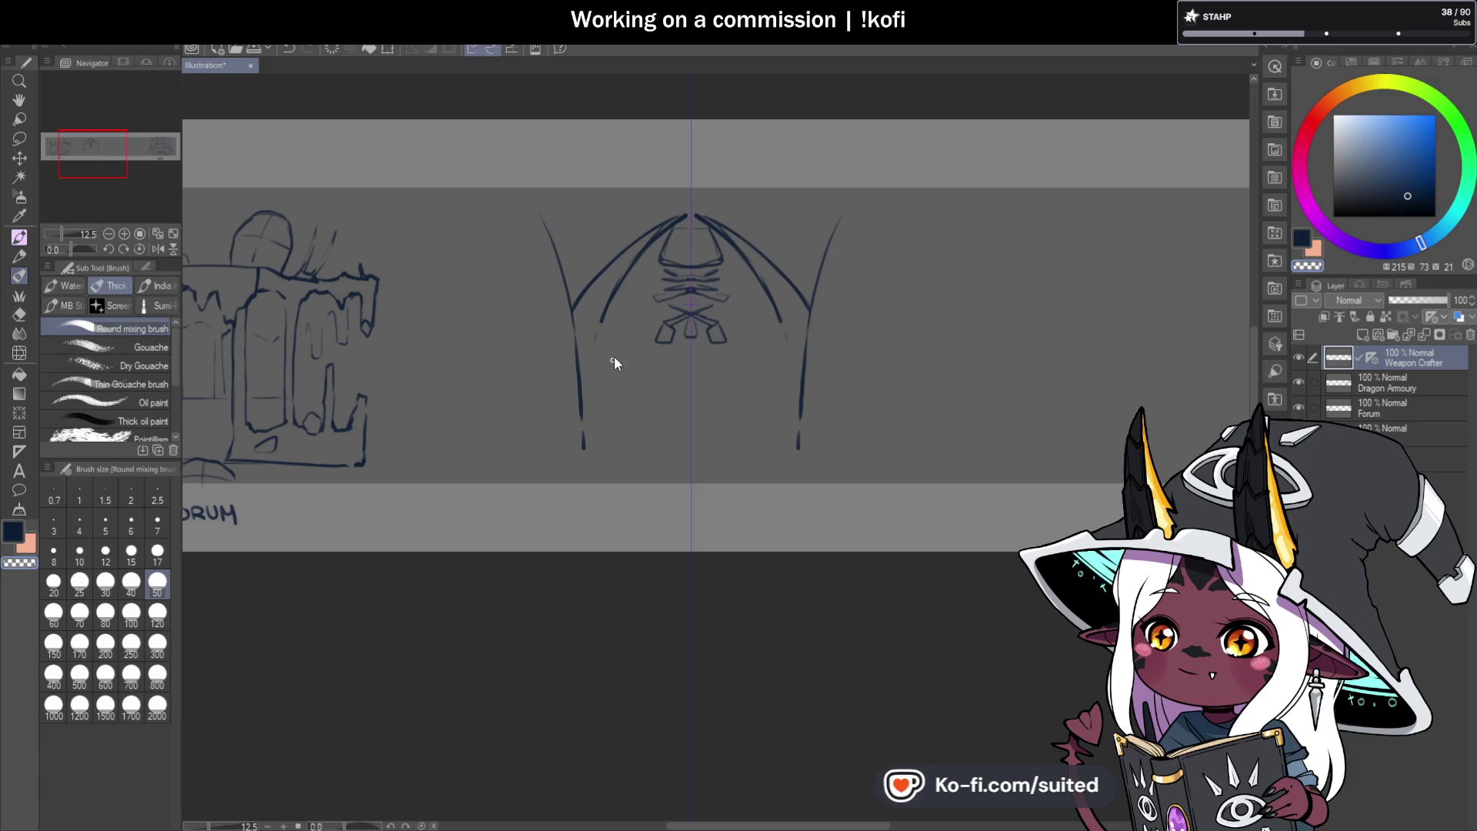
key("c")
left_click_drag(616, 306, 590, 365)
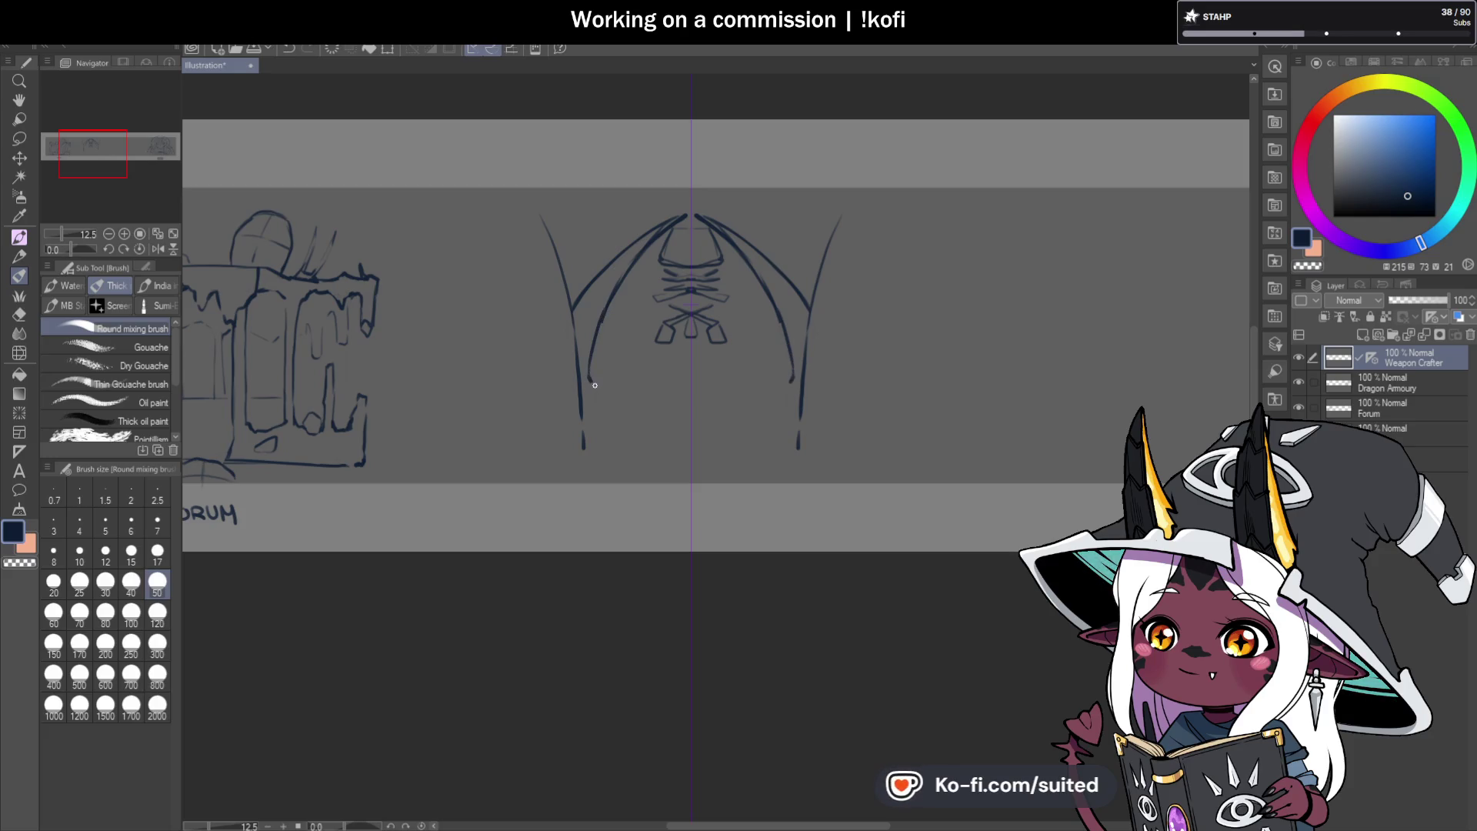
left_click_drag(791, 379, 737, 402)
left_click_drag(607, 385, 648, 404)
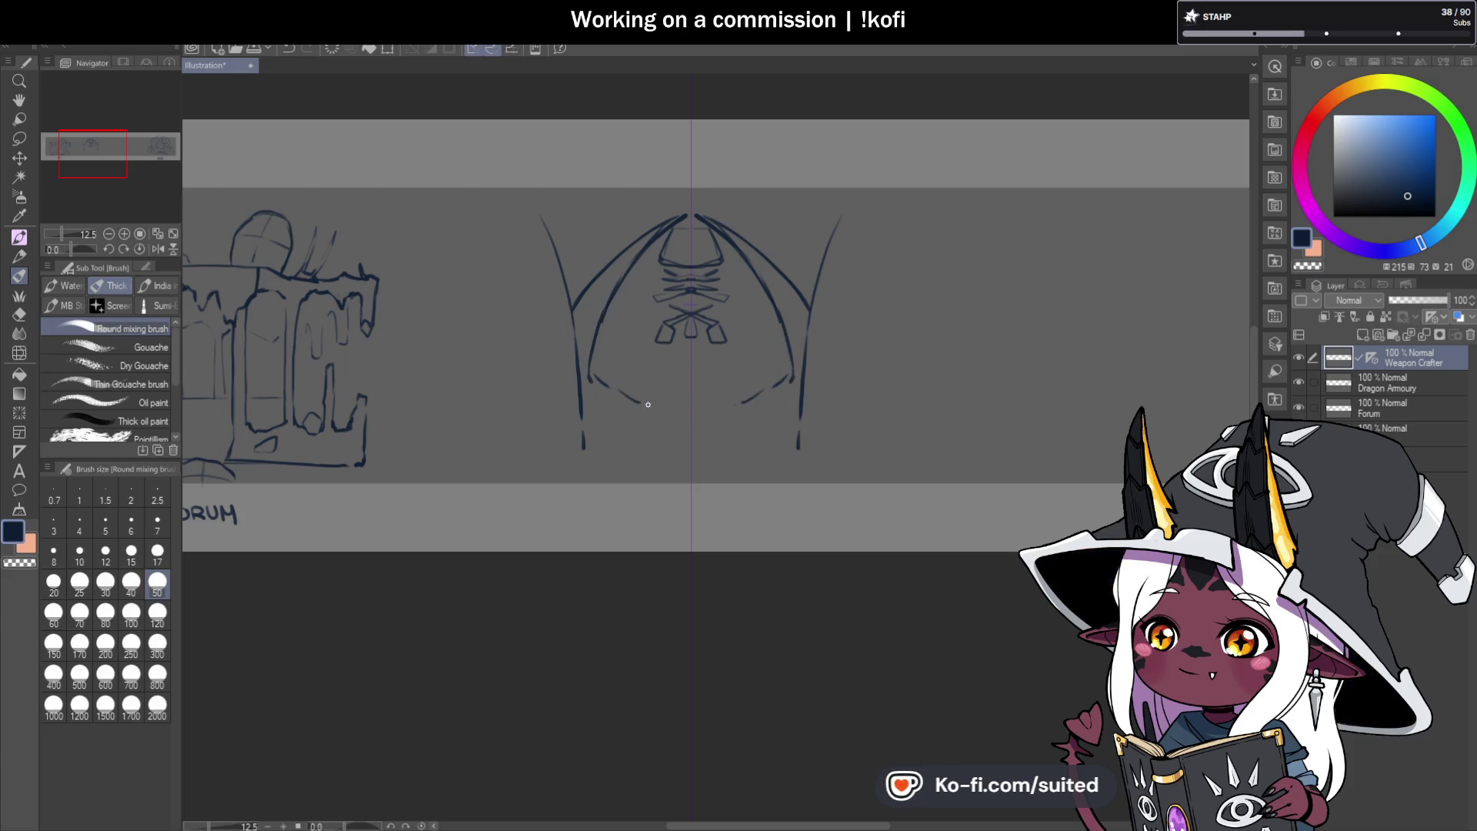
scroll(847, 388, "down", 2)
scroll(676, 224, "up", 2)
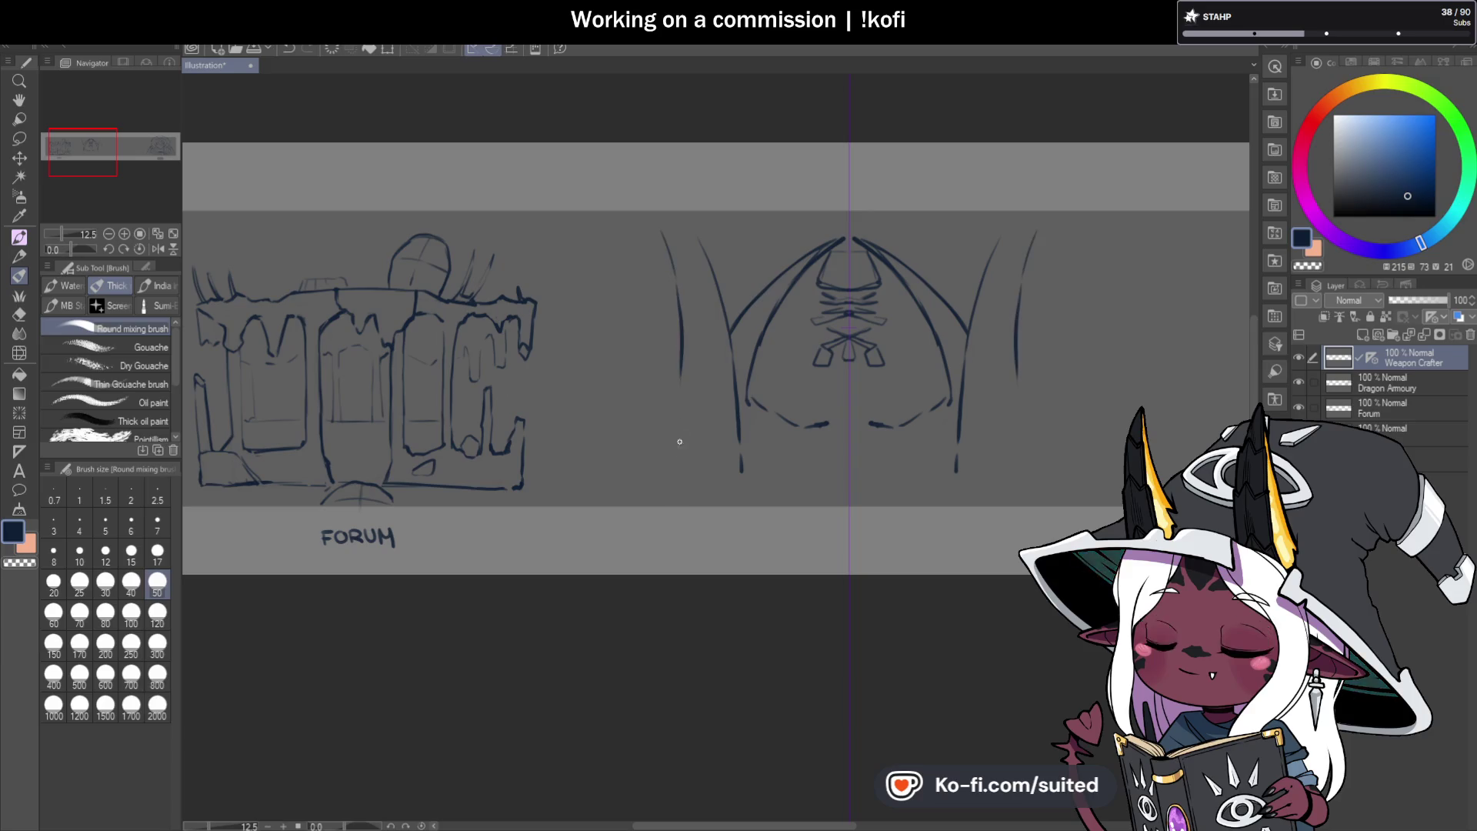
Draw a vertical pillar line beside the arch, undoing its extra lower extension.
left_click_drag(676, 287, 684, 379)
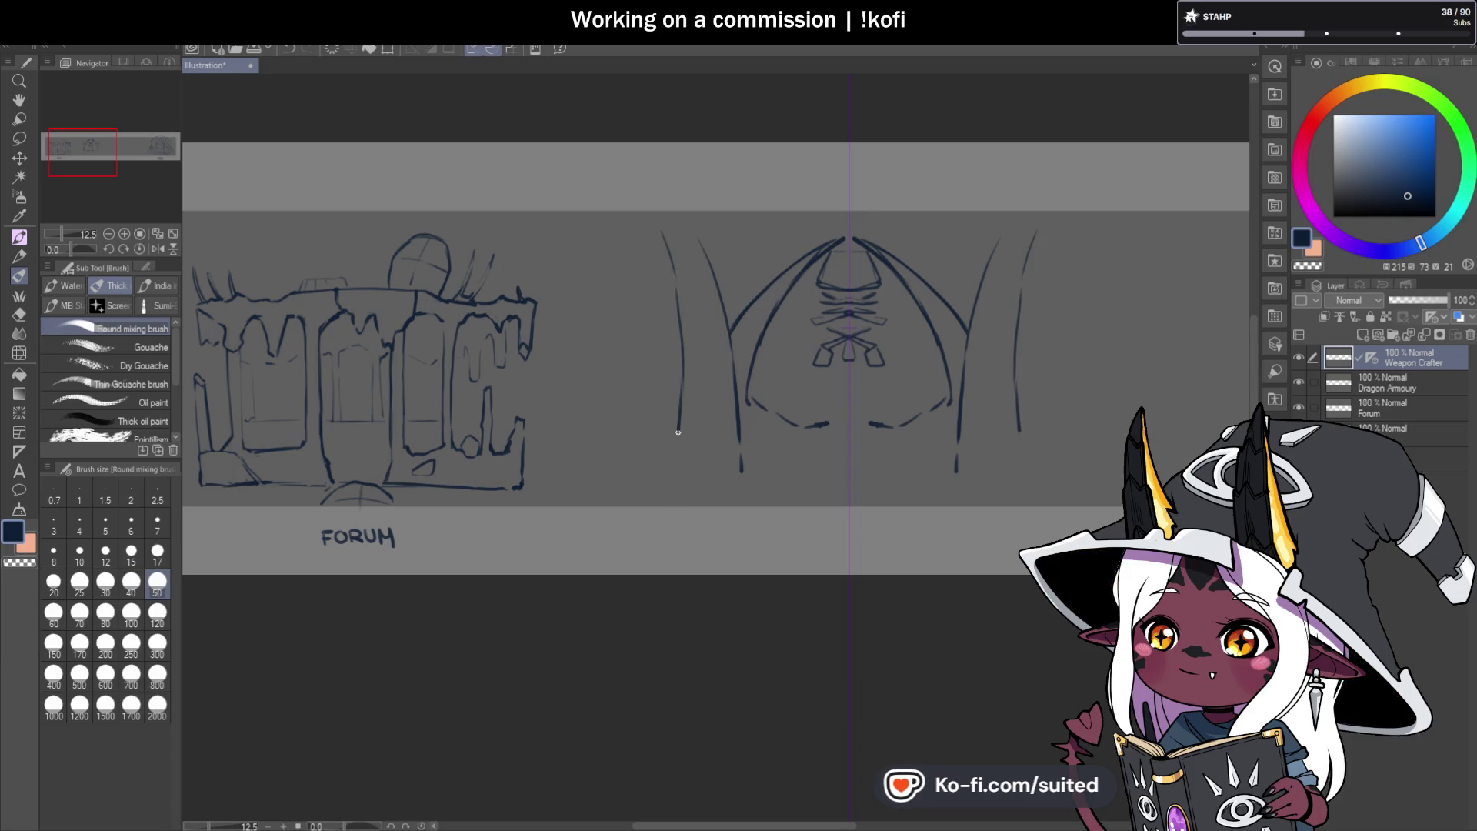
left_click_drag(678, 432, 674, 461)
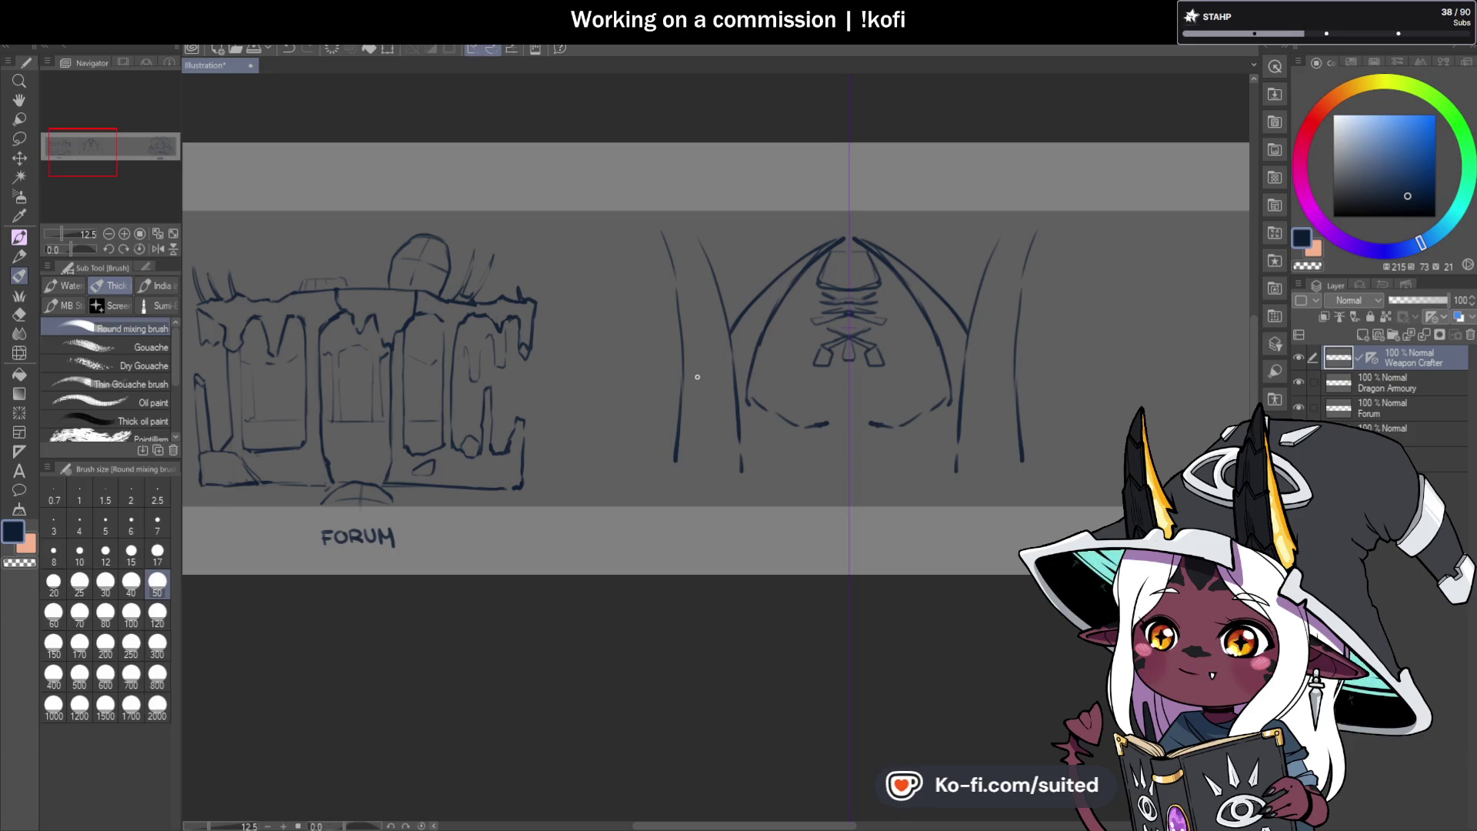
key("ctrl+z")
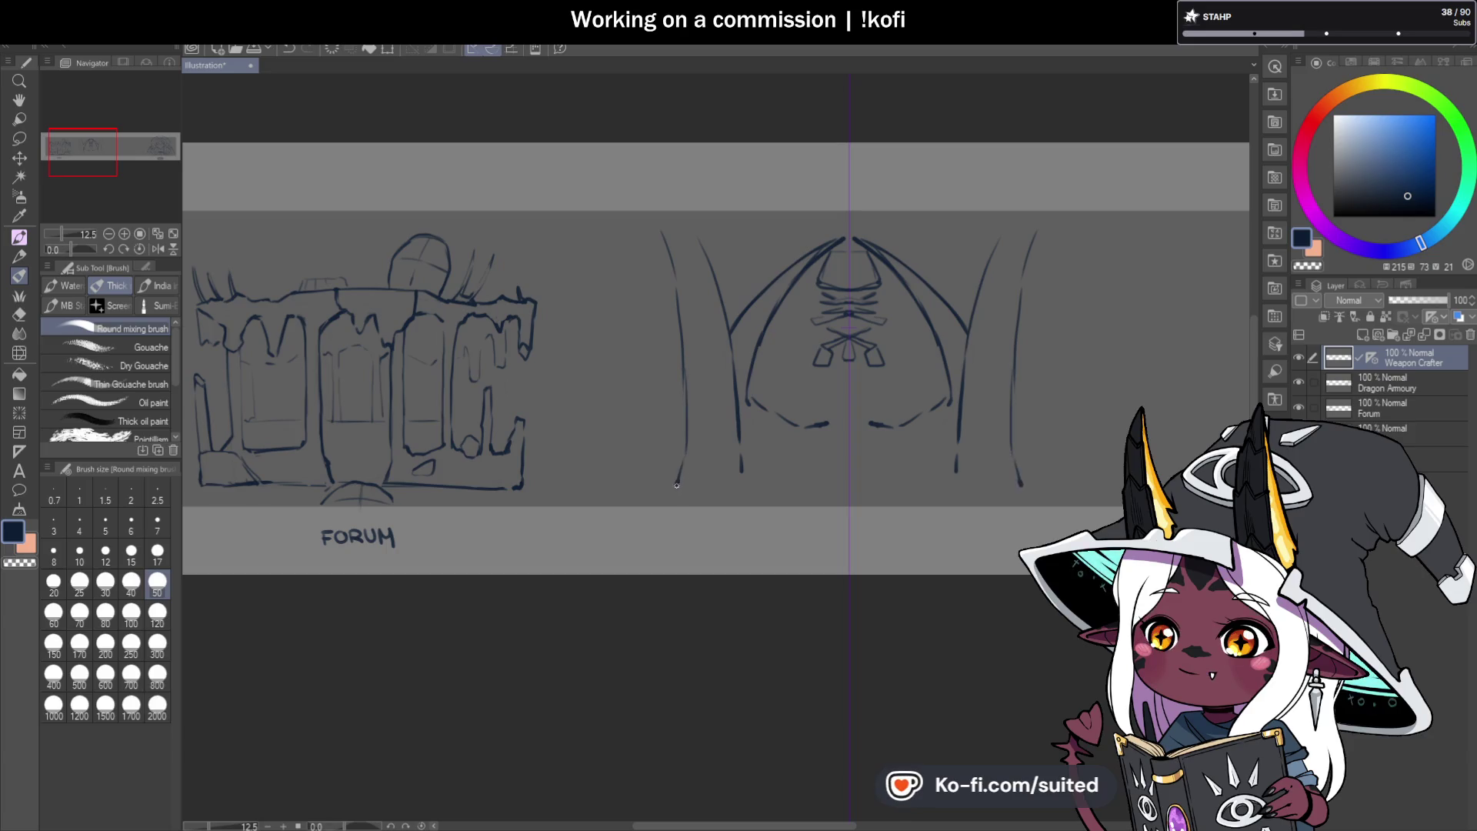
scroll(709, 477, "down", 4)
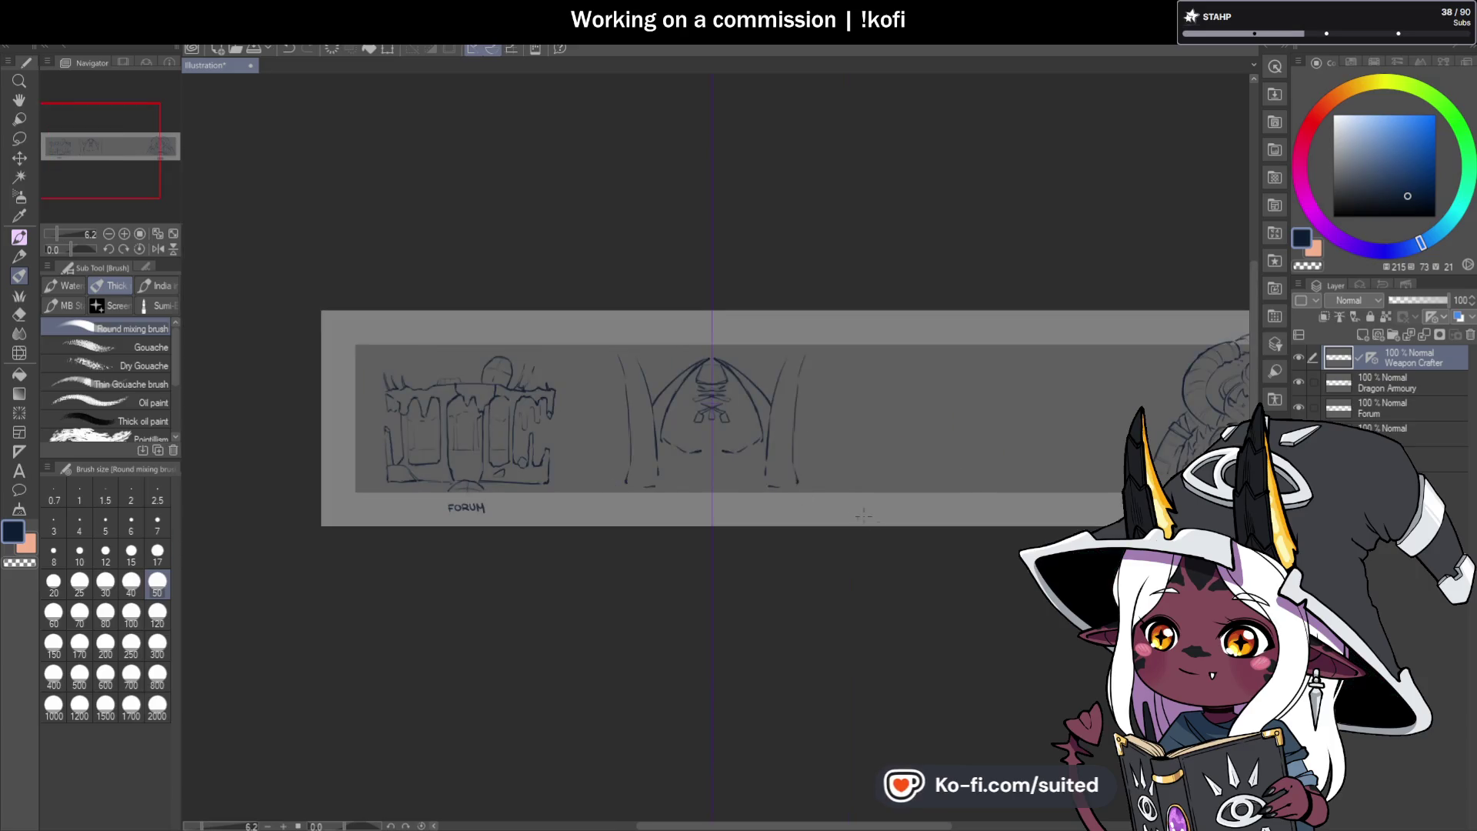
scroll(661, 430, "up", 4)
scroll(635, 397, "down", 2)
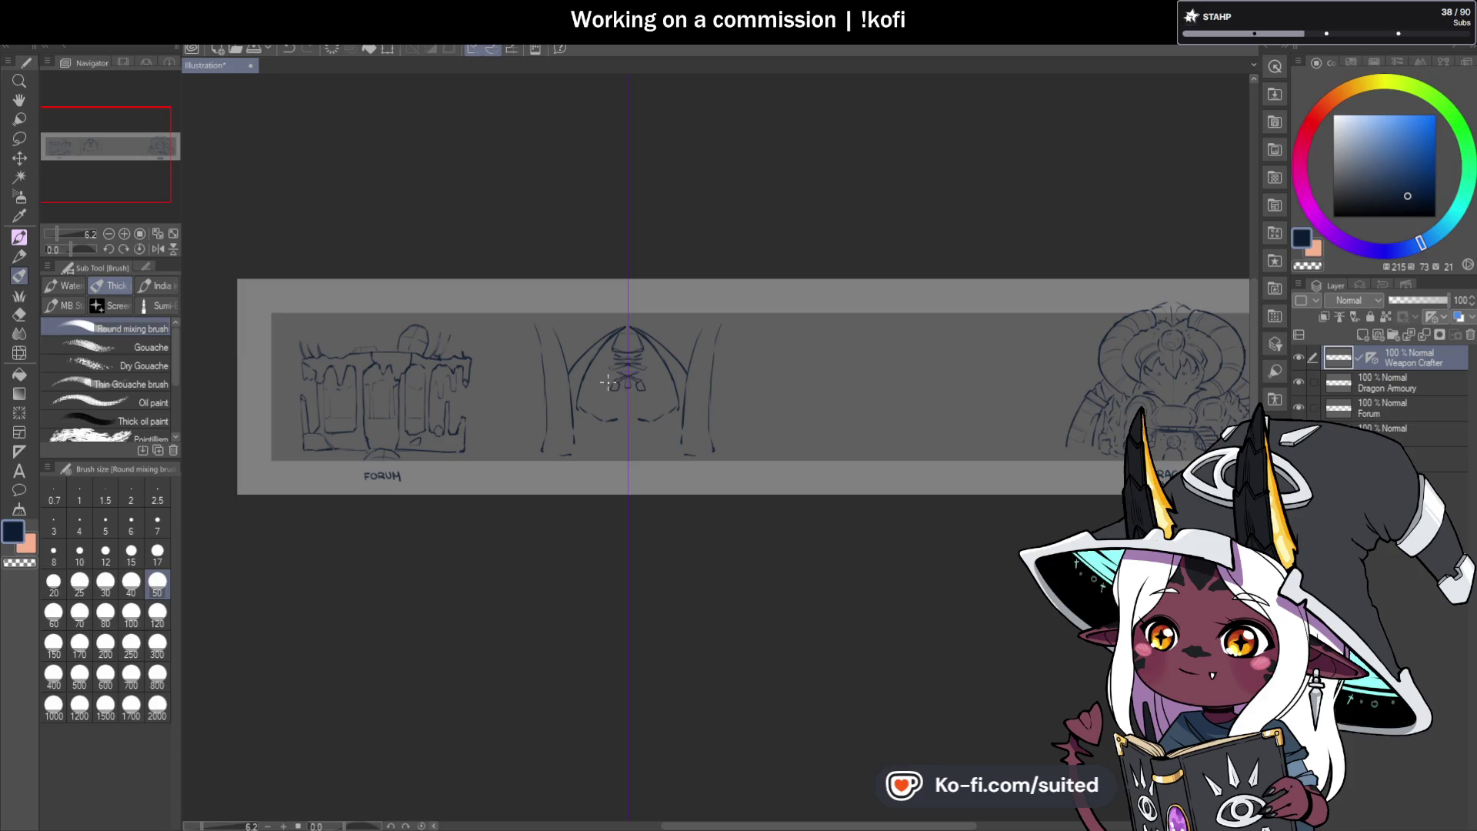
scroll(540, 327, "up", 4)
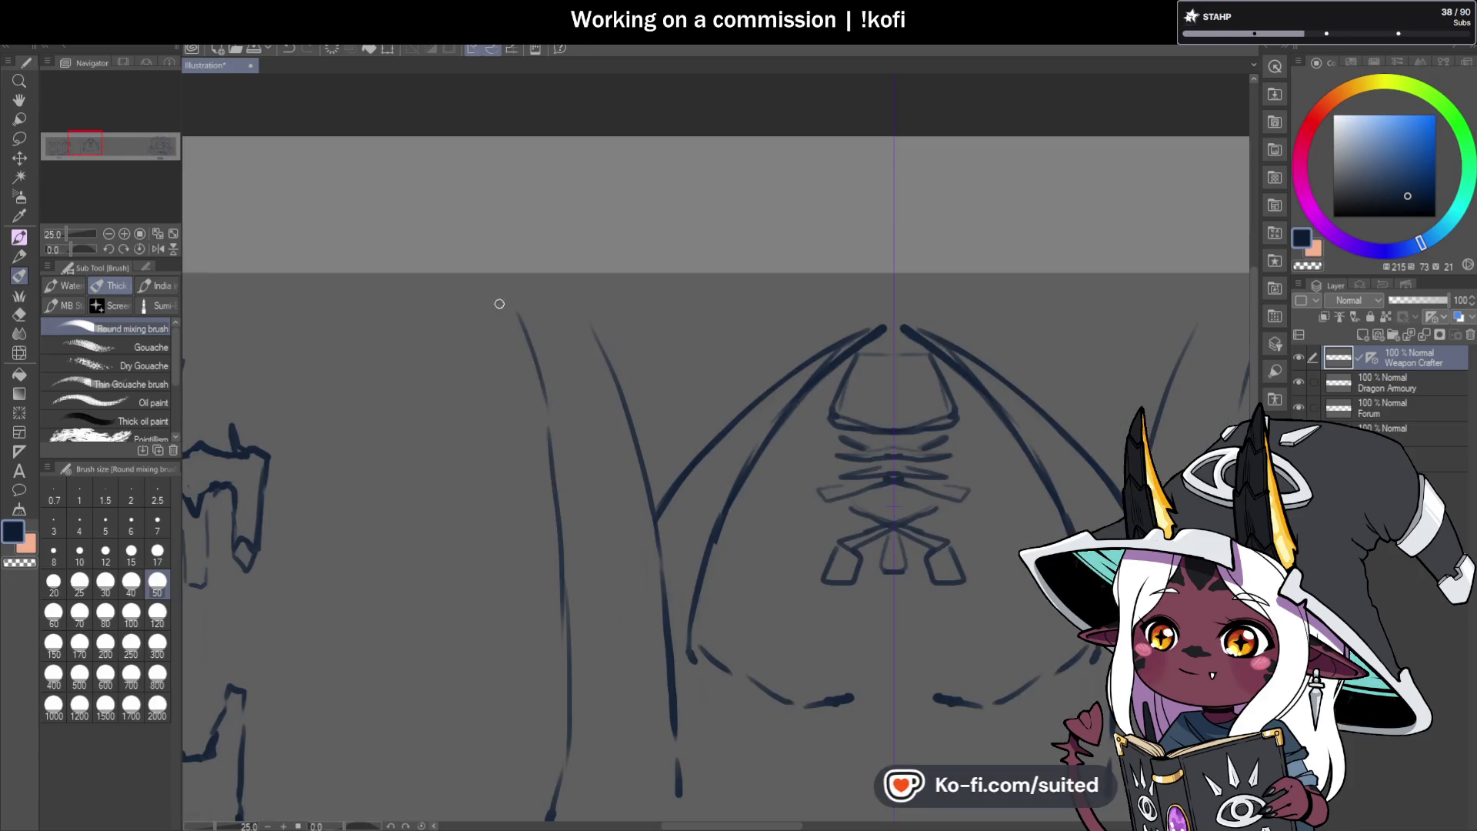
Sketch rough zigzag capitals on the pillars and a roof beam line across the top.
left_click_drag(428, 336, 491, 337)
left_click_drag(504, 337, 594, 345)
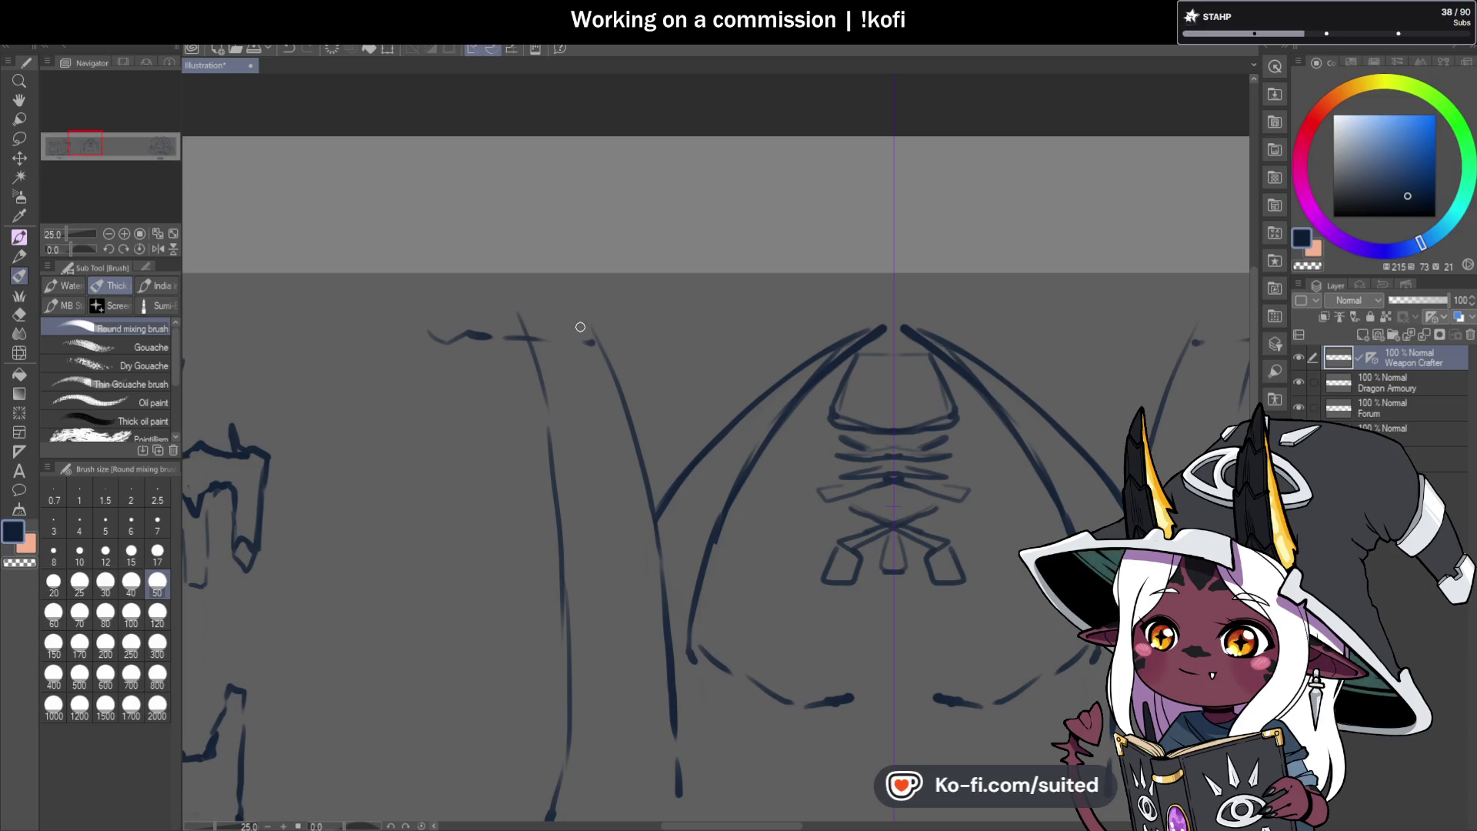
mouse_move(545, 338)
left_mouse_down()
mouse_move(581, 379)
mouse_move(599, 345)
mouse_move(636, 362)
mouse_move(660, 419)
mouse_move(745, 323)
mouse_move(843, 301)
left_mouse_up()
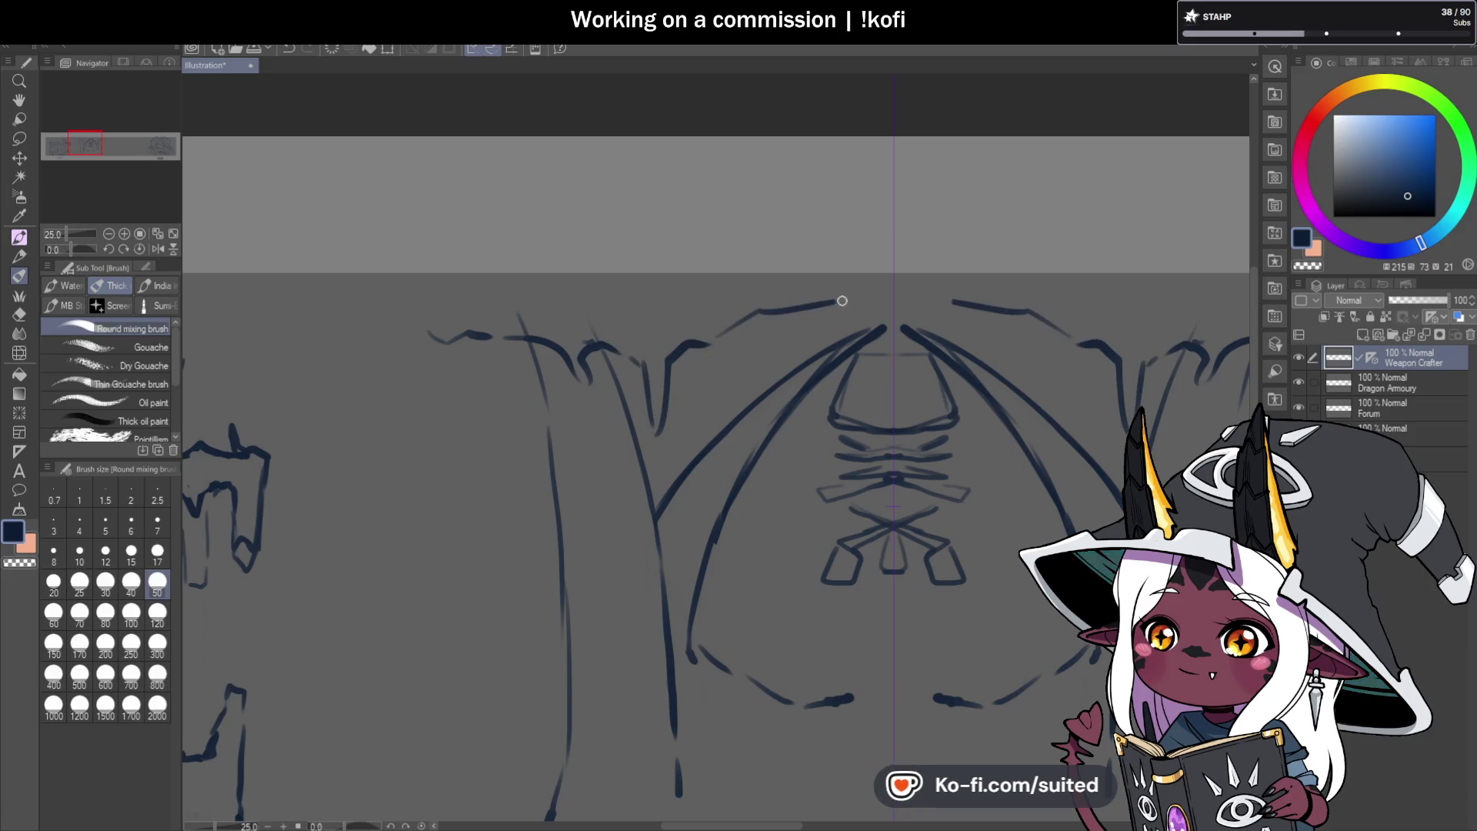
mouse_move(450, 337)
left_mouse_down()
mouse_move(486, 336)
mouse_move(450, 400)
mouse_move(451, 459)
left_mouse_up()
mouse_move(443, 396)
left_mouse_down()
mouse_move(425, 366)
mouse_move(431, 329)
mouse_move(473, 335)
mouse_move(515, 316)
mouse_move(526, 330)
left_mouse_up()
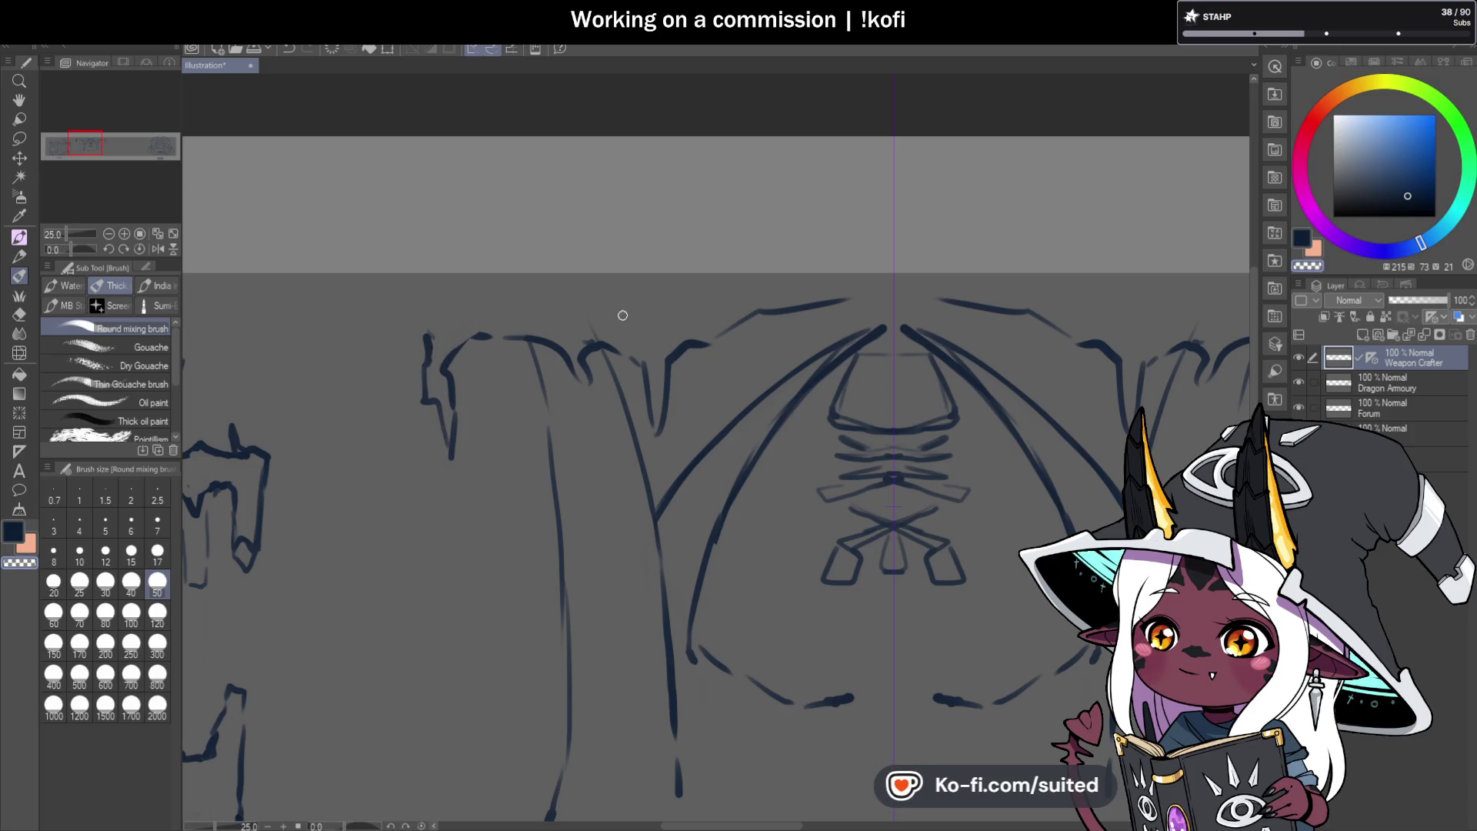
left_click_drag(428, 339, 423, 307)
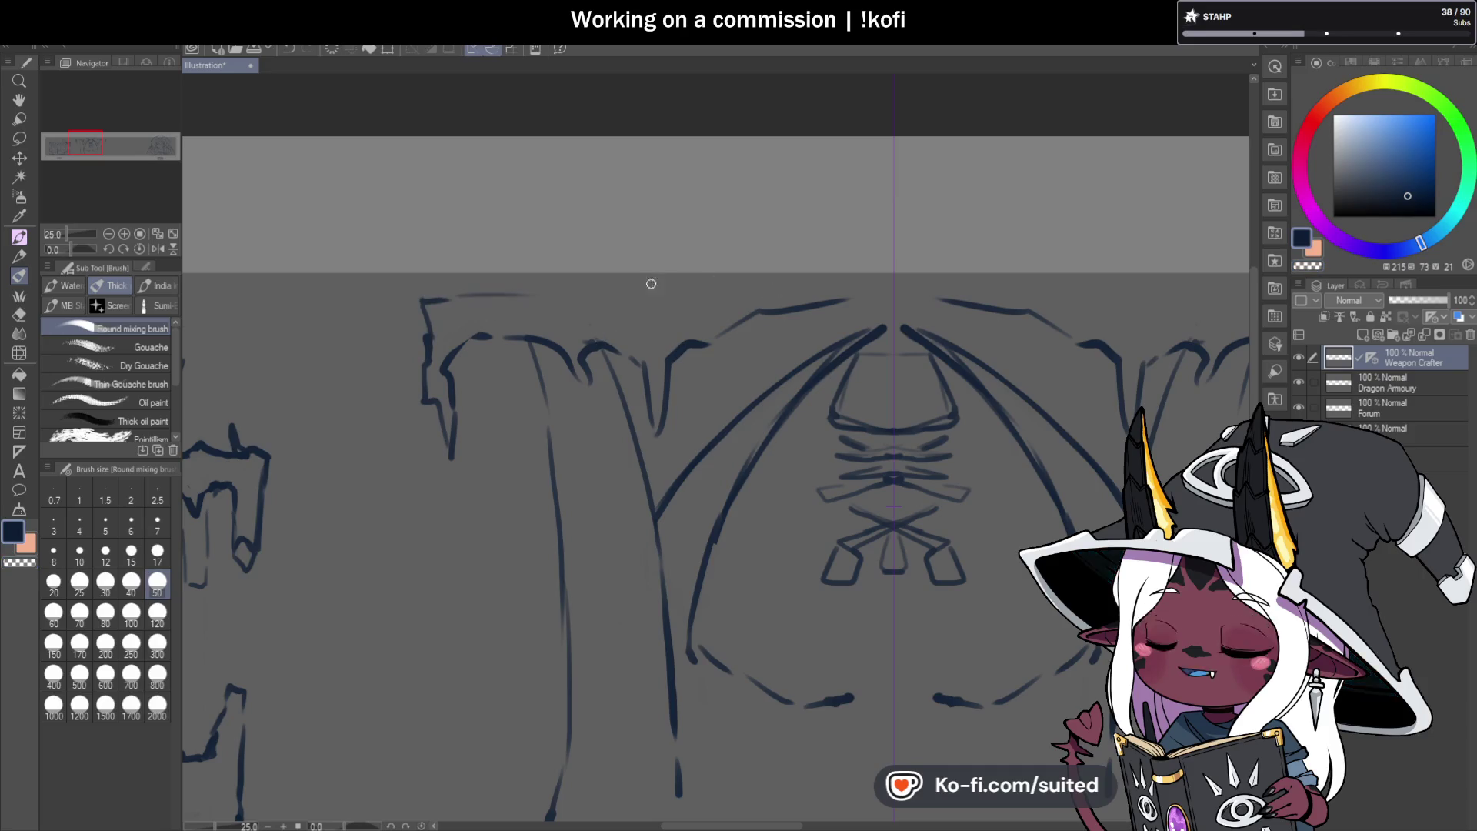
mouse_move(608, 275)
left_mouse_down()
mouse_move(845, 252)
mouse_move(881, 265)
mouse_move(893, 240)
left_mouse_up()
key("ctrl+minus")
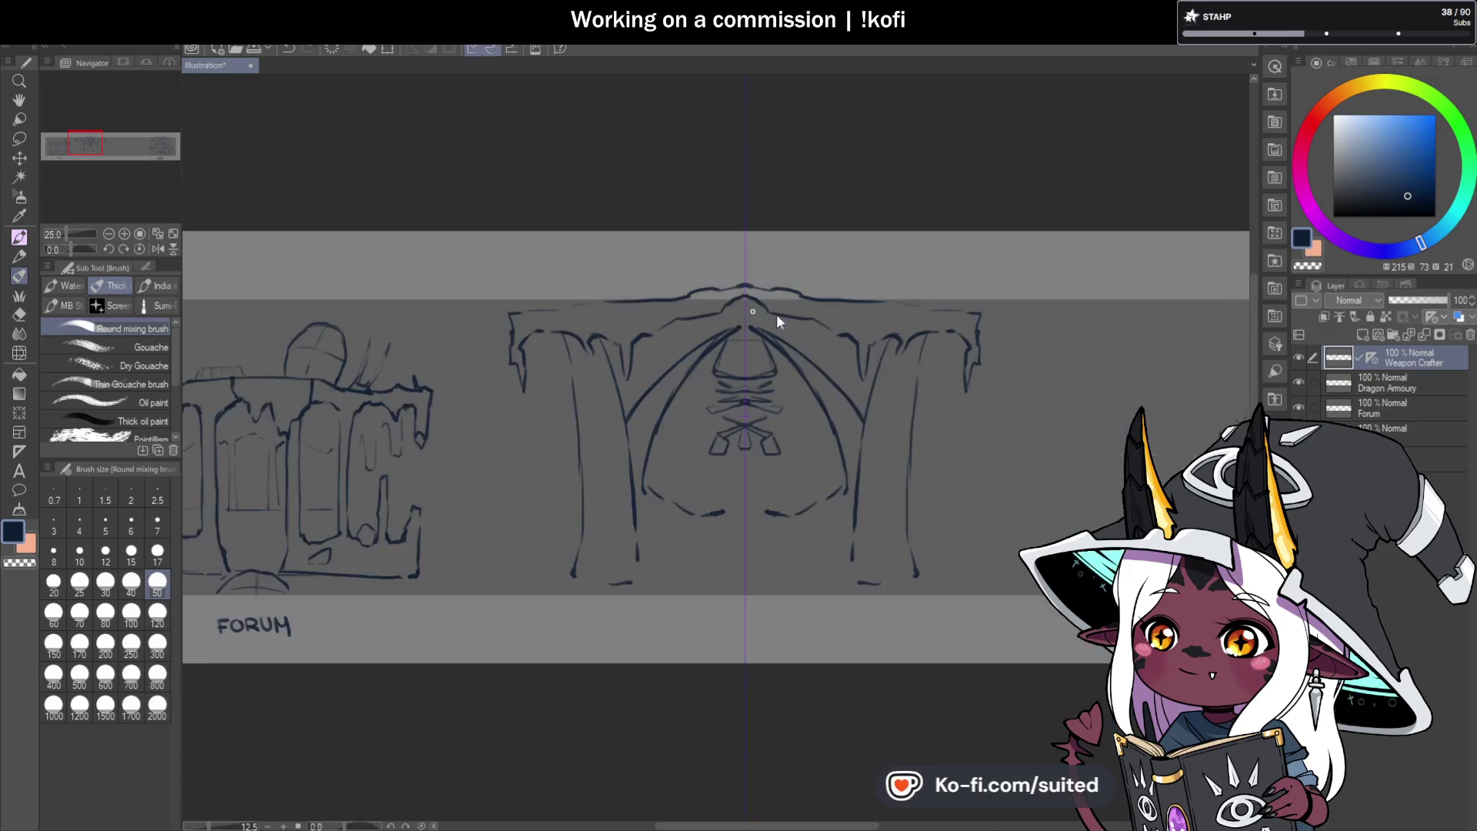
Erase the stray section of the lower-left arch curve.
scroll(777, 314, "down", 2)
scroll(885, 404, "up", 2)
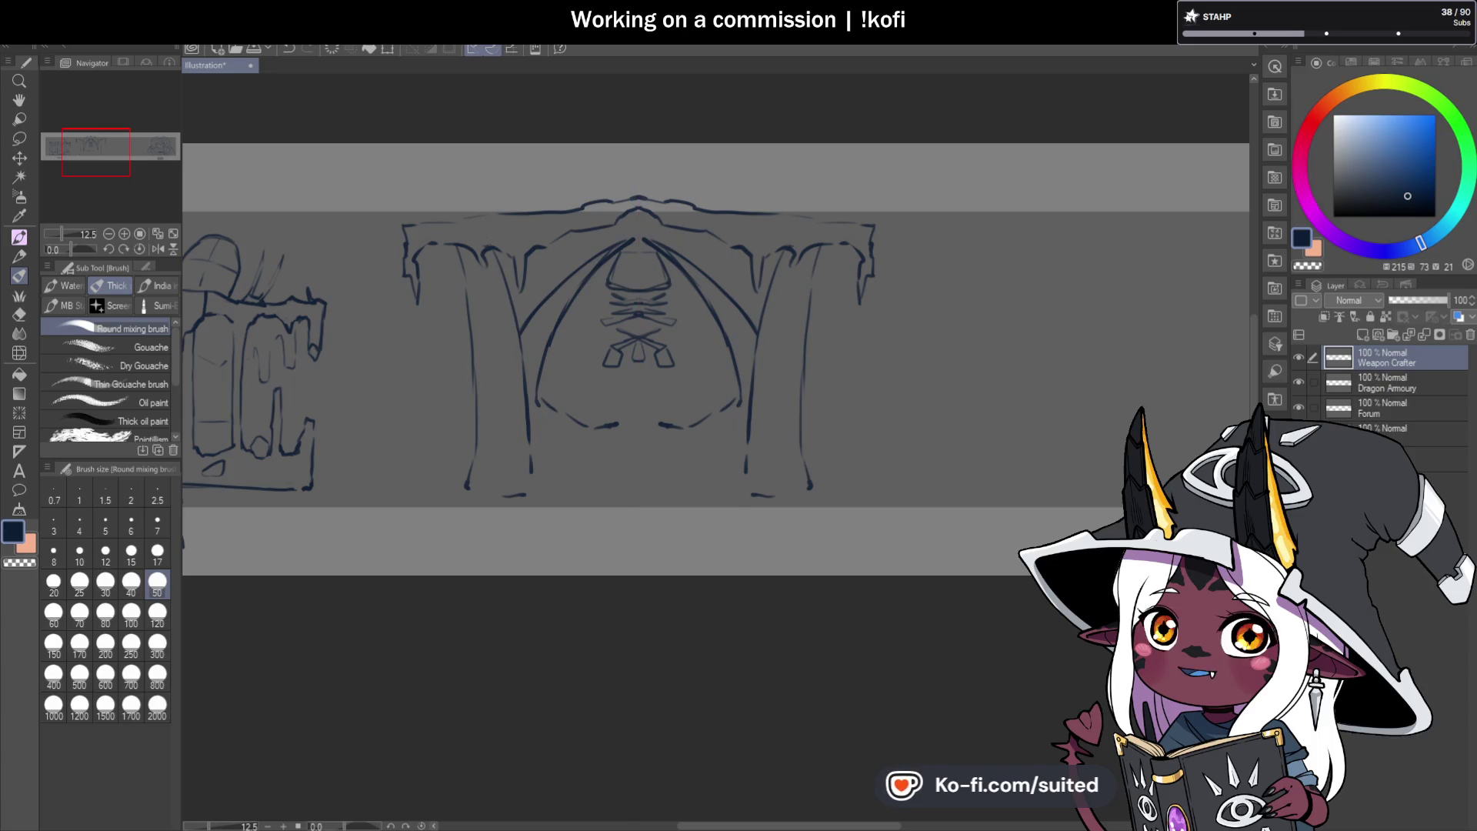
scroll(625, 387, "down", 4)
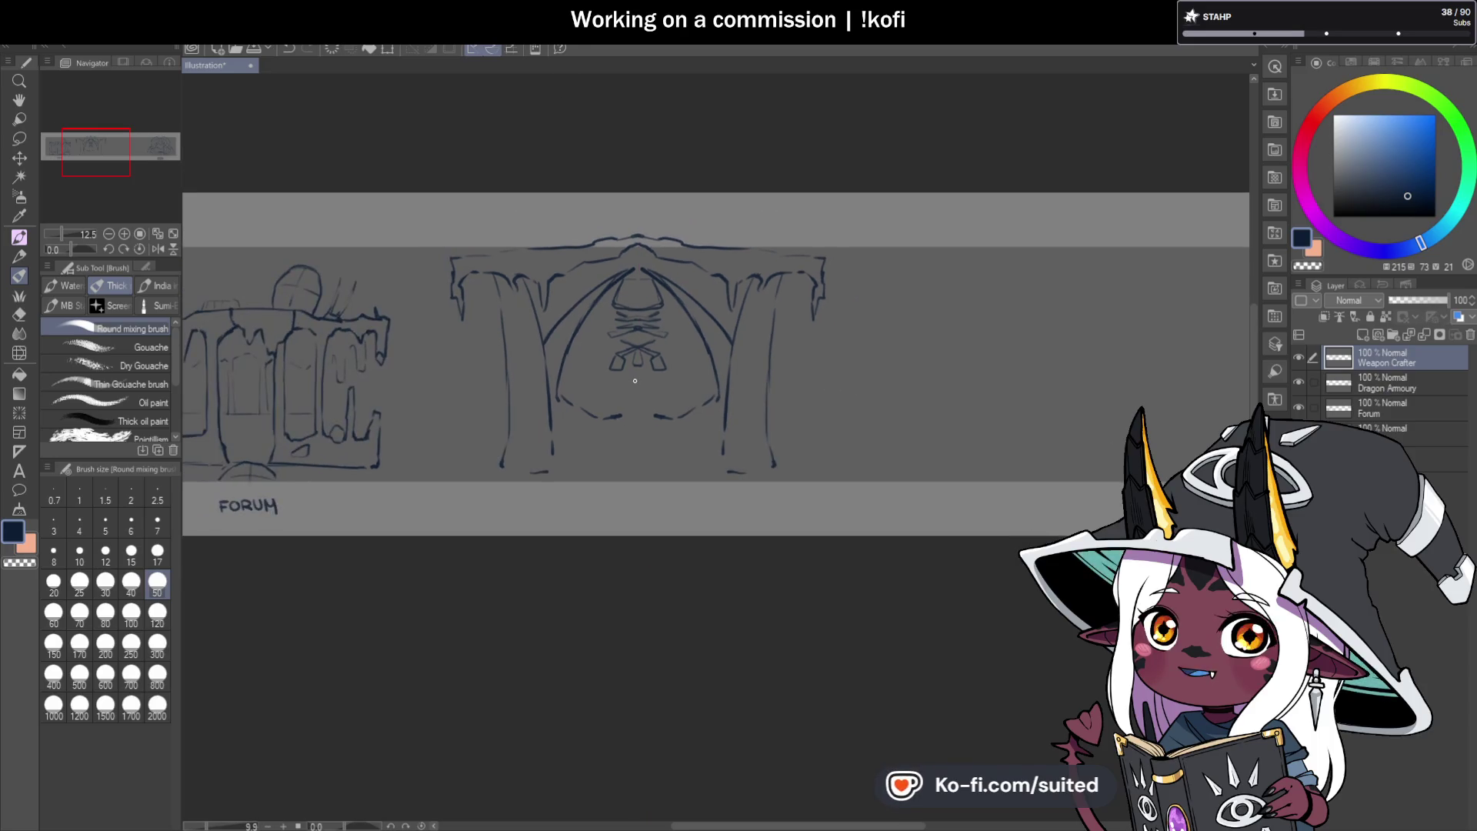
scroll(632, 360, "up", 4)
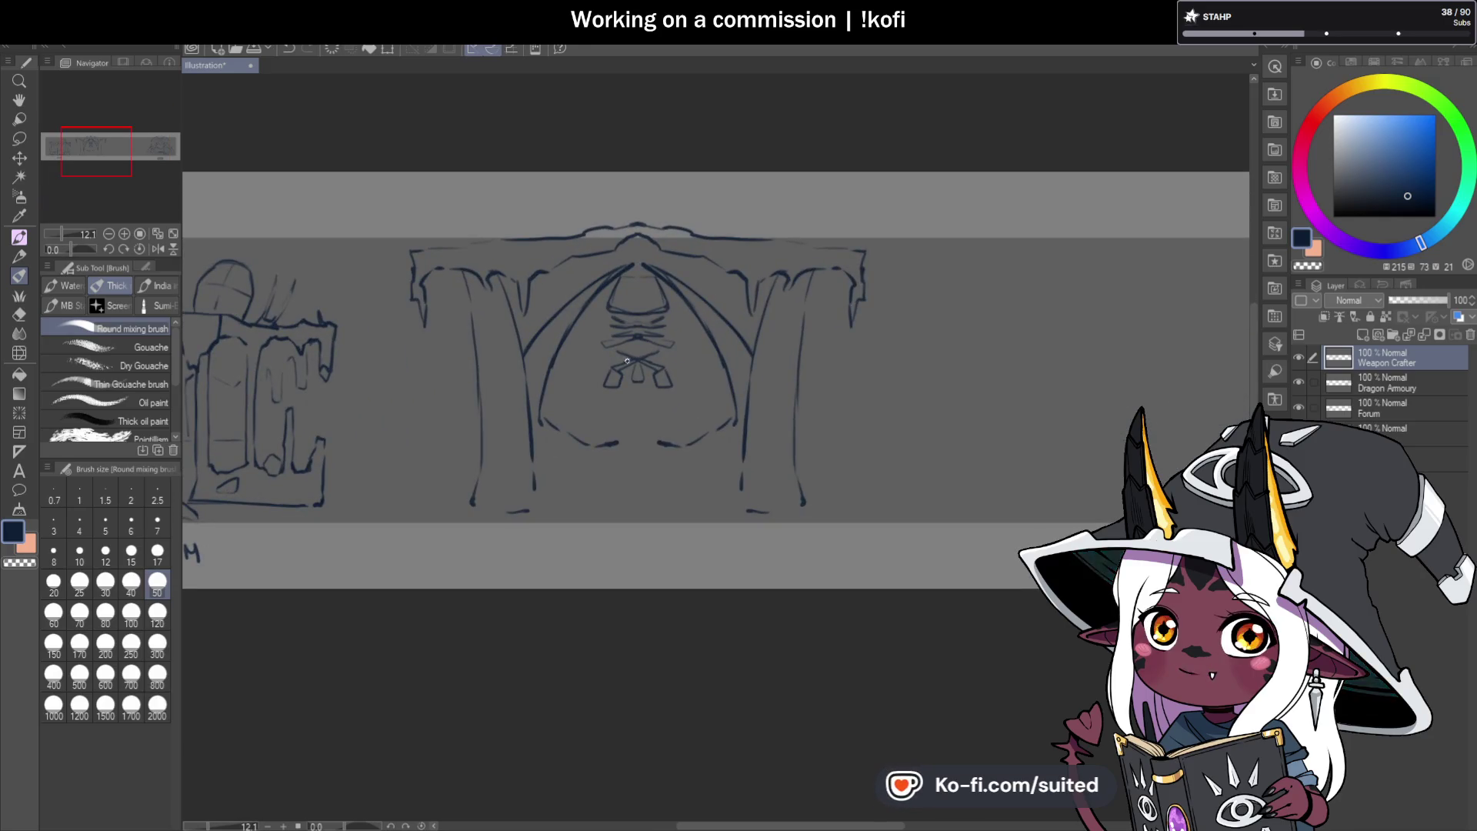
left_click(437, 253)
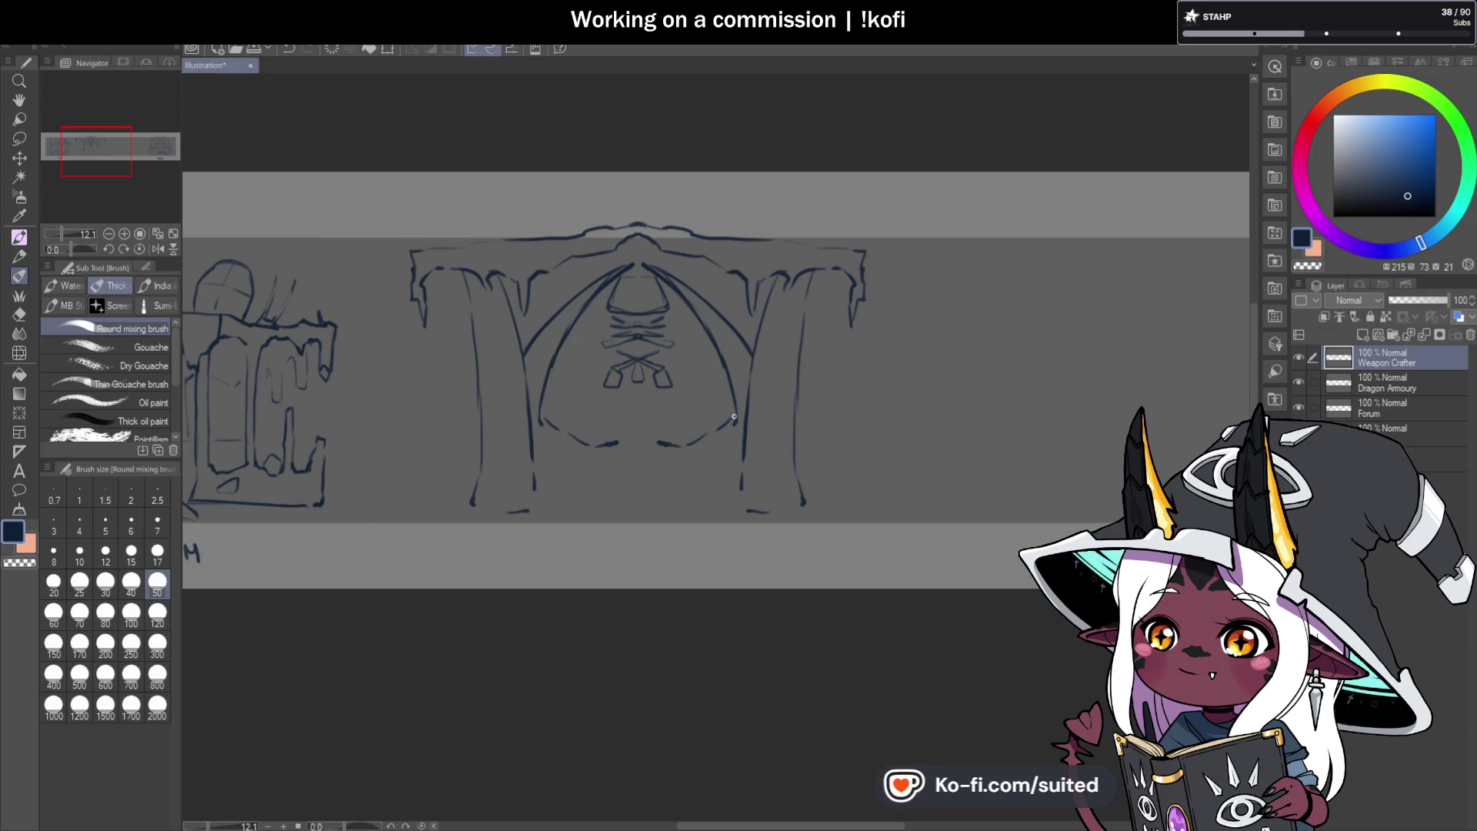
scroll(617, 478, "up", 1)
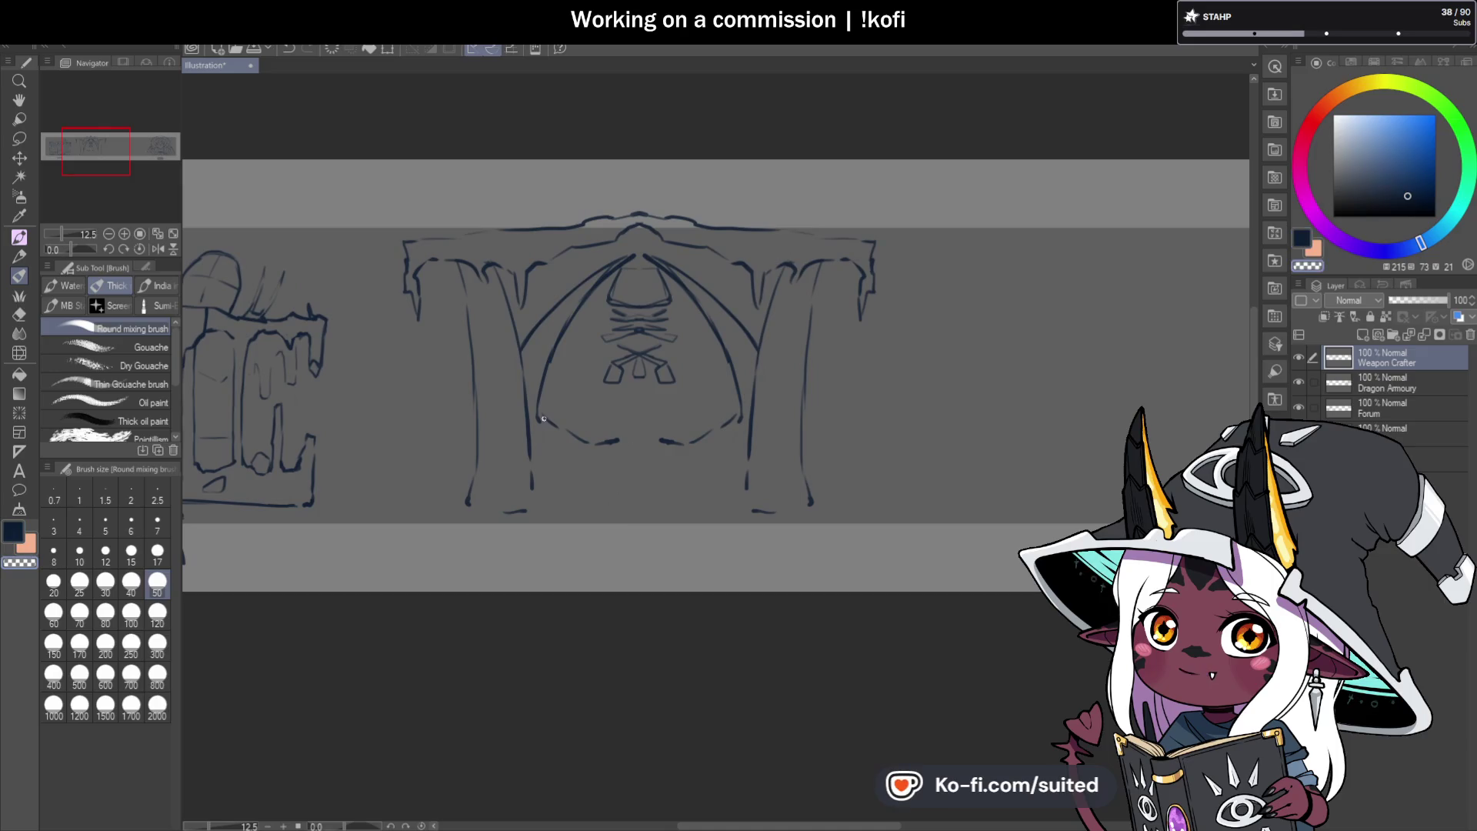
left_click_drag(543, 419, 633, 444)
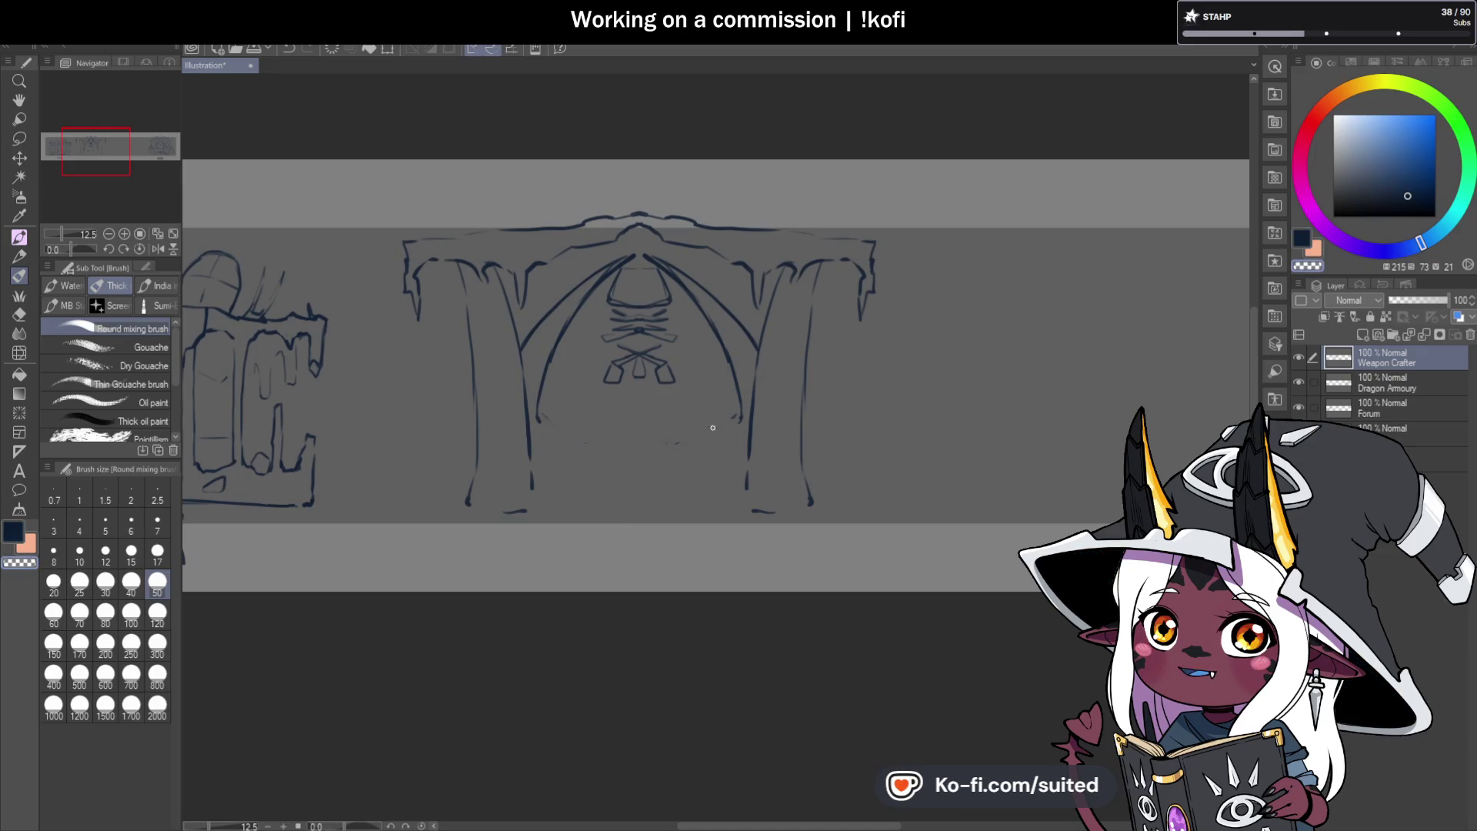
Save the illustration and re-ink the right arch line.
key("ctrl+s")
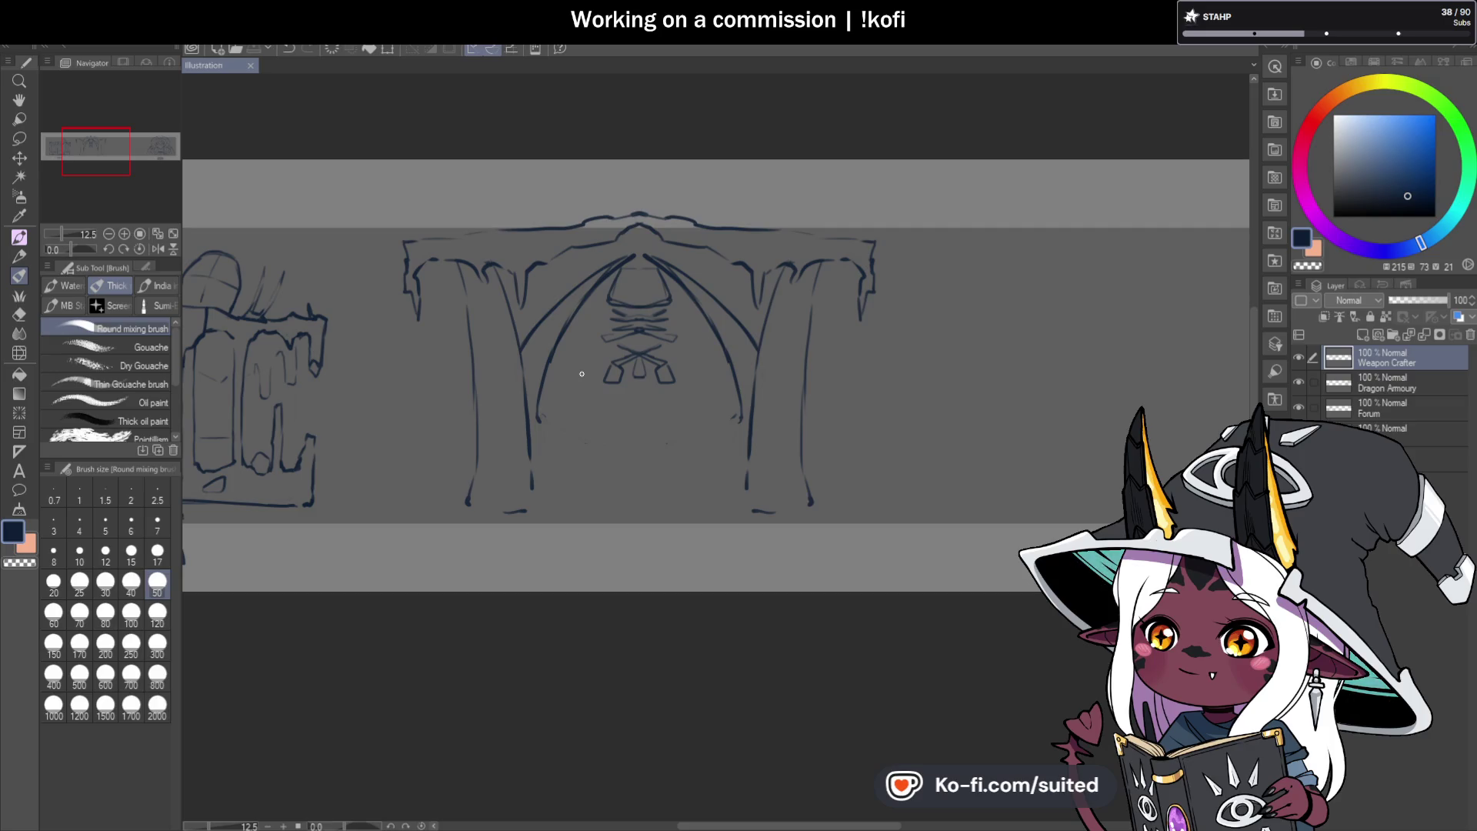
scroll(710, 314, "up", 3)
left_click_drag(678, 289, 728, 358)
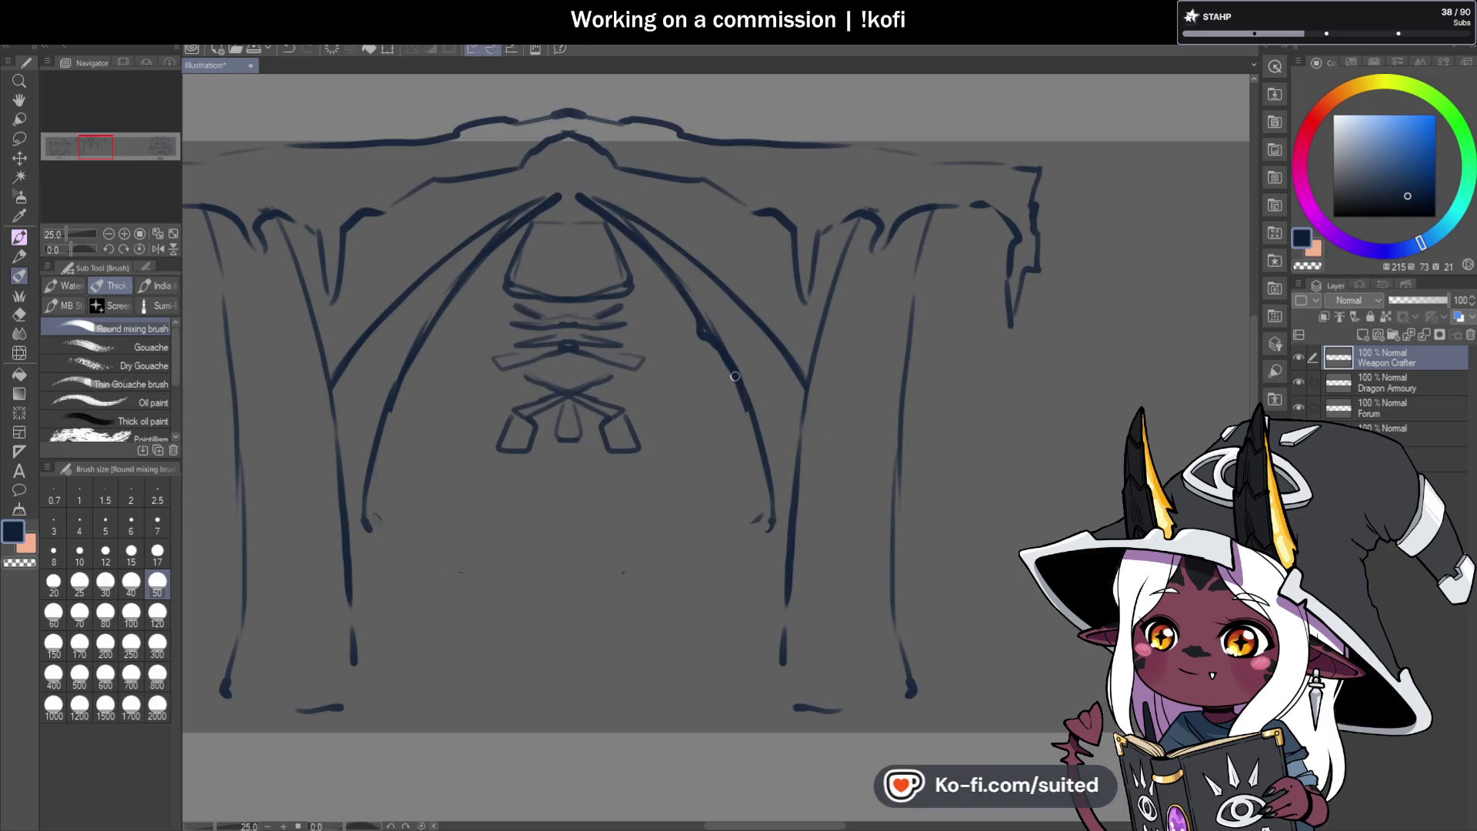
Re-ink the right arch line and trace both edges of the hanging central emblem.
left_click_drag(747, 412, 773, 530)
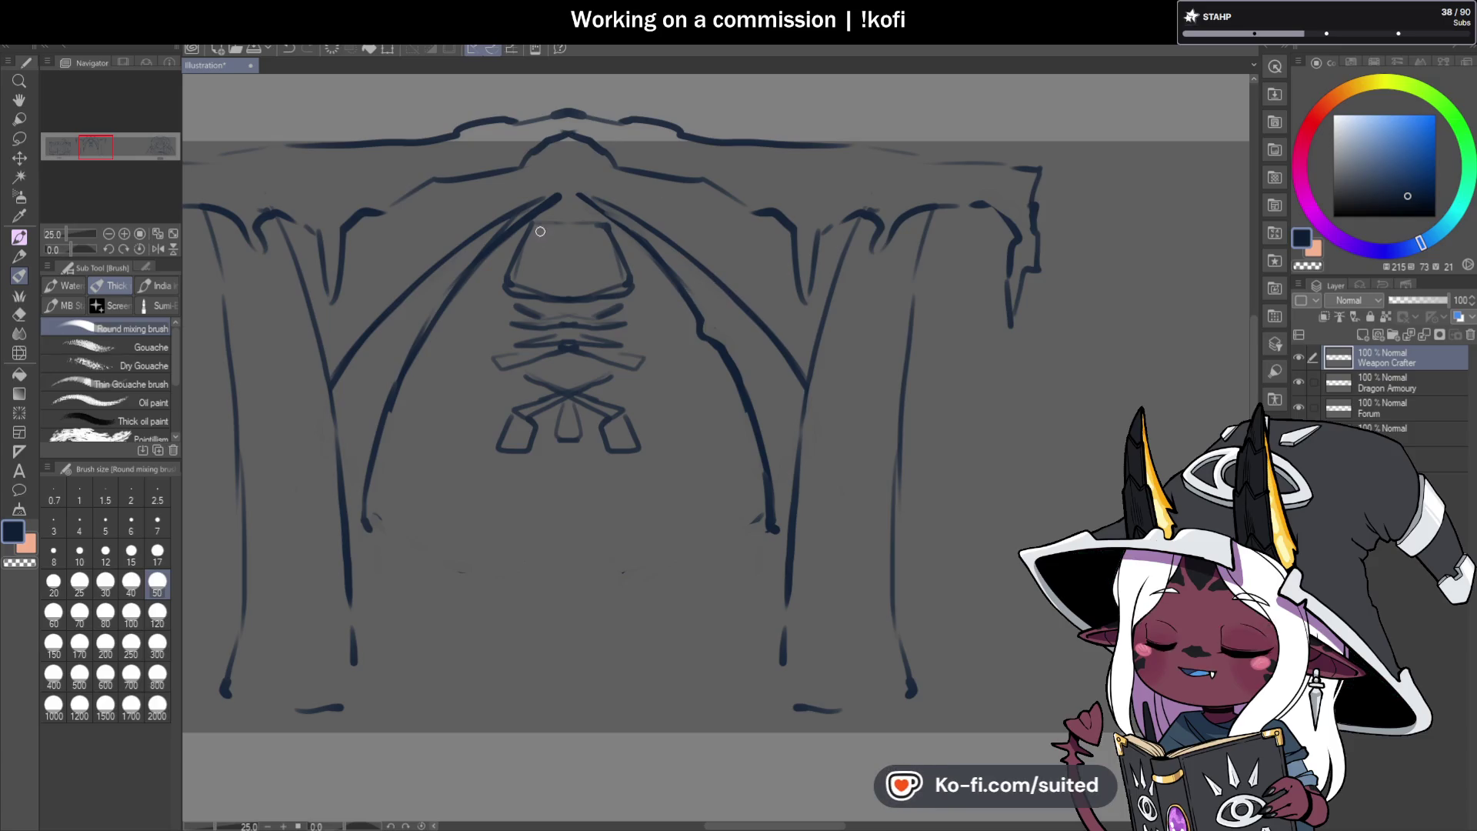
left_click_drag(538, 224, 520, 286)
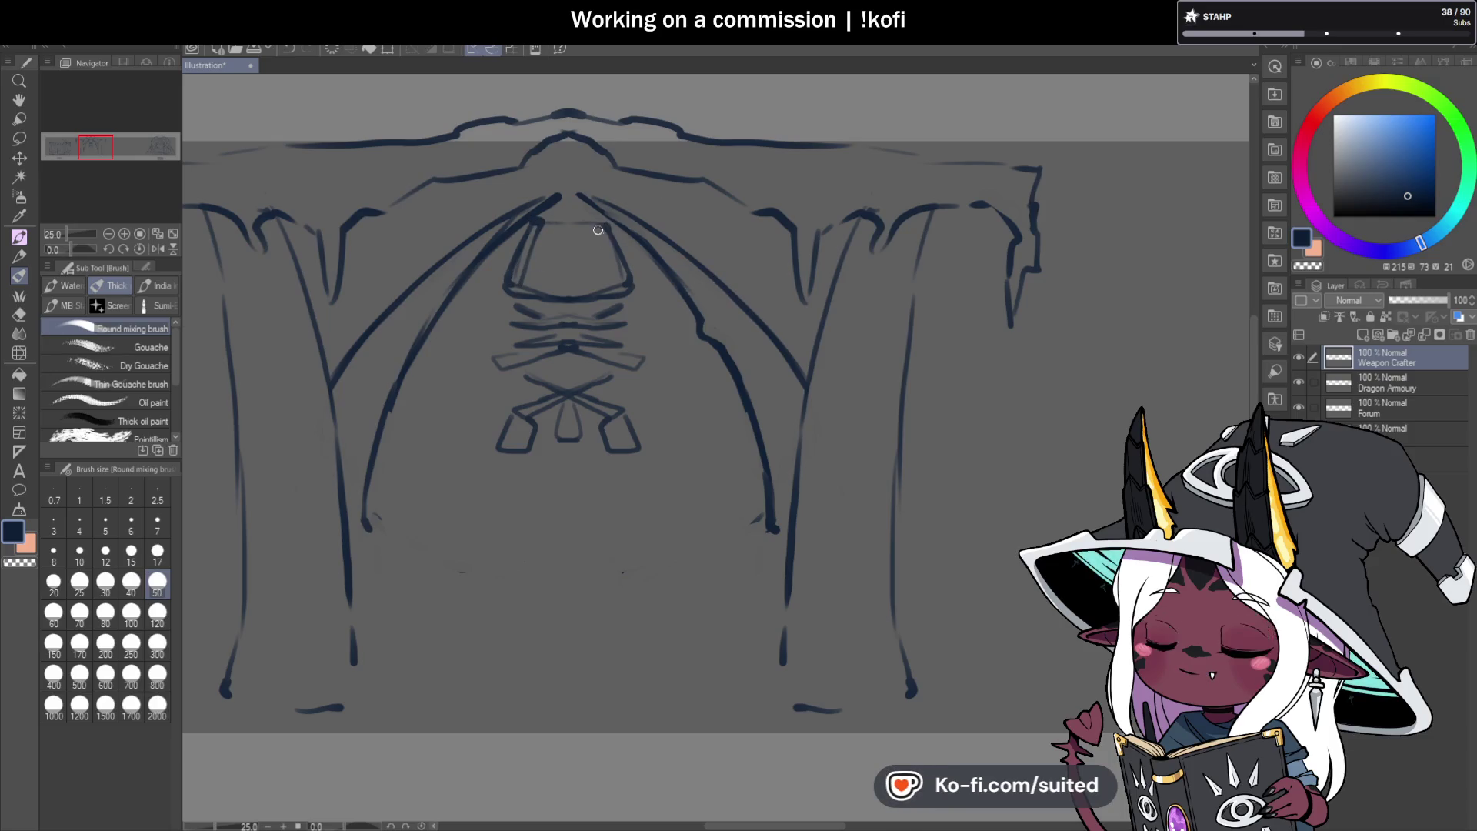
left_click_drag(621, 291, 607, 224)
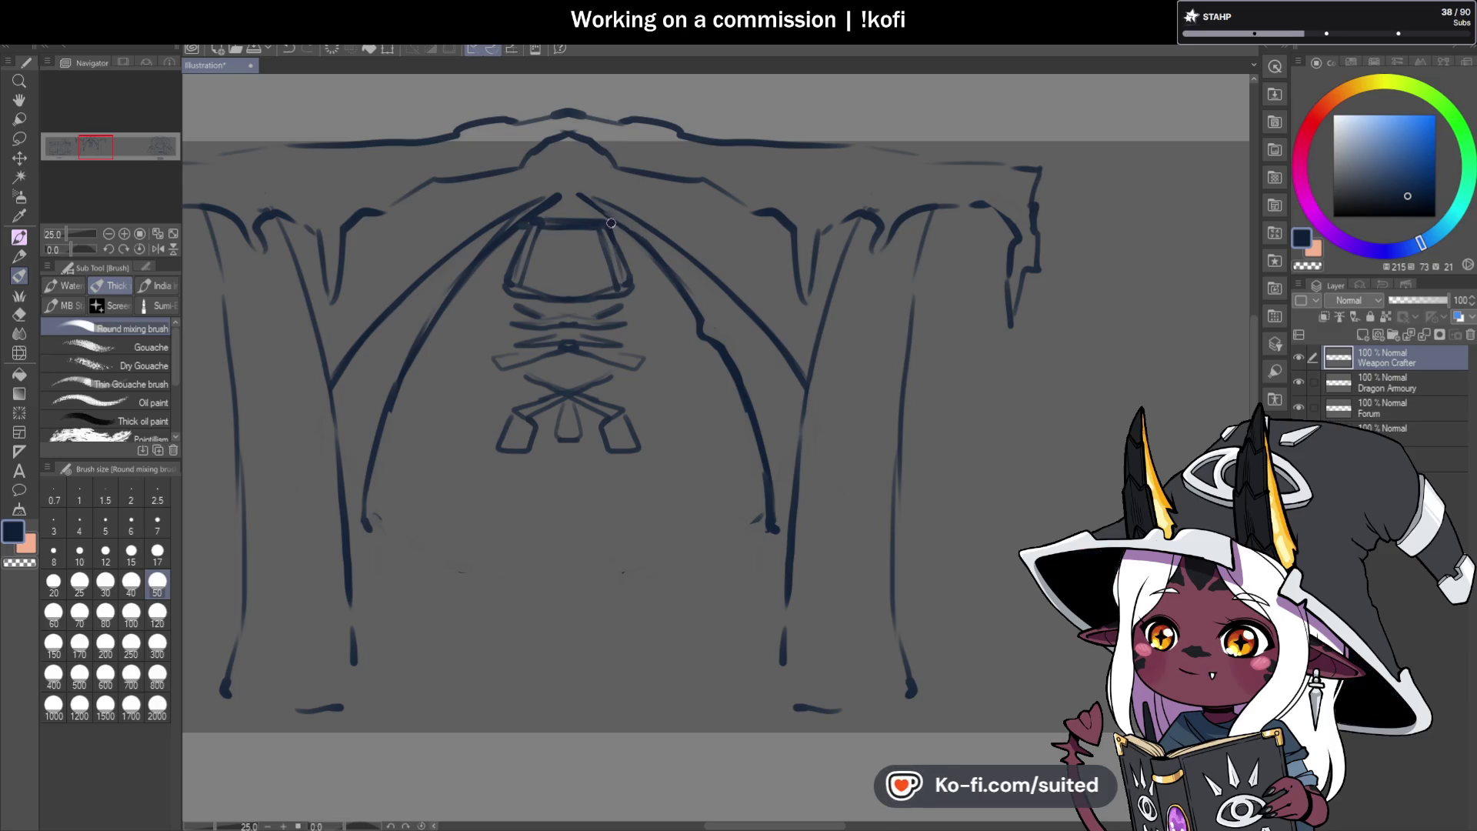
scroll(649, 342, "down", 5)
scroll(694, 454, "up", 5)
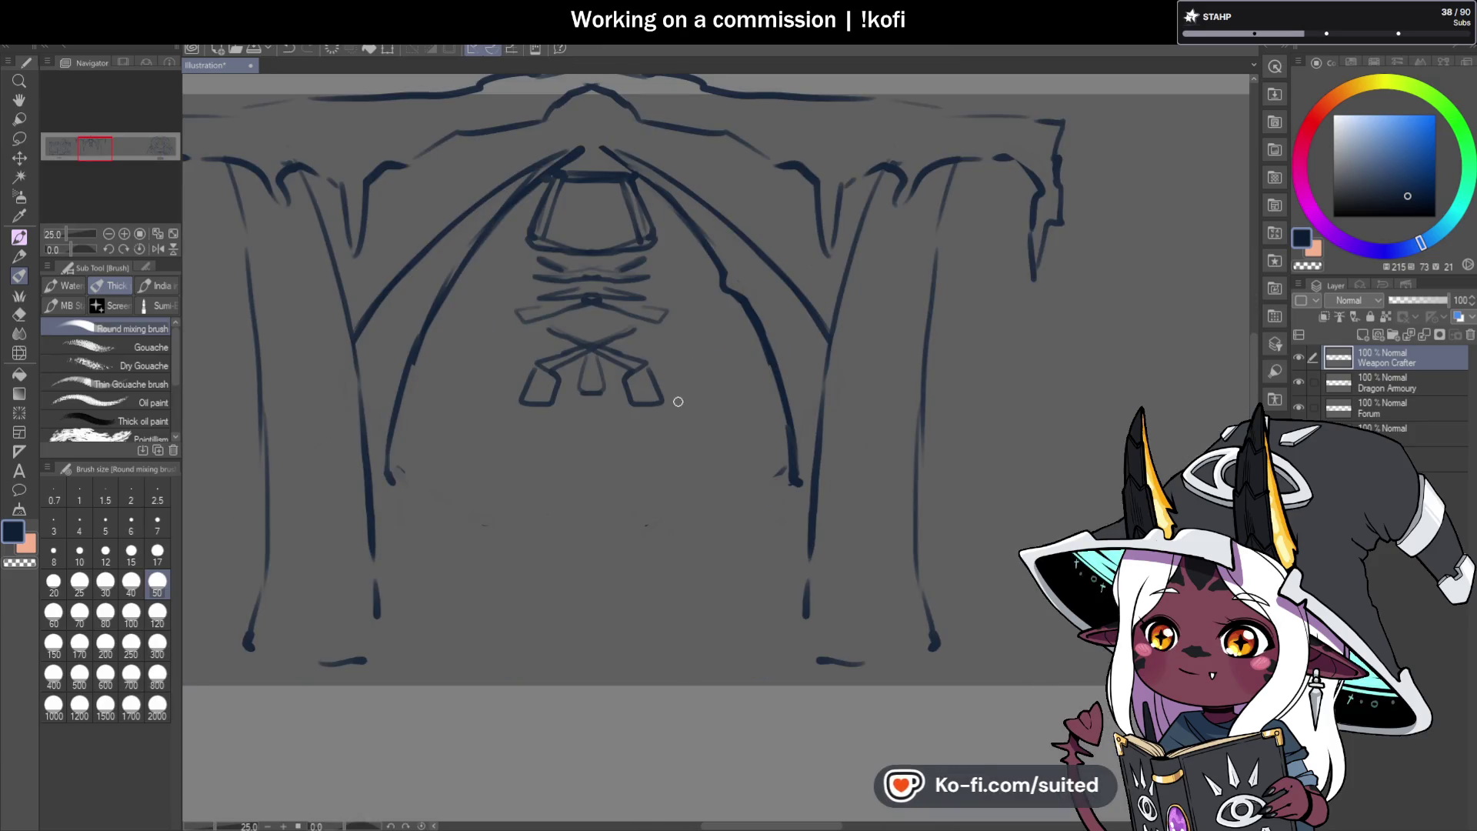
scroll(684, 361, "down", 3)
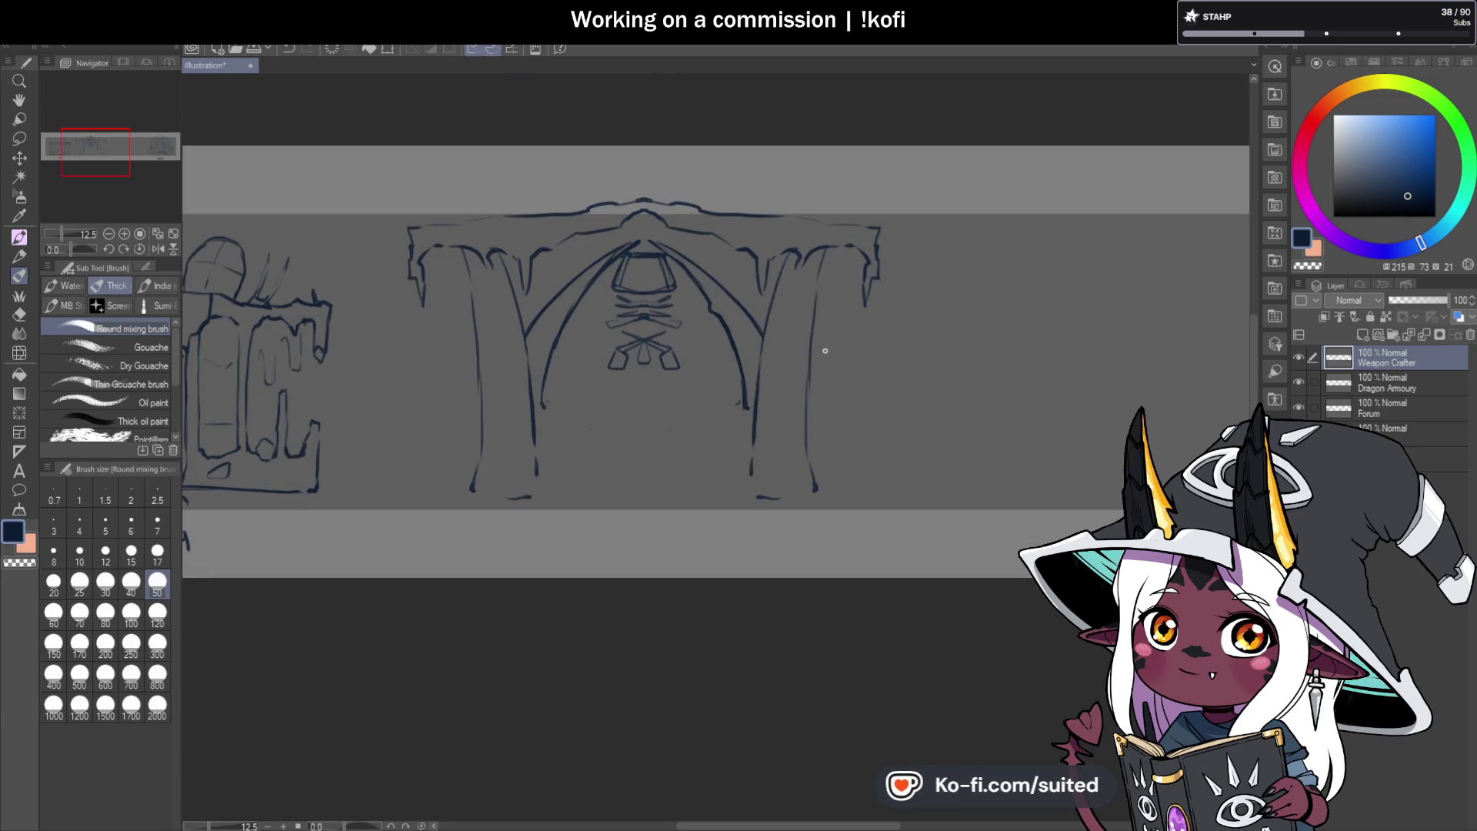
scroll(478, 501, "up", 3)
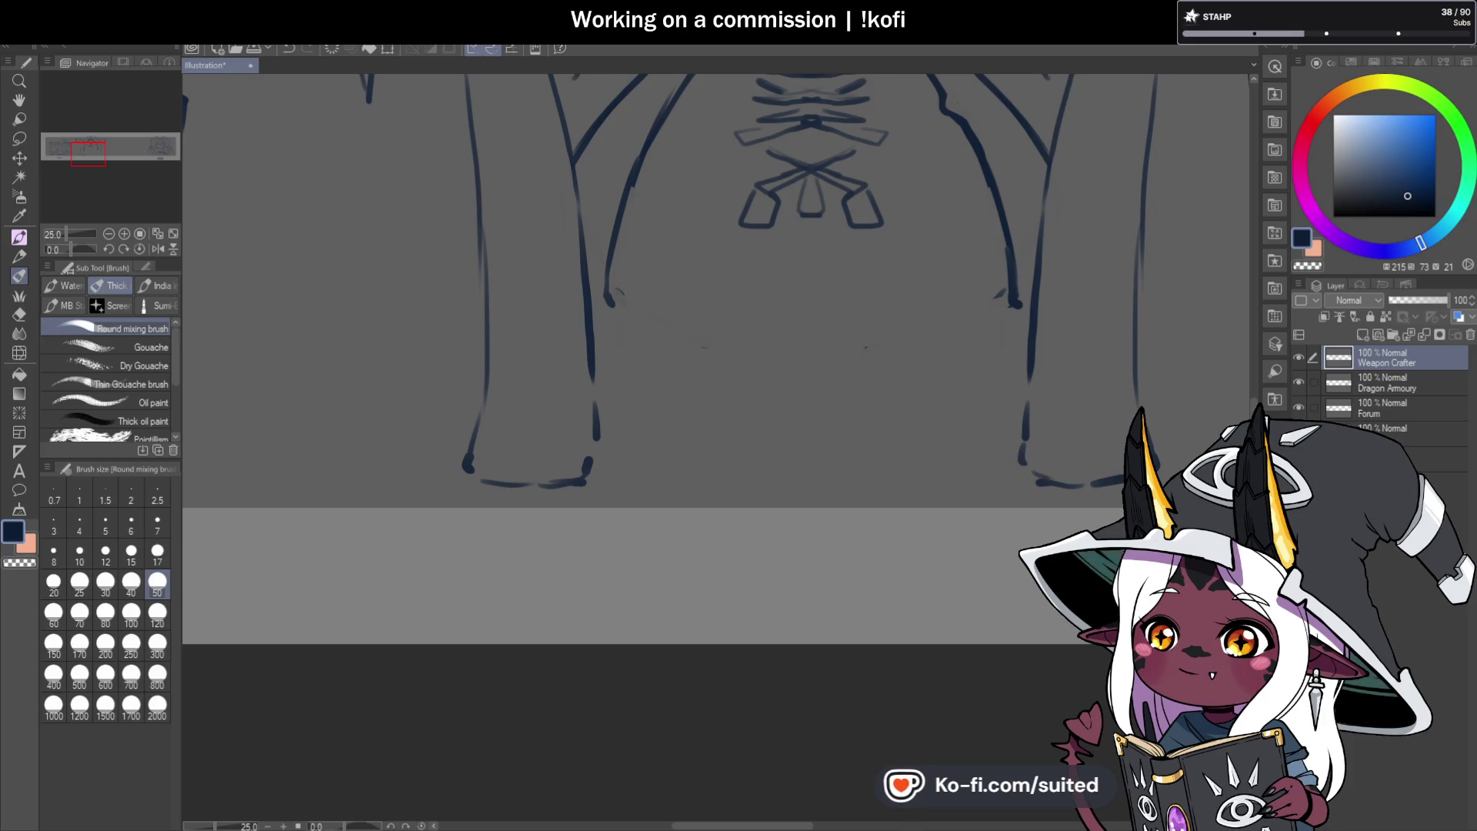
Draw the arch's floor line, a raised step edge on the left and the start of a small stump.
scroll(739, 396, "down", 3)
scroll(635, 313, "up", 3)
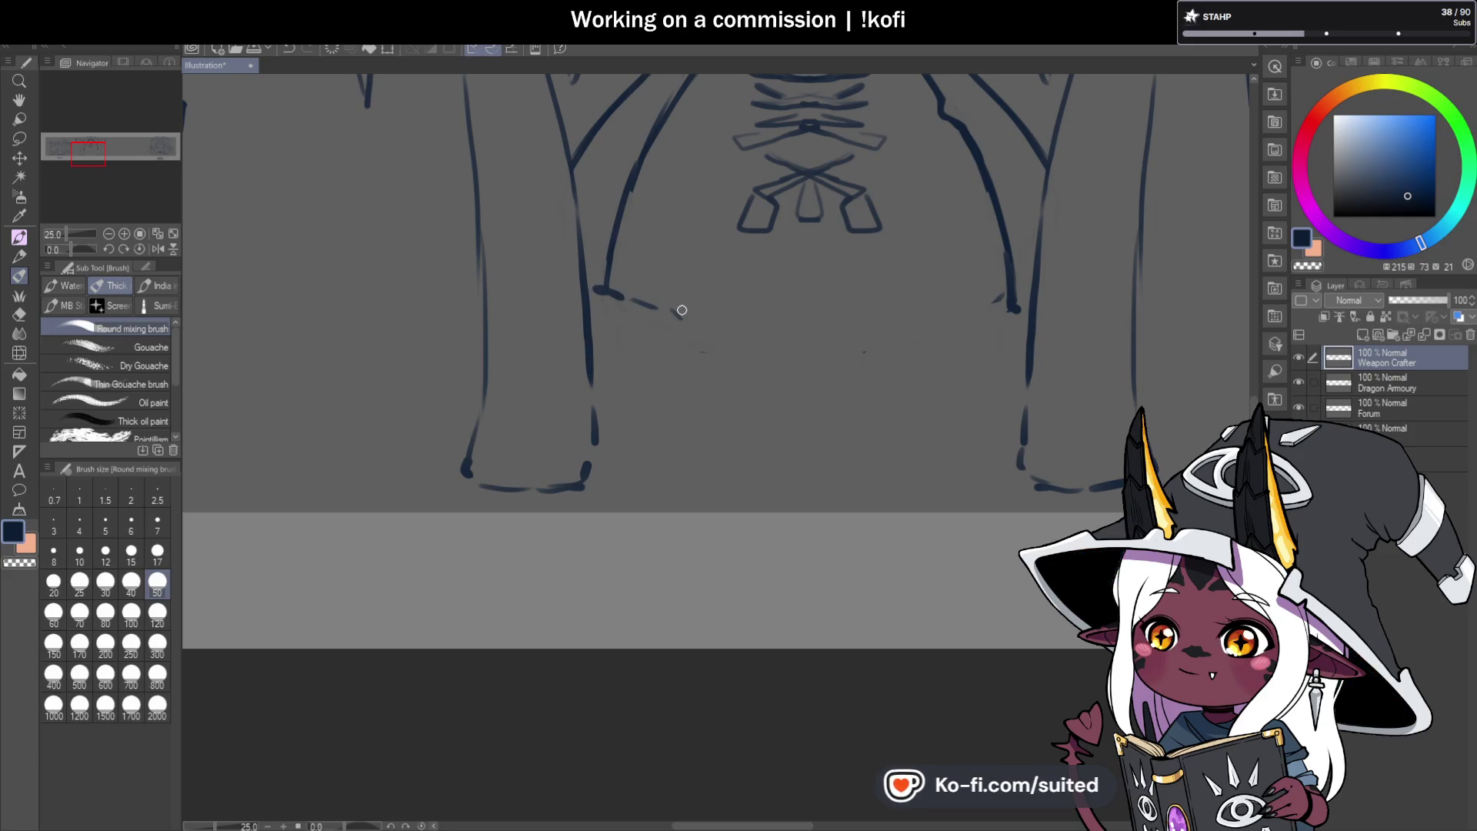
left_click_drag(612, 403, 900, 402)
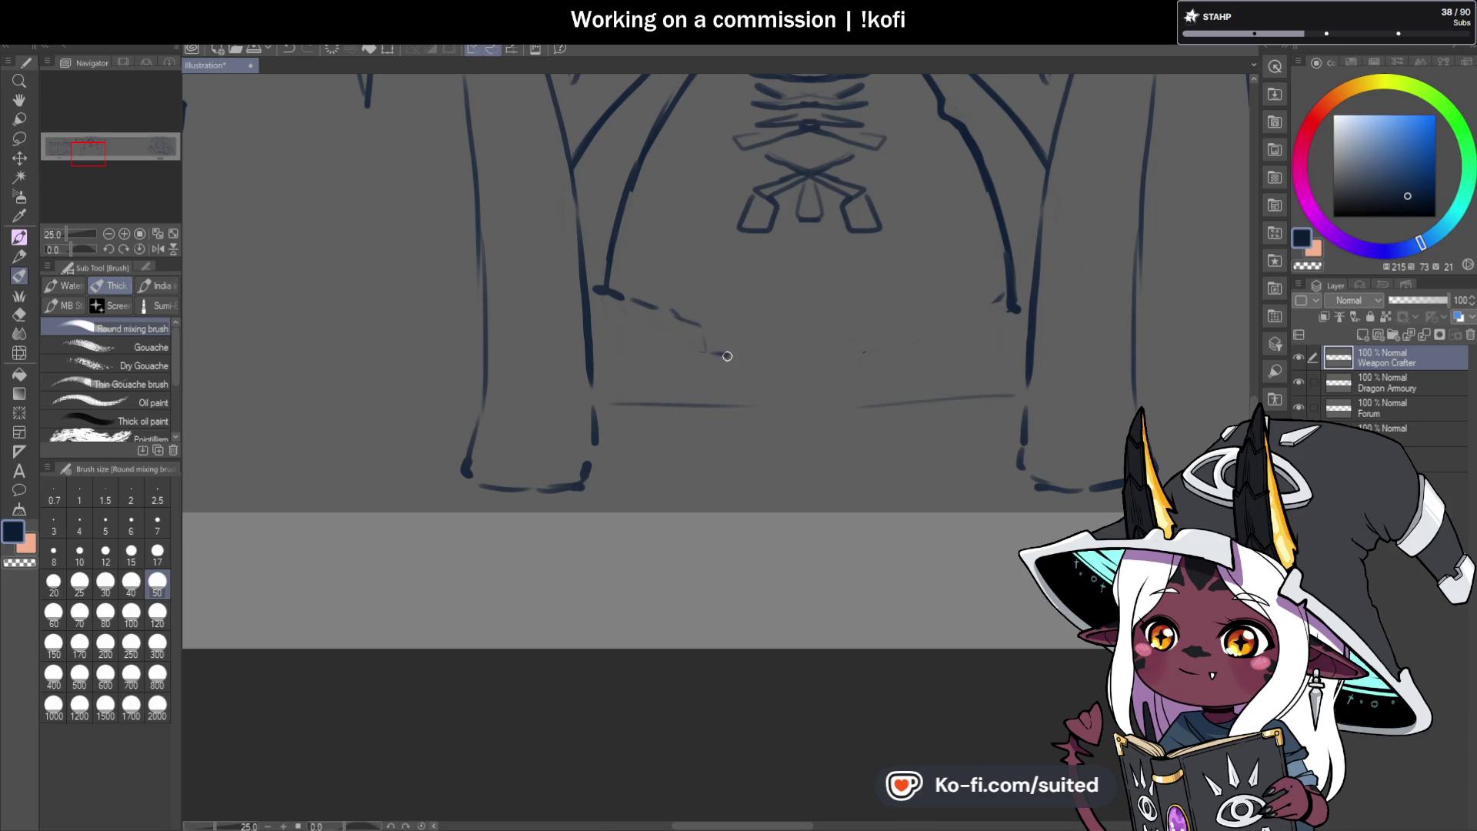
left_click_drag(687, 348, 596, 371)
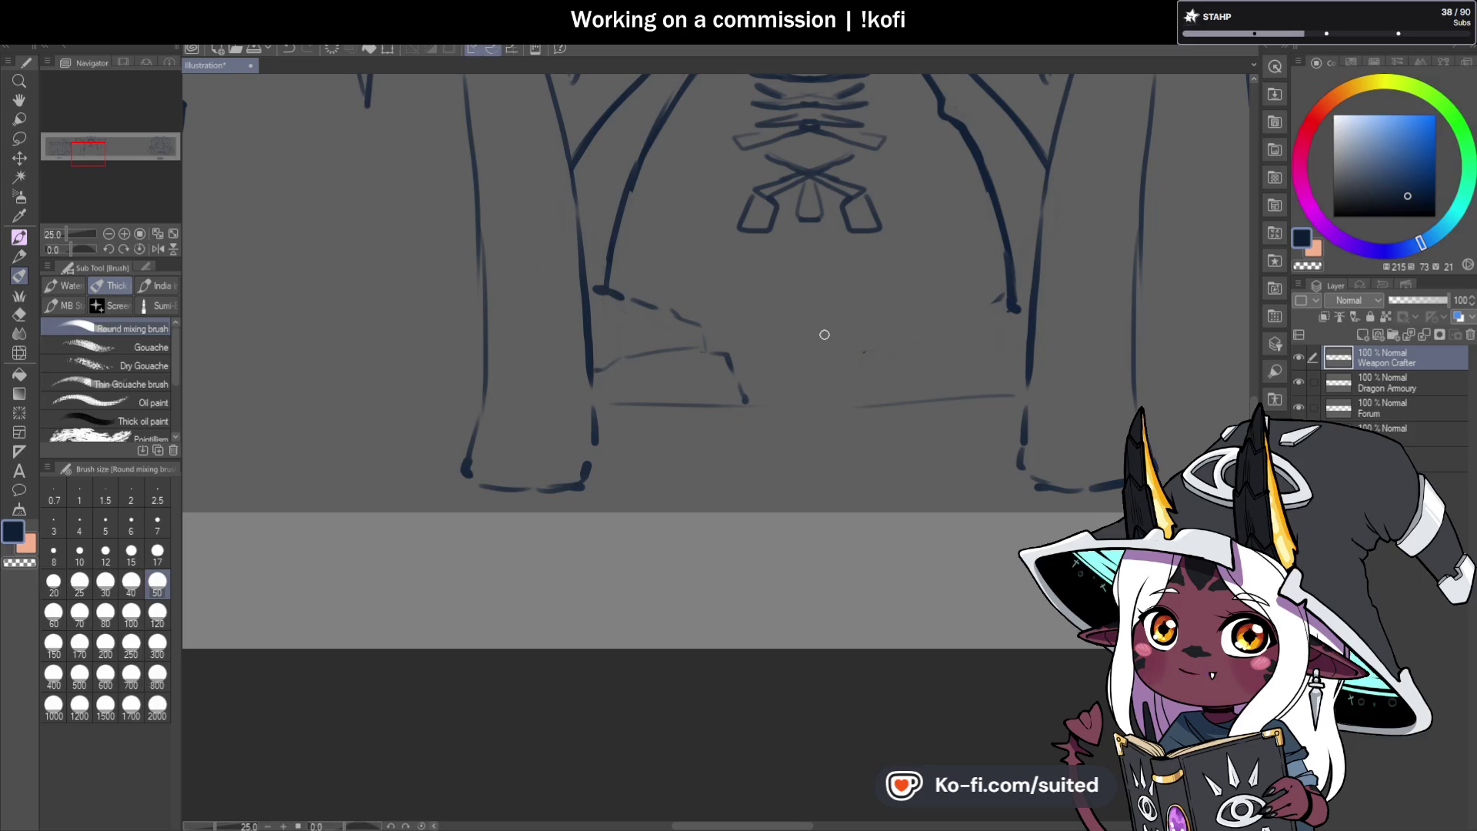
scroll(697, 382, "down", 2)
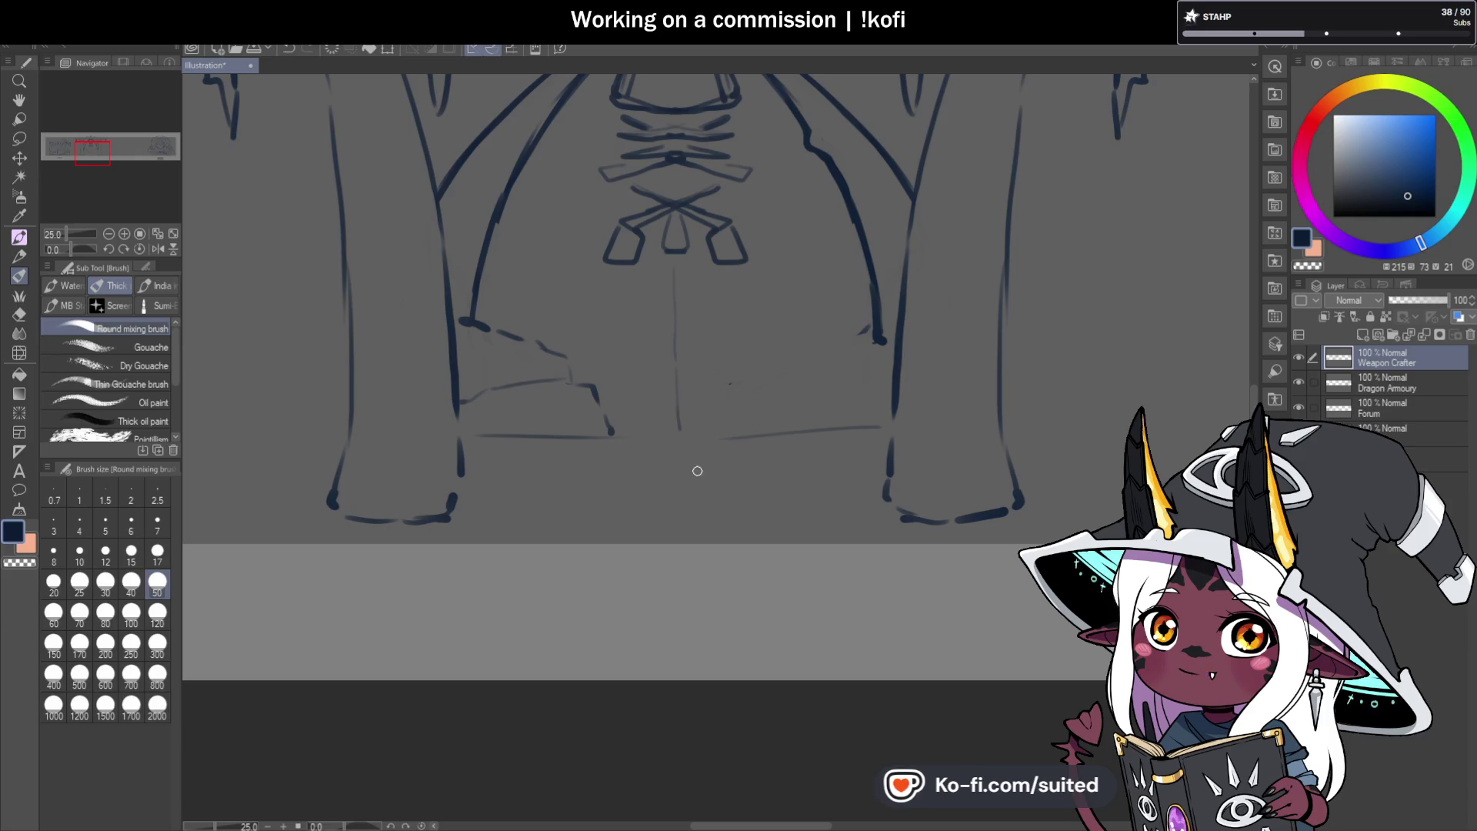
left_click_drag(594, 530, 604, 508)
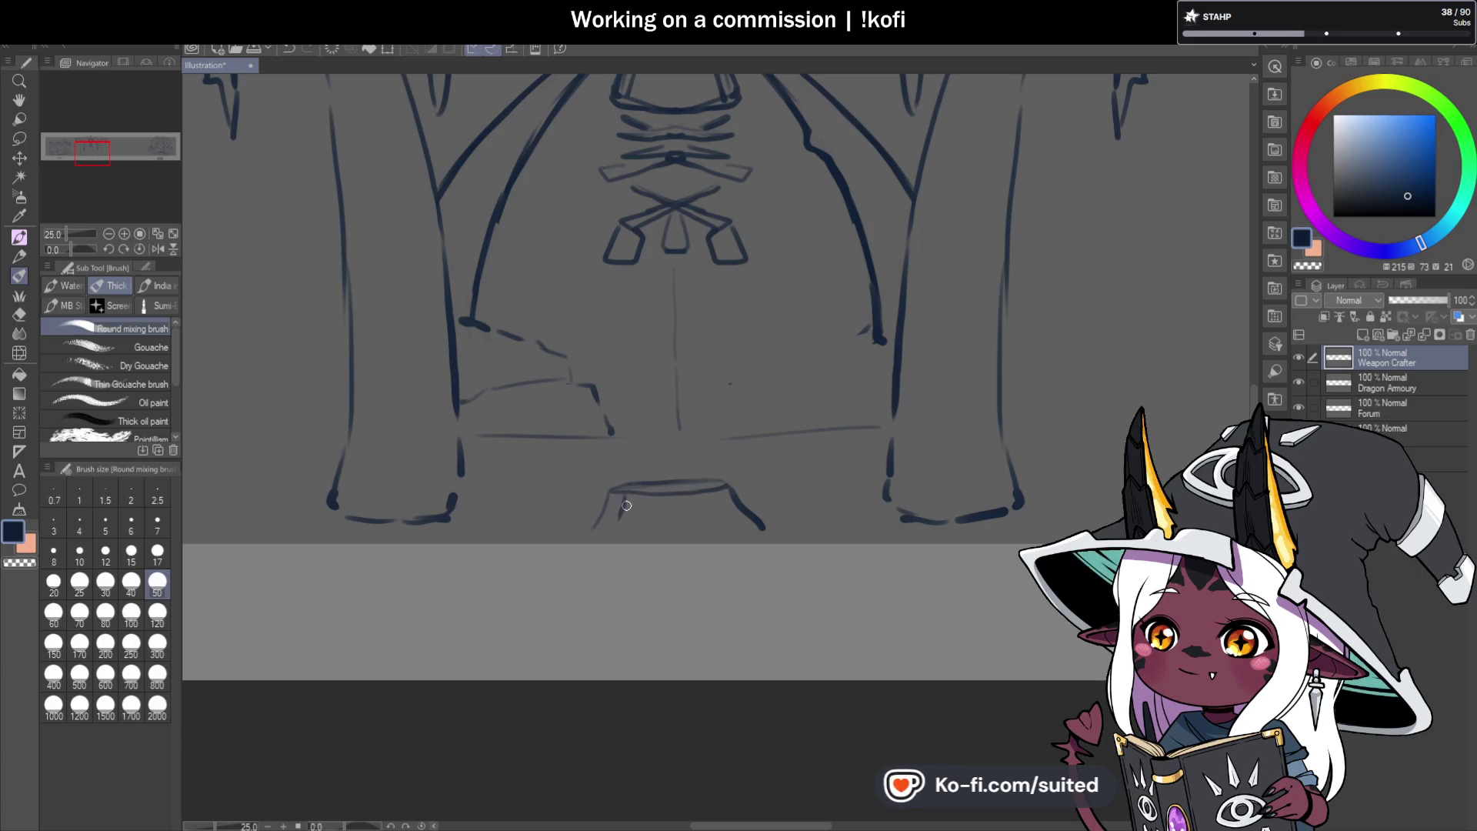
scroll(837, 647, "down", 6)
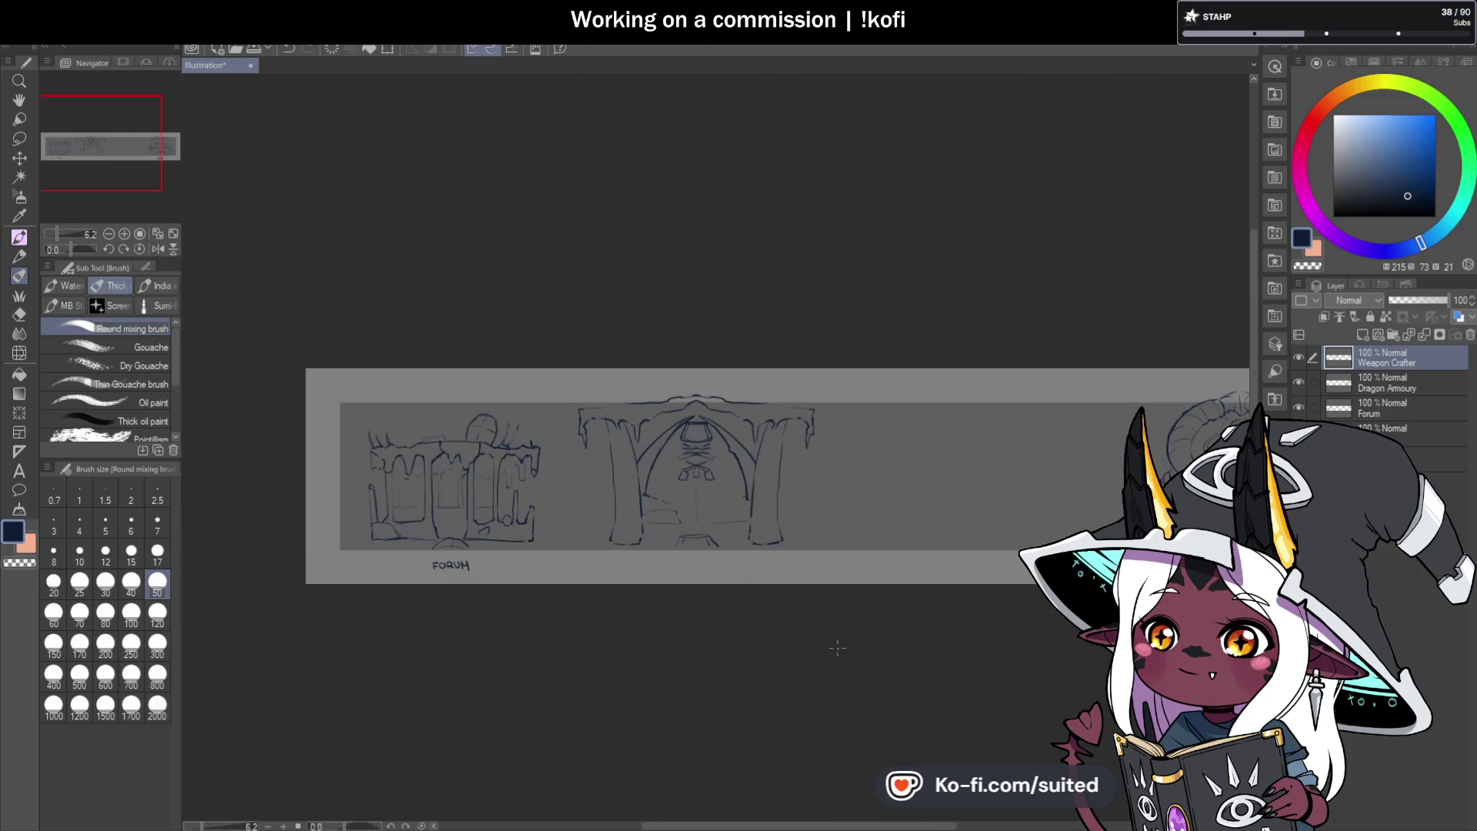
Redraw the right pillar's outer and inner edges and touch up the left pillar with a curled base.
scroll(769, 485, "up", 6)
left_click_drag(764, 506, 790, 146)
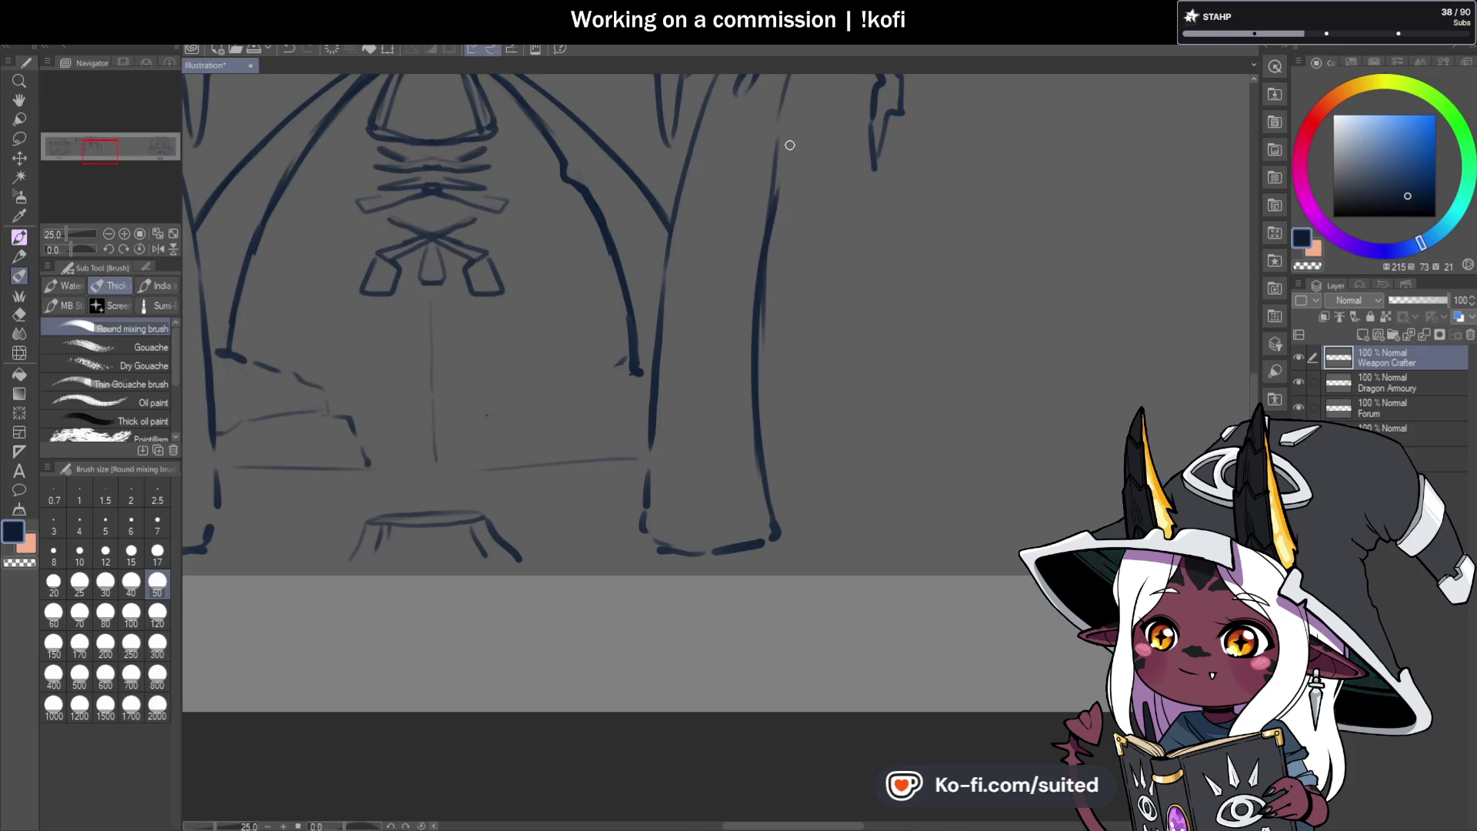
scroll(724, 526, "down", 3)
mouse_move(744, 372)
left_mouse_down()
mouse_move(773, 263)
mouse_move(698, 360)
left_mouse_up()
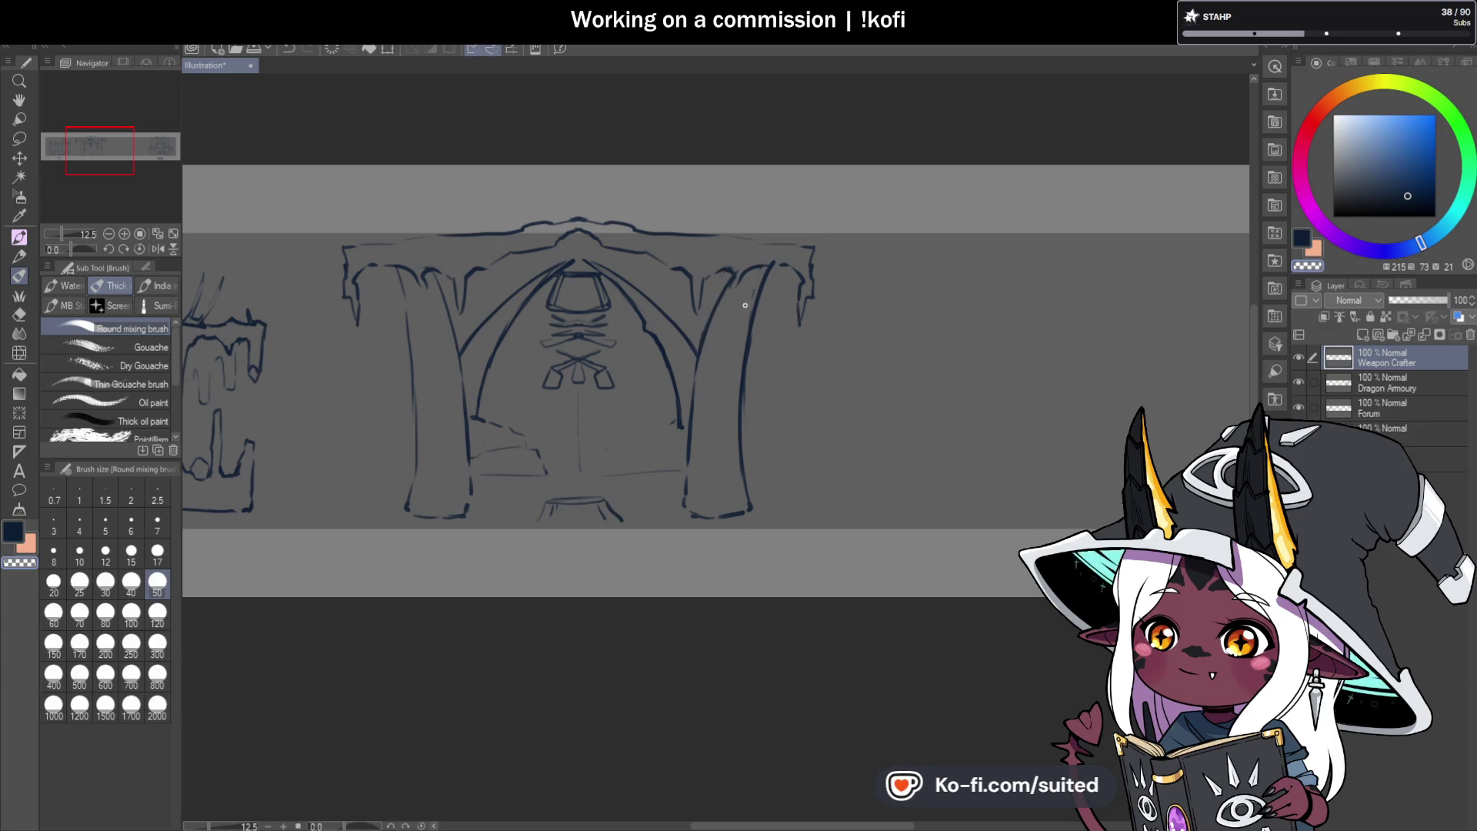
key("c")
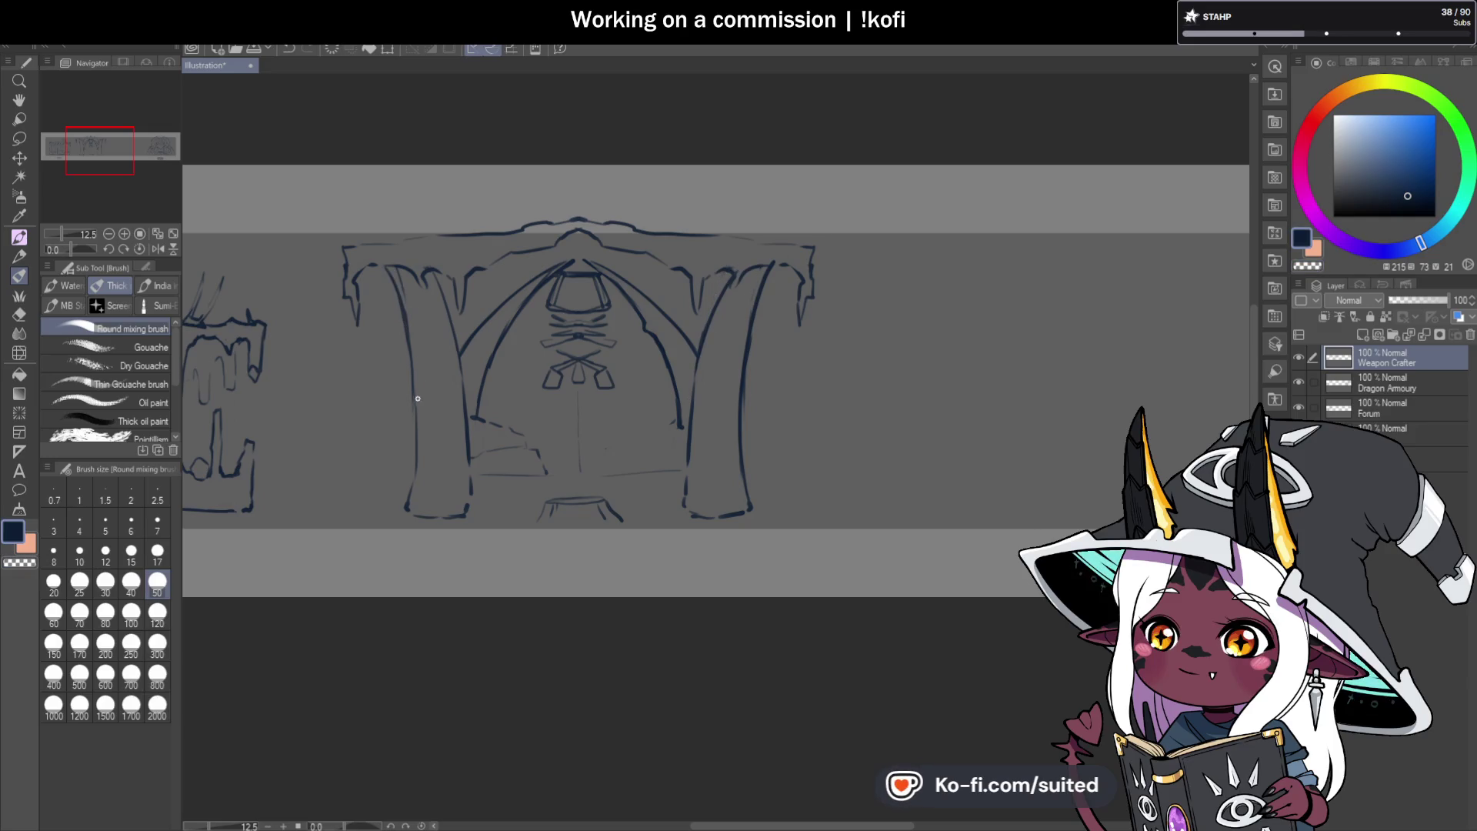
left_click_drag(428, 280, 460, 366)
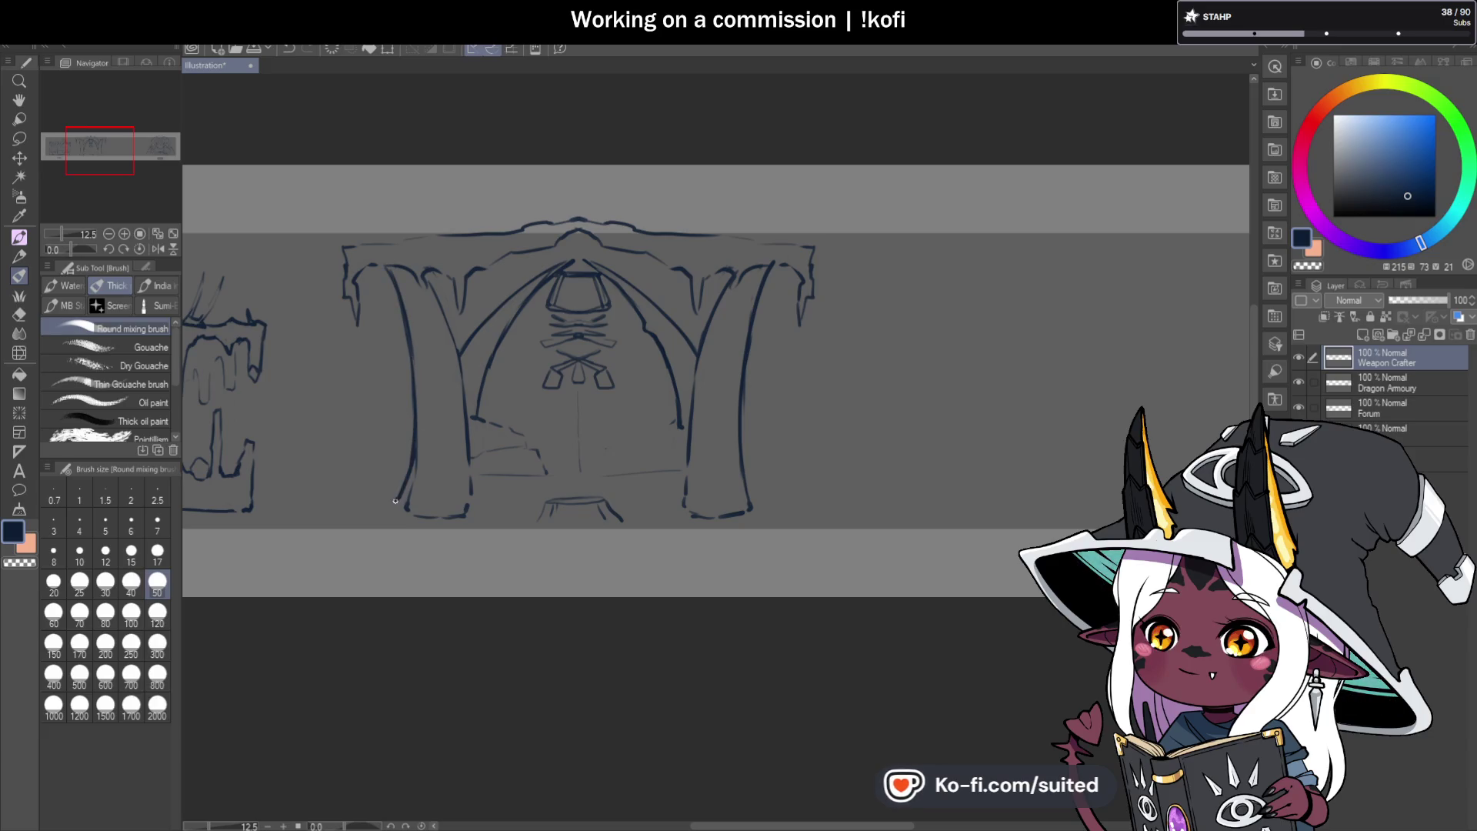
left_click_drag(396, 501, 400, 514)
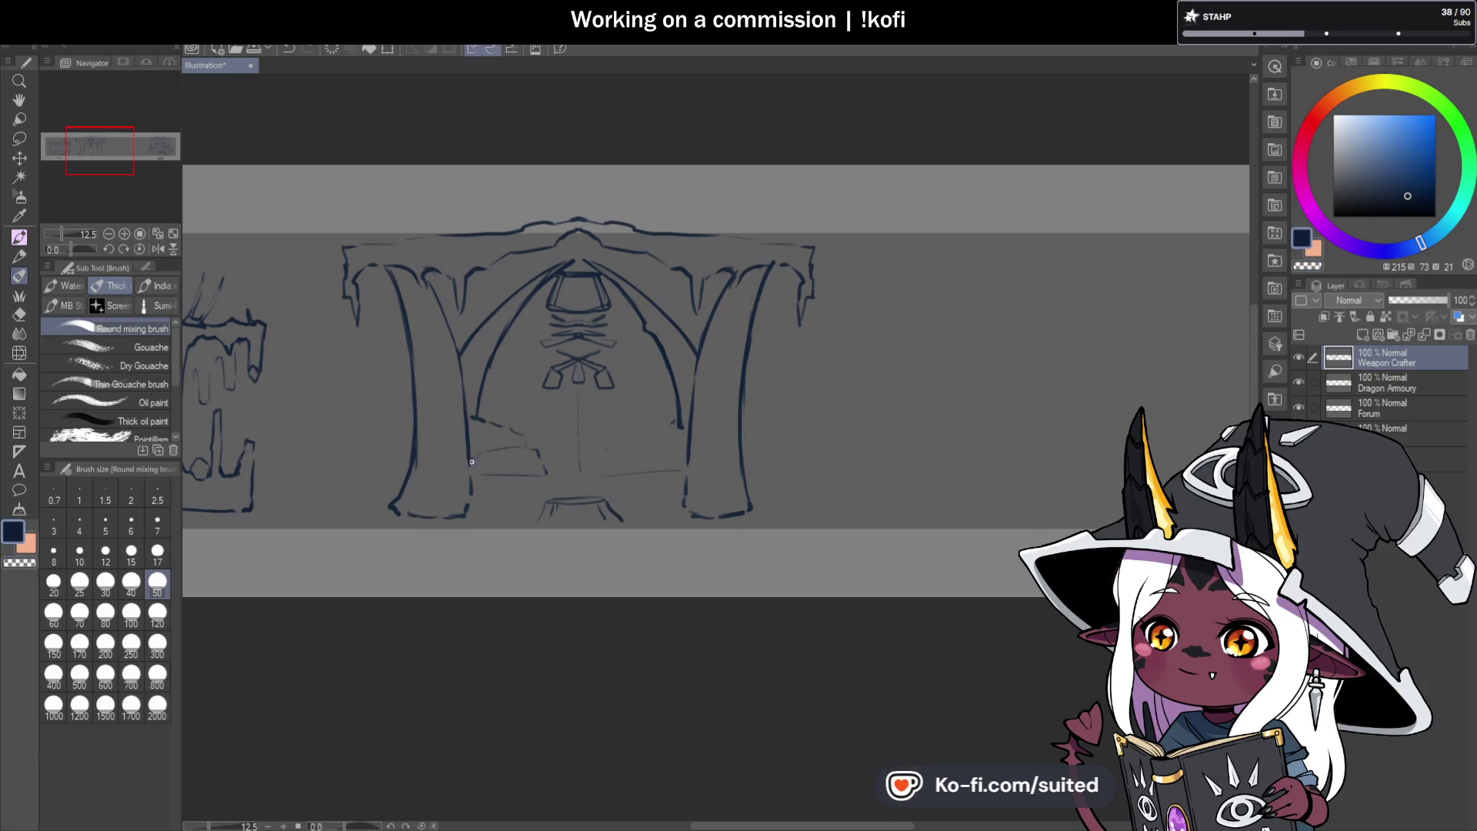
scroll(695, 463, "down", 2)
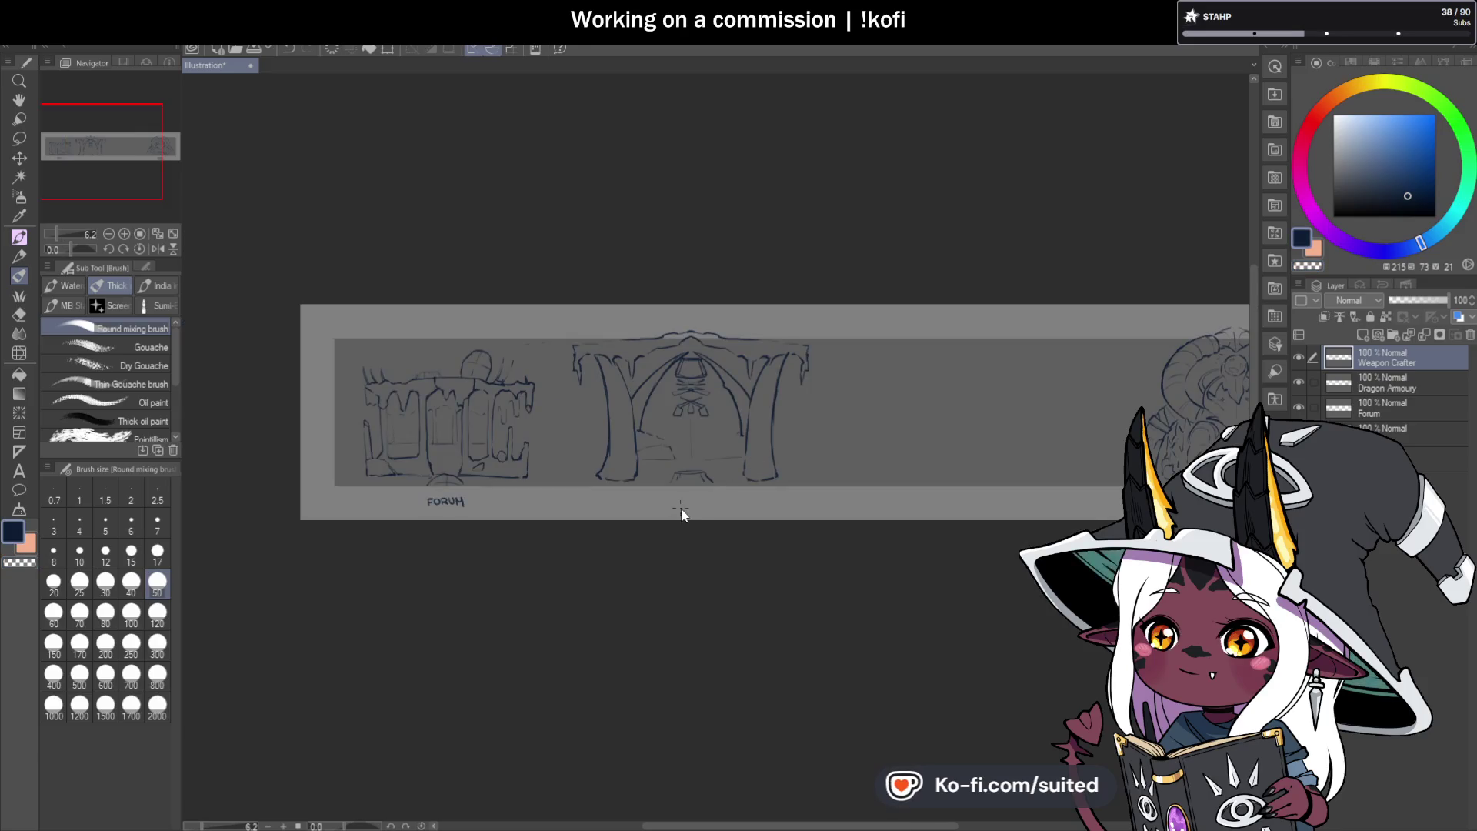
Save the banner sketch and create a new blank canvas, Illustration2.
key("ctrl+s")
scroll(681, 507, "down", 1)
scroll(677, 461, "up", 1)
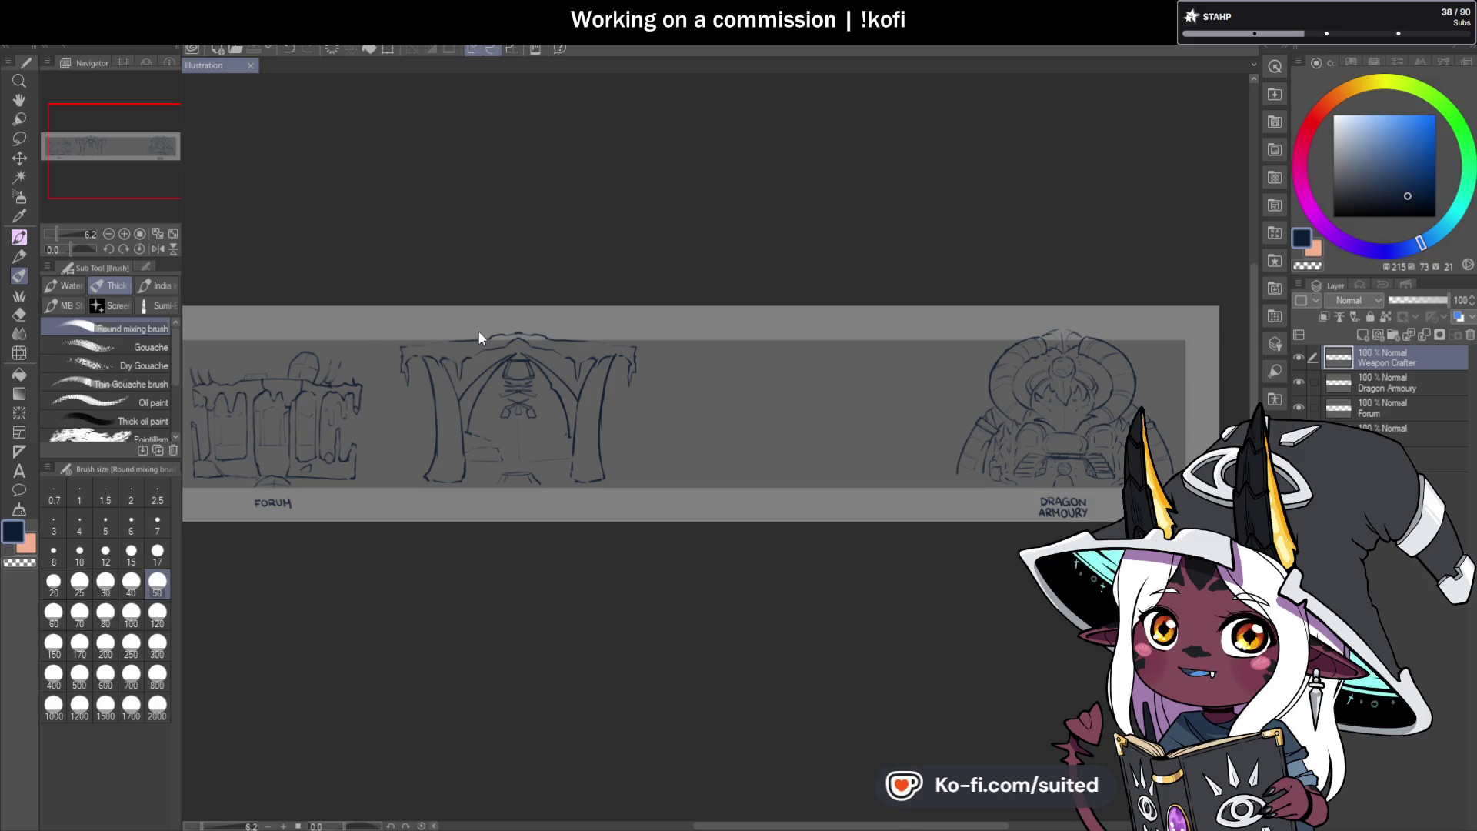
key("ctrl+n")
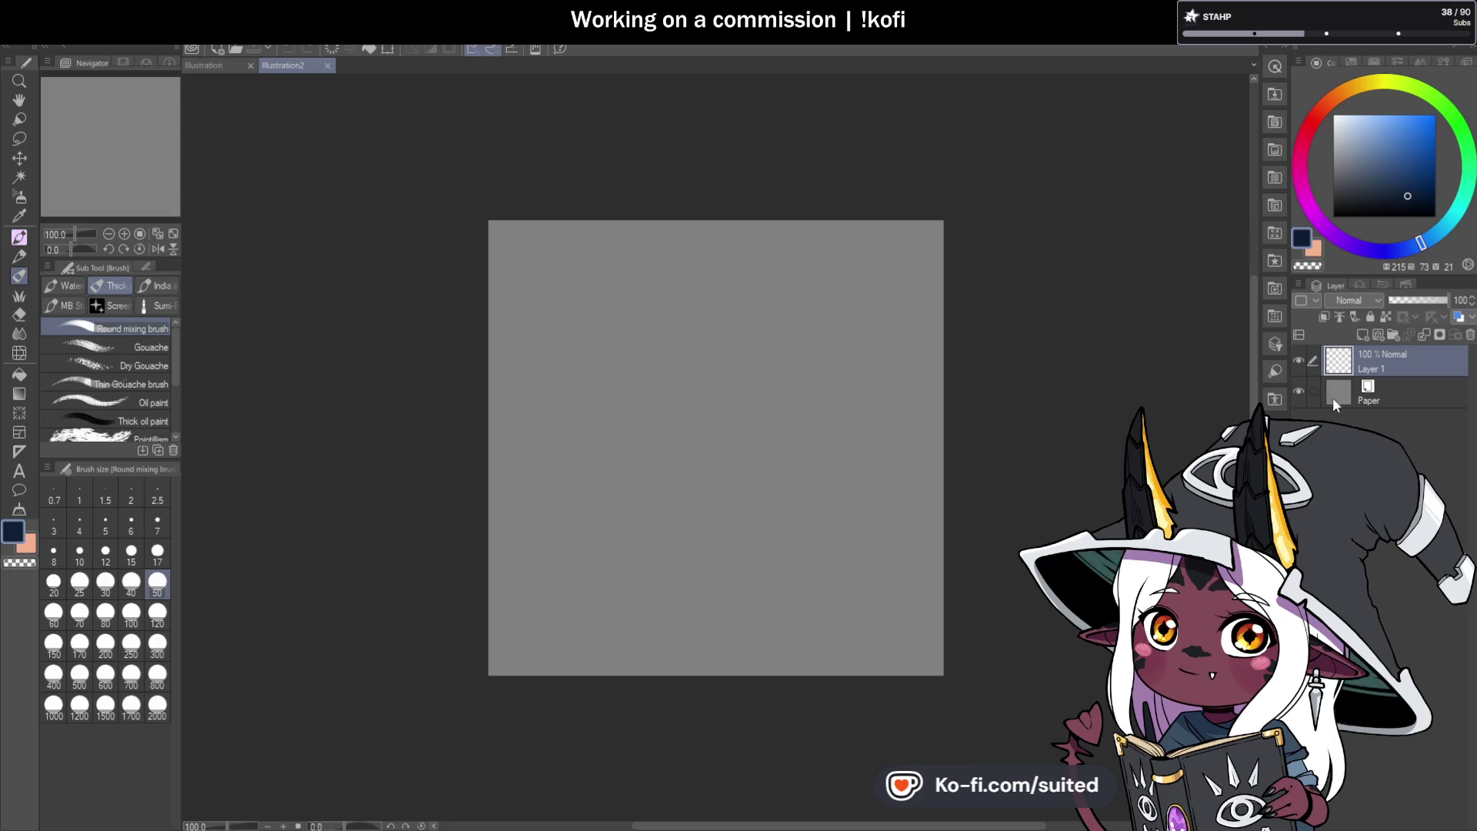
Fill the blank canvas neutral grey and enlarge the grey fill past the canvas edges.
left_click(1336, 178)
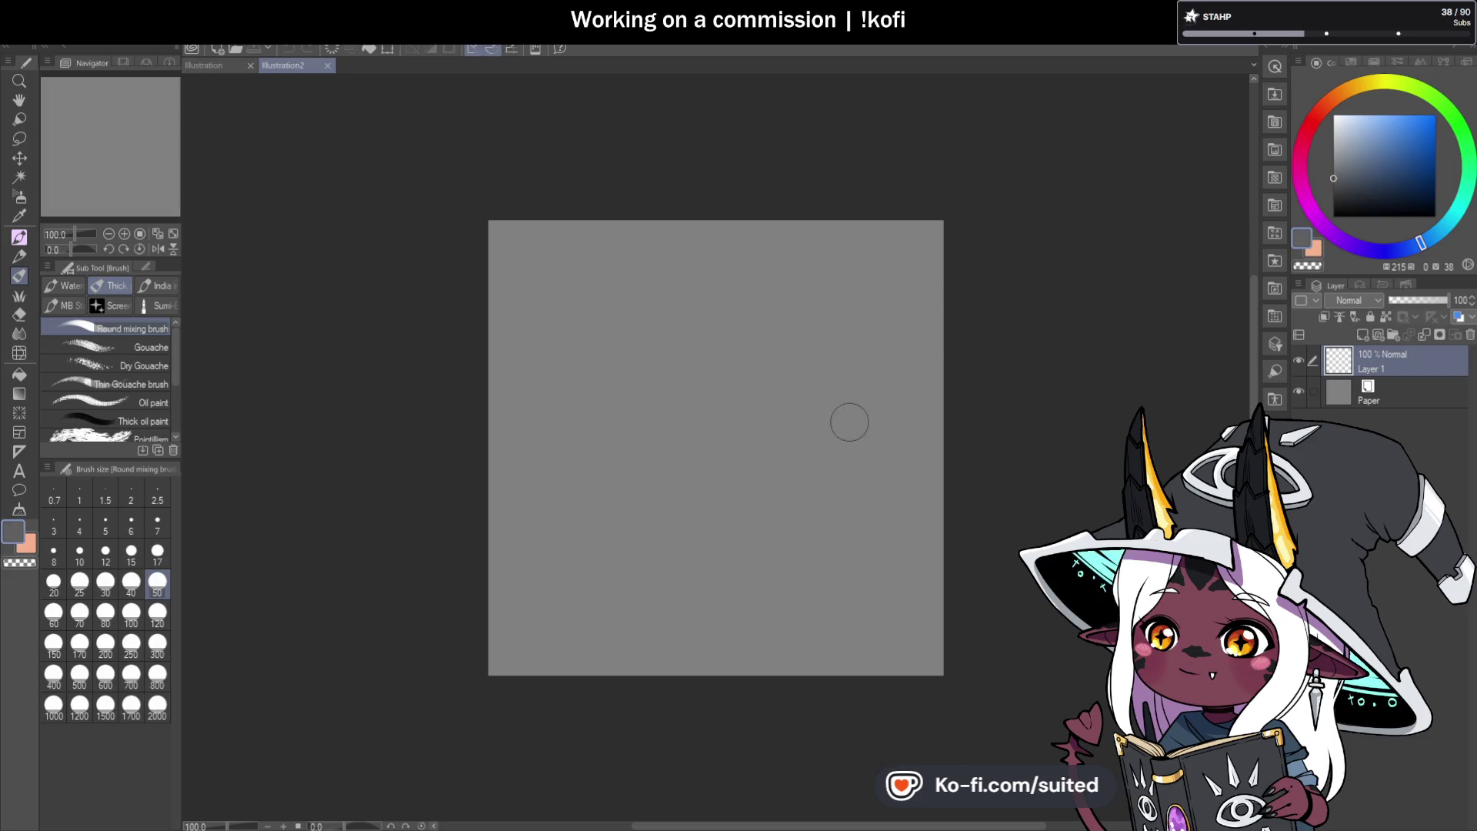
key("g")
key("g")
left_click(820, 430)
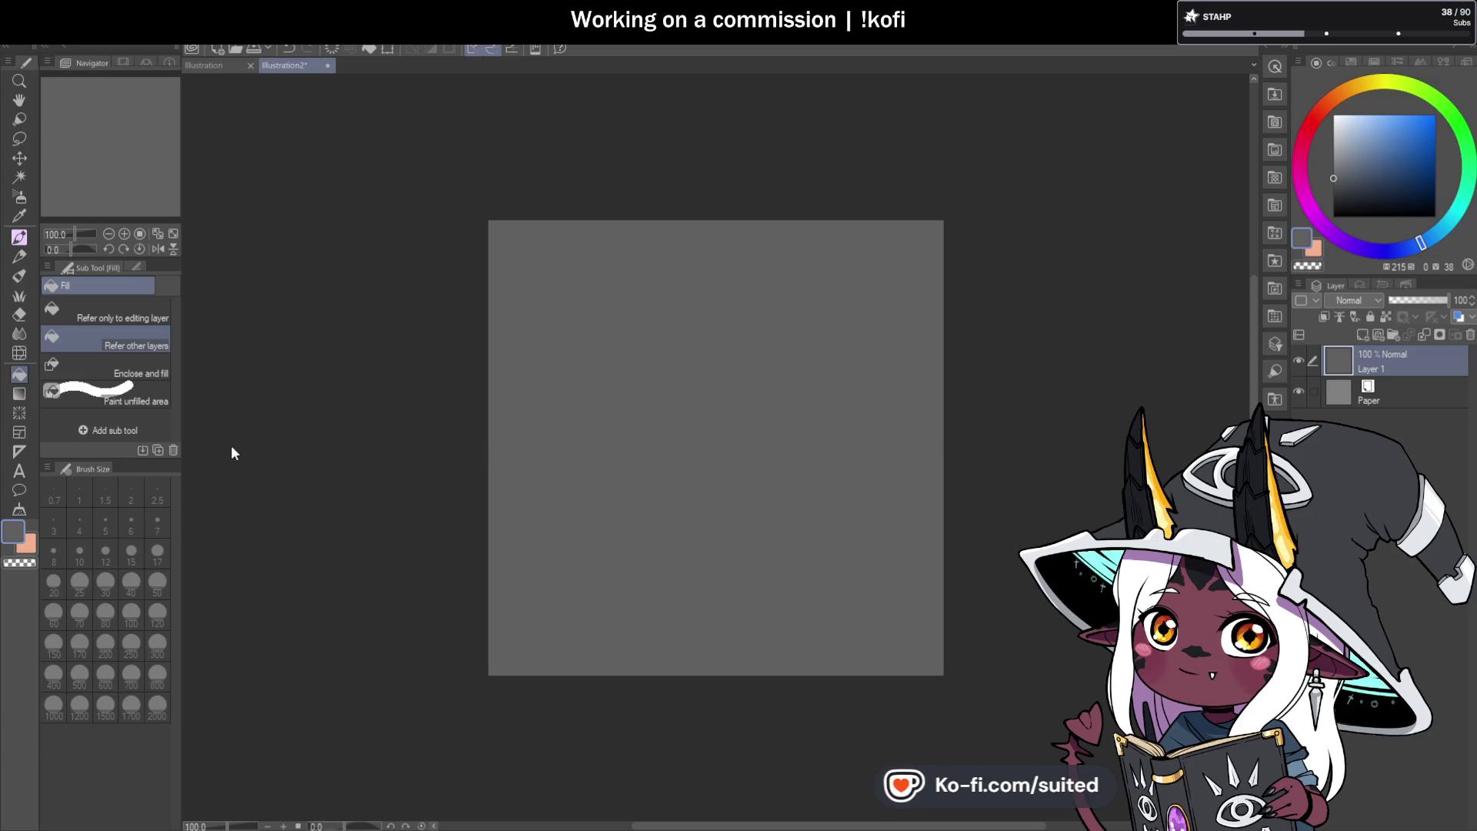
key("ctrl+t")
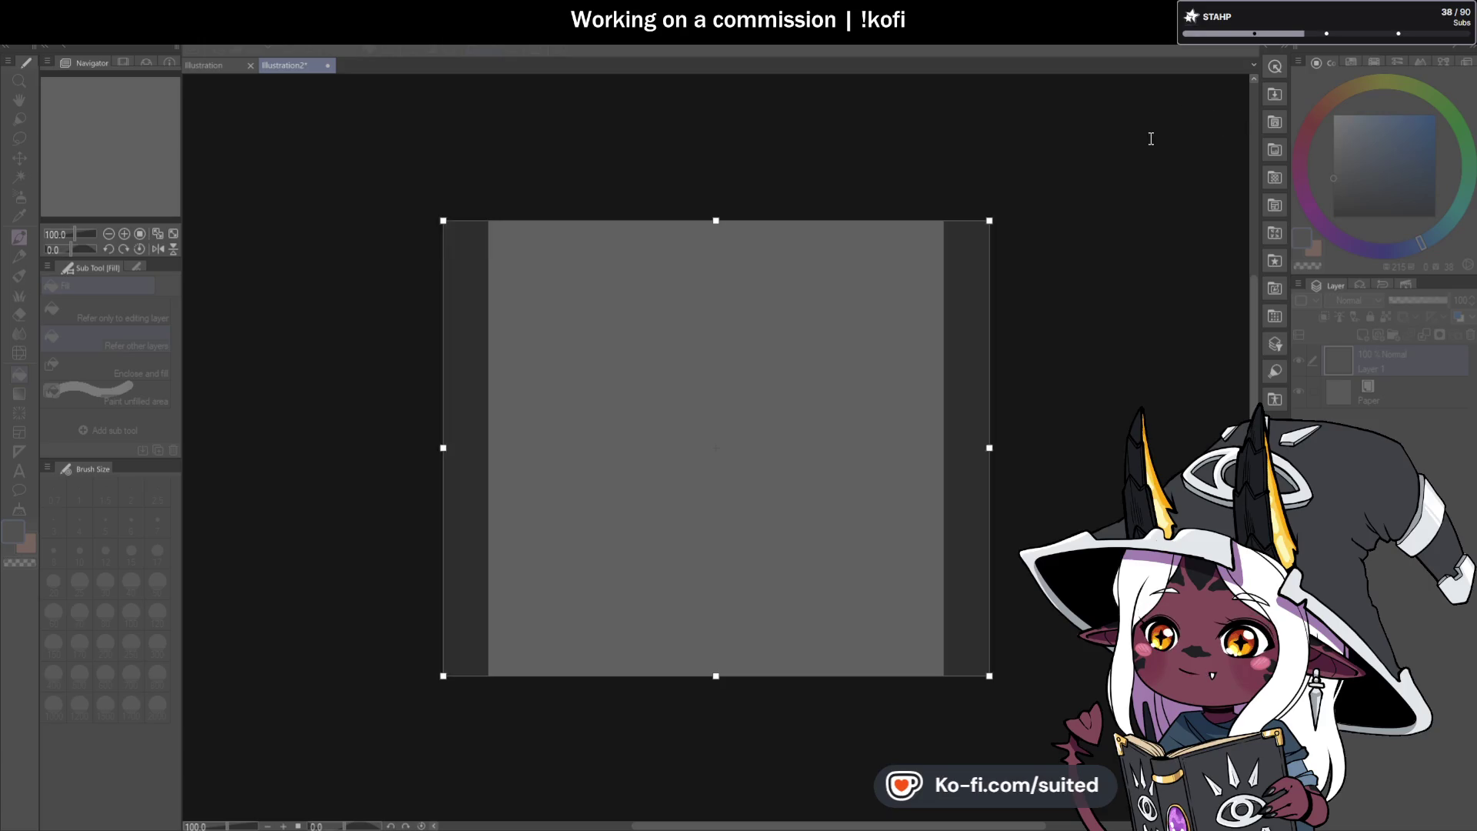
left_click(1356, 125)
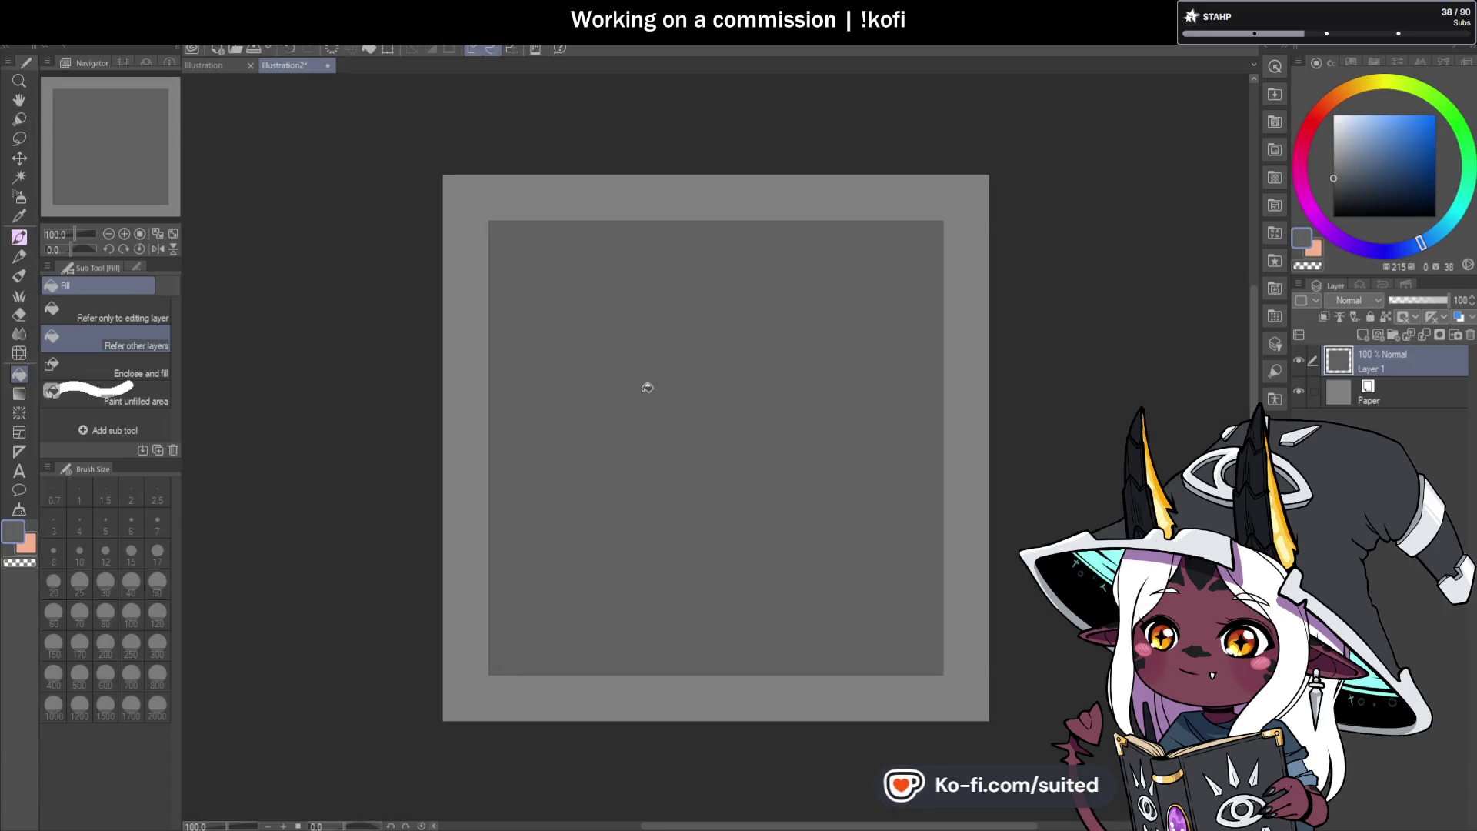
Fill a large elliptical selection dark navy on a new layer, then deselect it.
key("m")
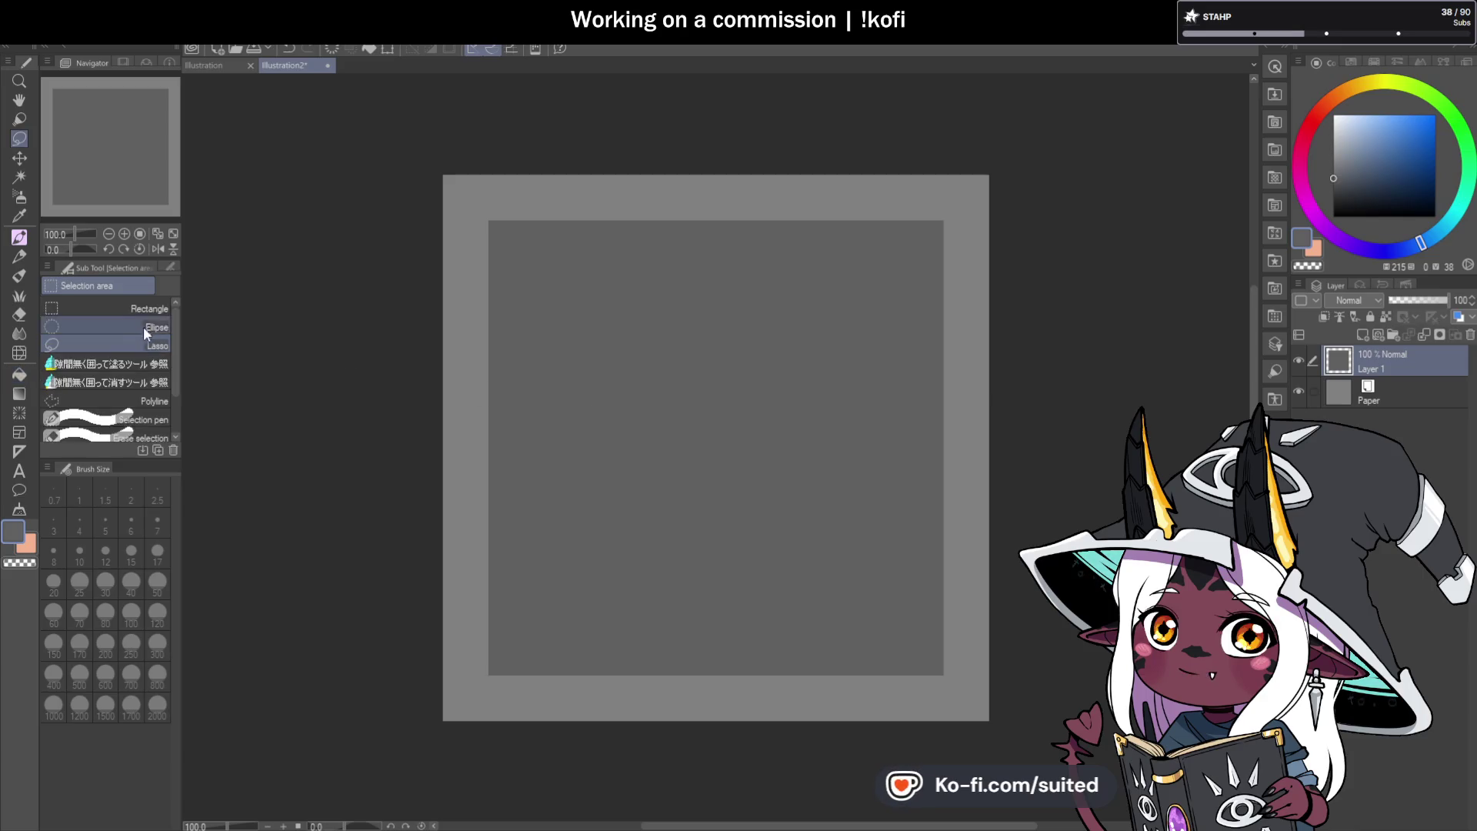
left_click(144, 330)
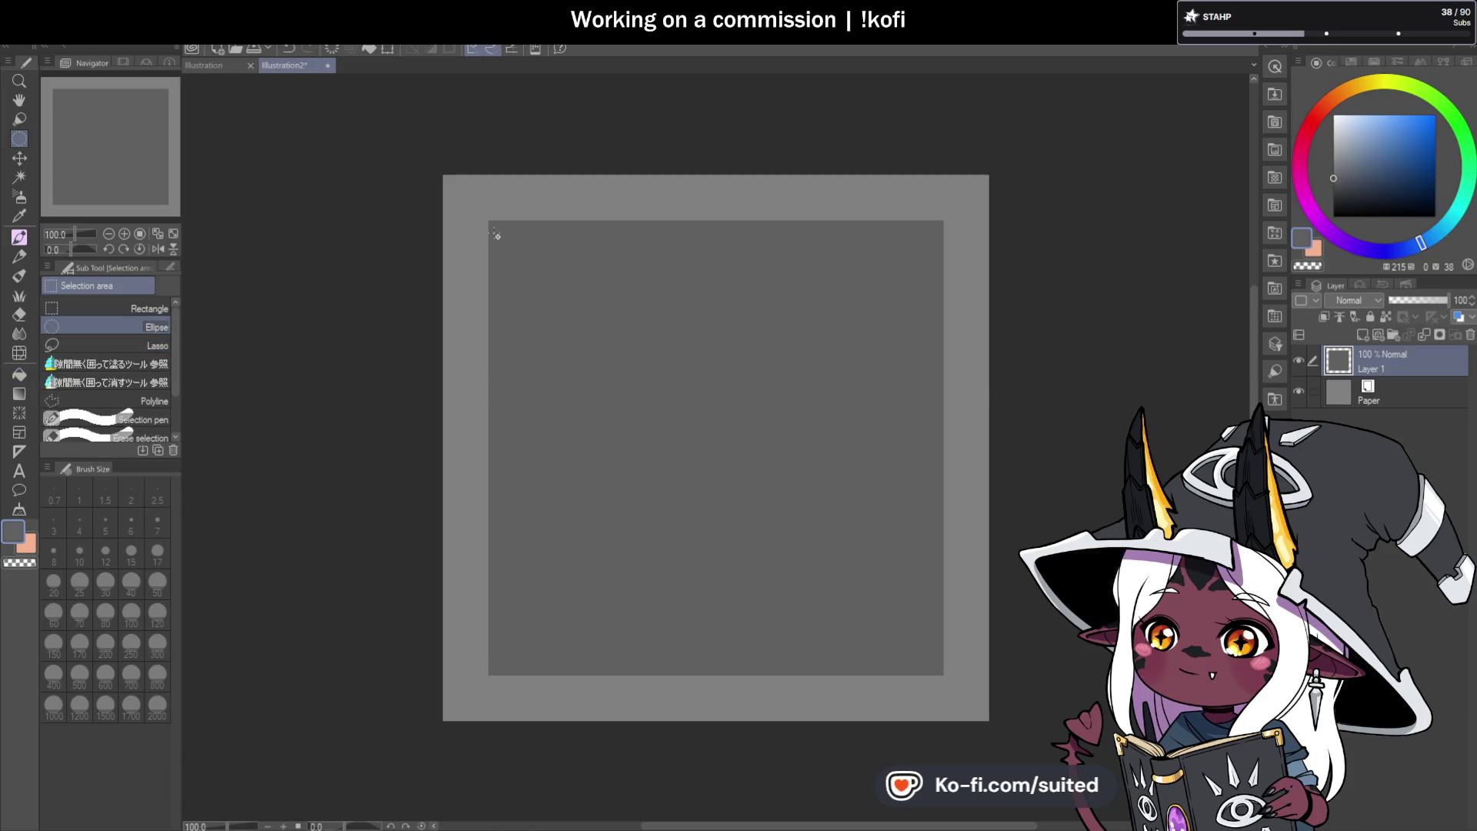
mouse_move(496, 234)
left_mouse_down()
mouse_move(874, 544)
mouse_move(1083, 674)
left_mouse_up()
left_click(1409, 179)
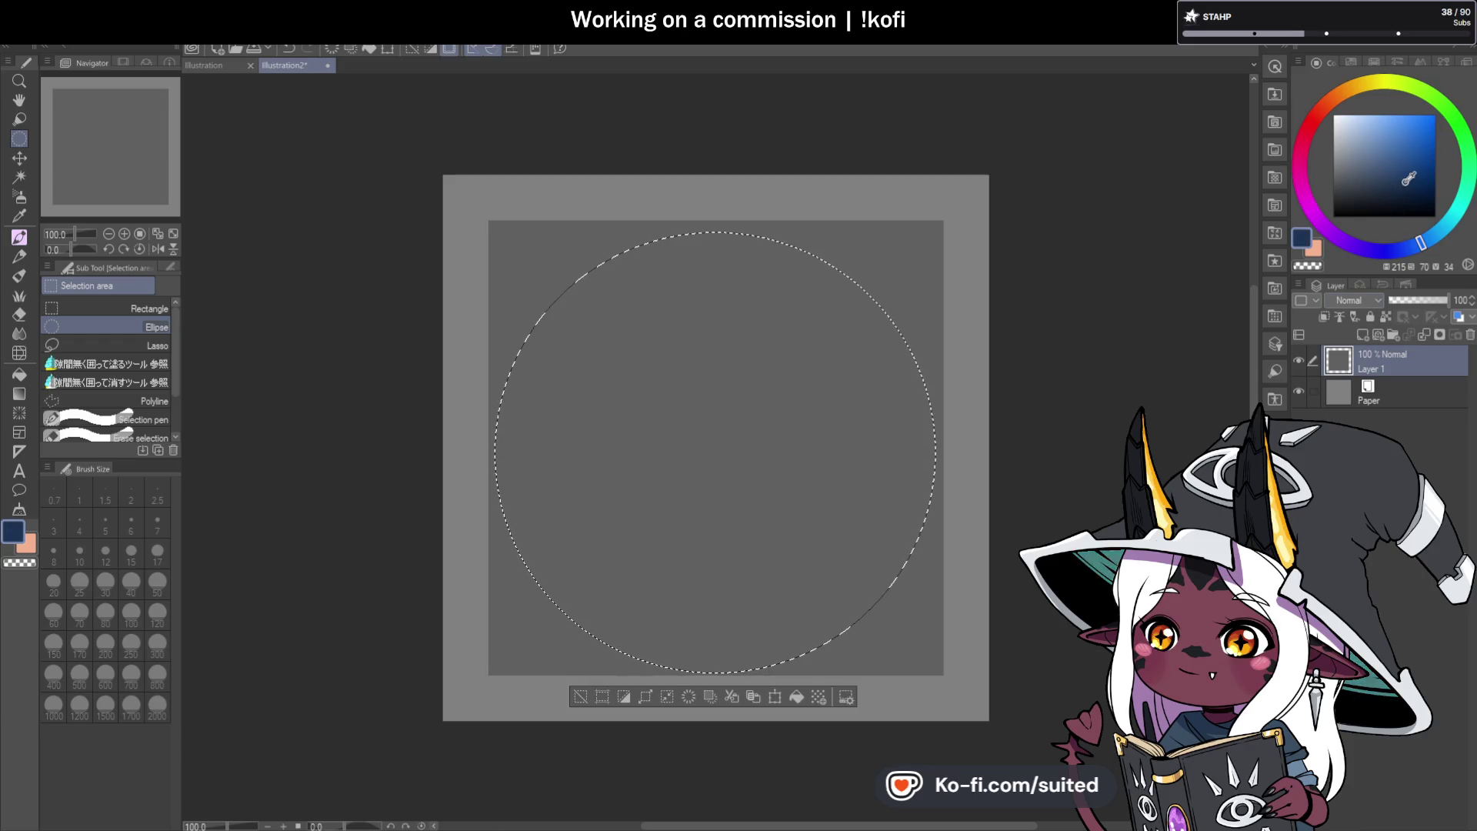
left_click(1388, 199)
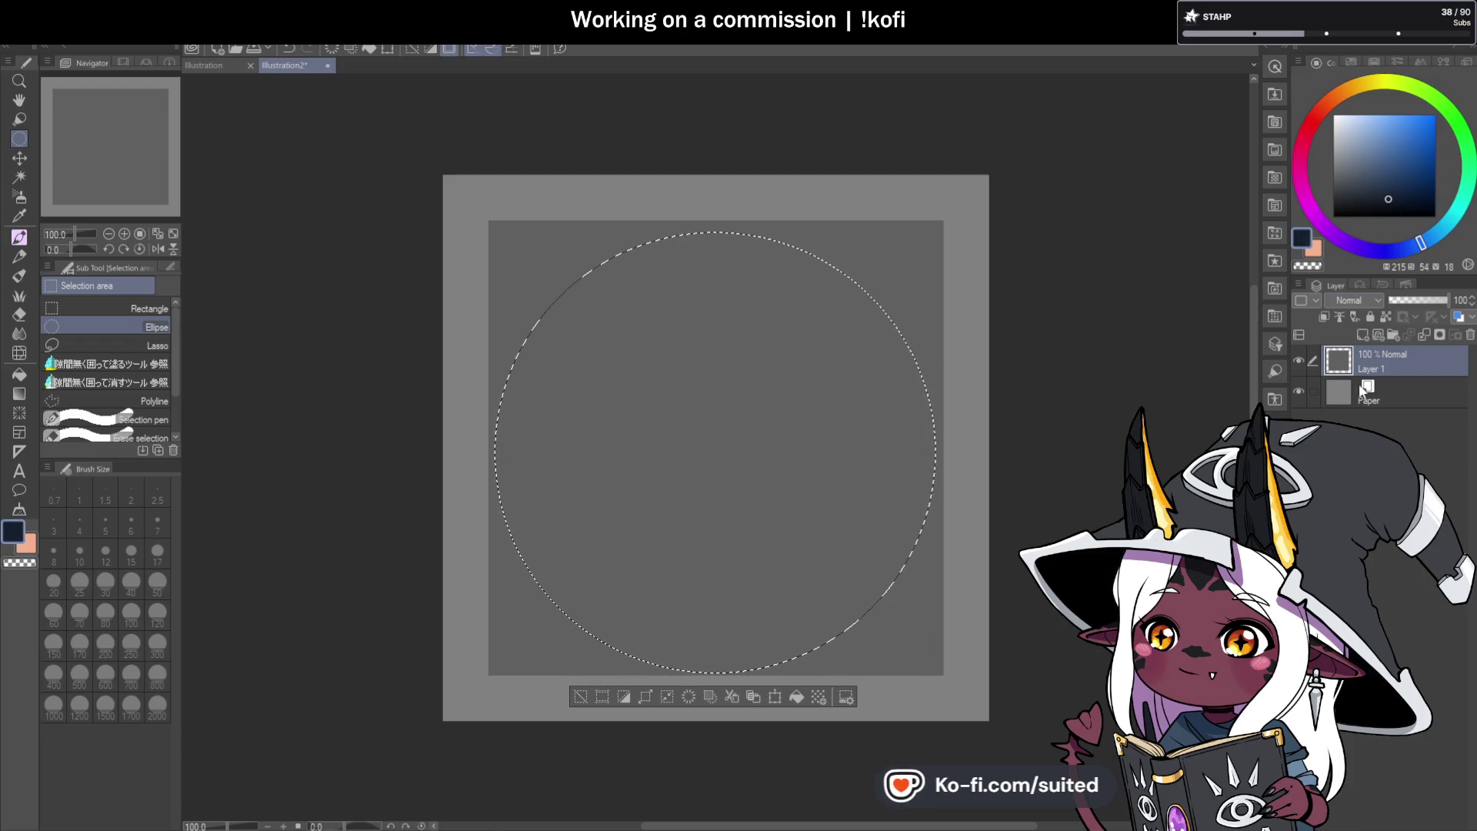
left_click(1356, 339)
key("g")
key("g")
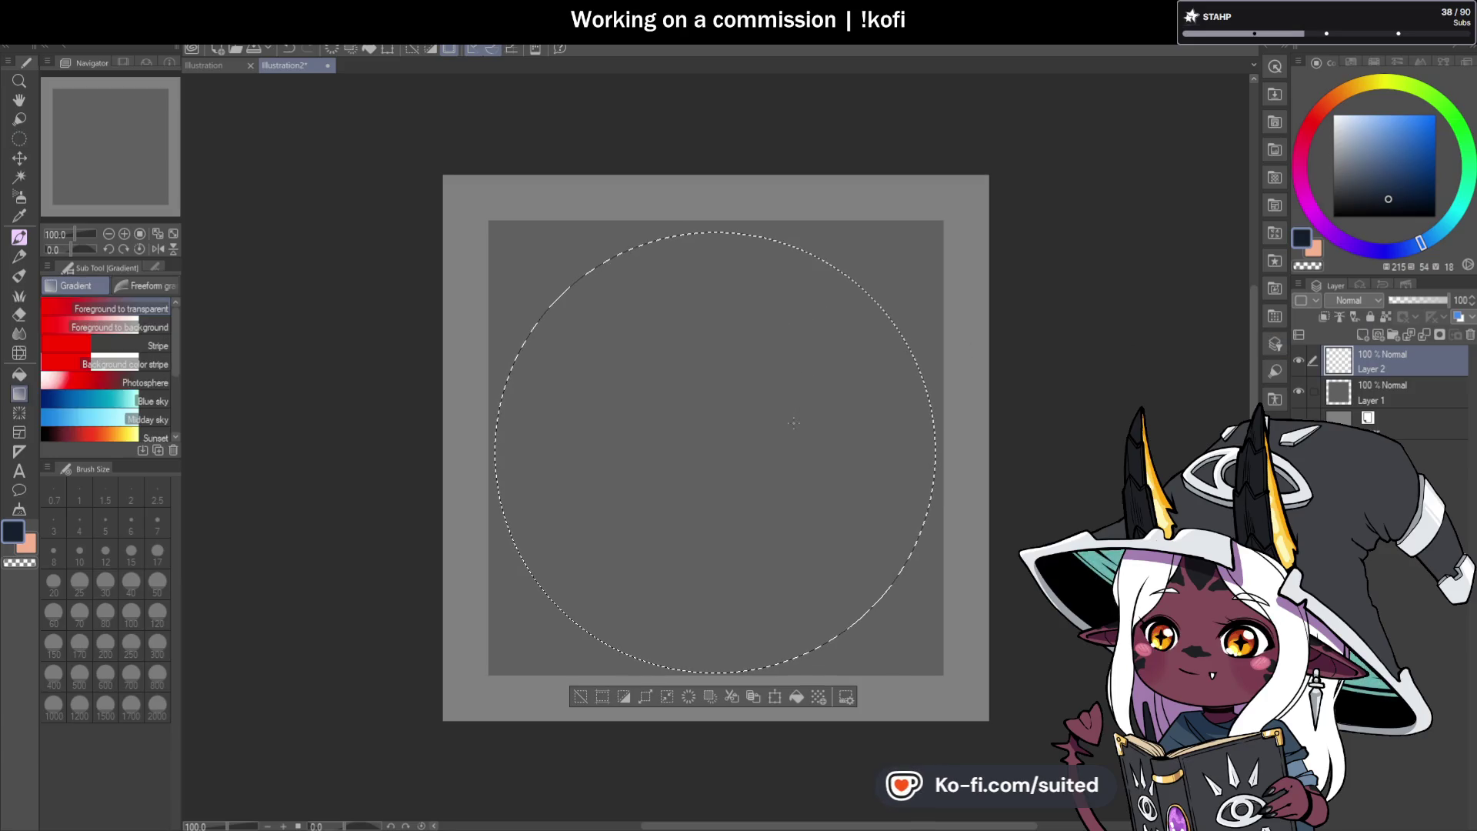
left_click(795, 421)
key("m")
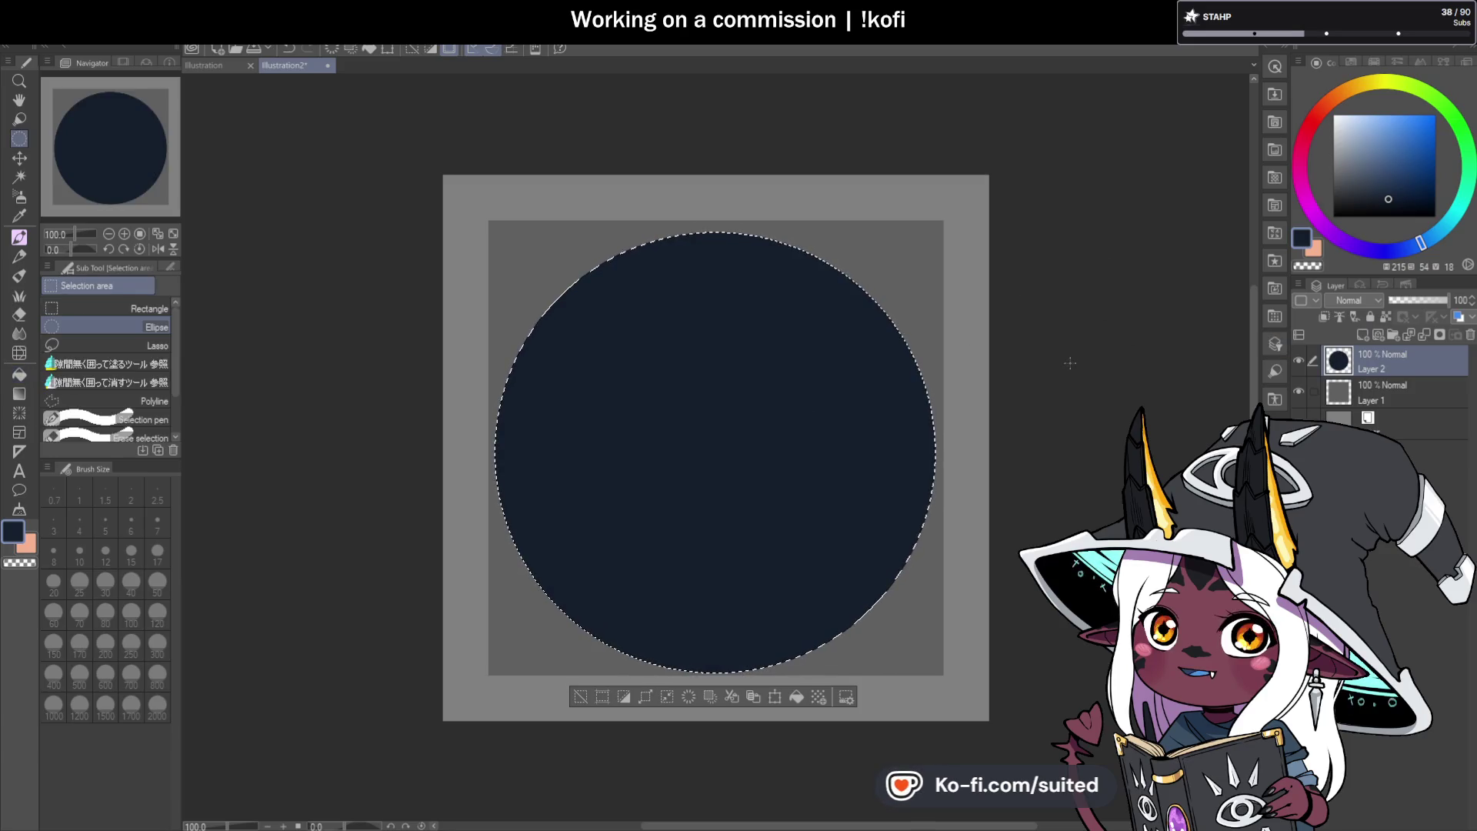
key("ctrl+d")
Scale the navy circle up toward both top corners and the bottom, and commit the transform.
key("ctrl+t")
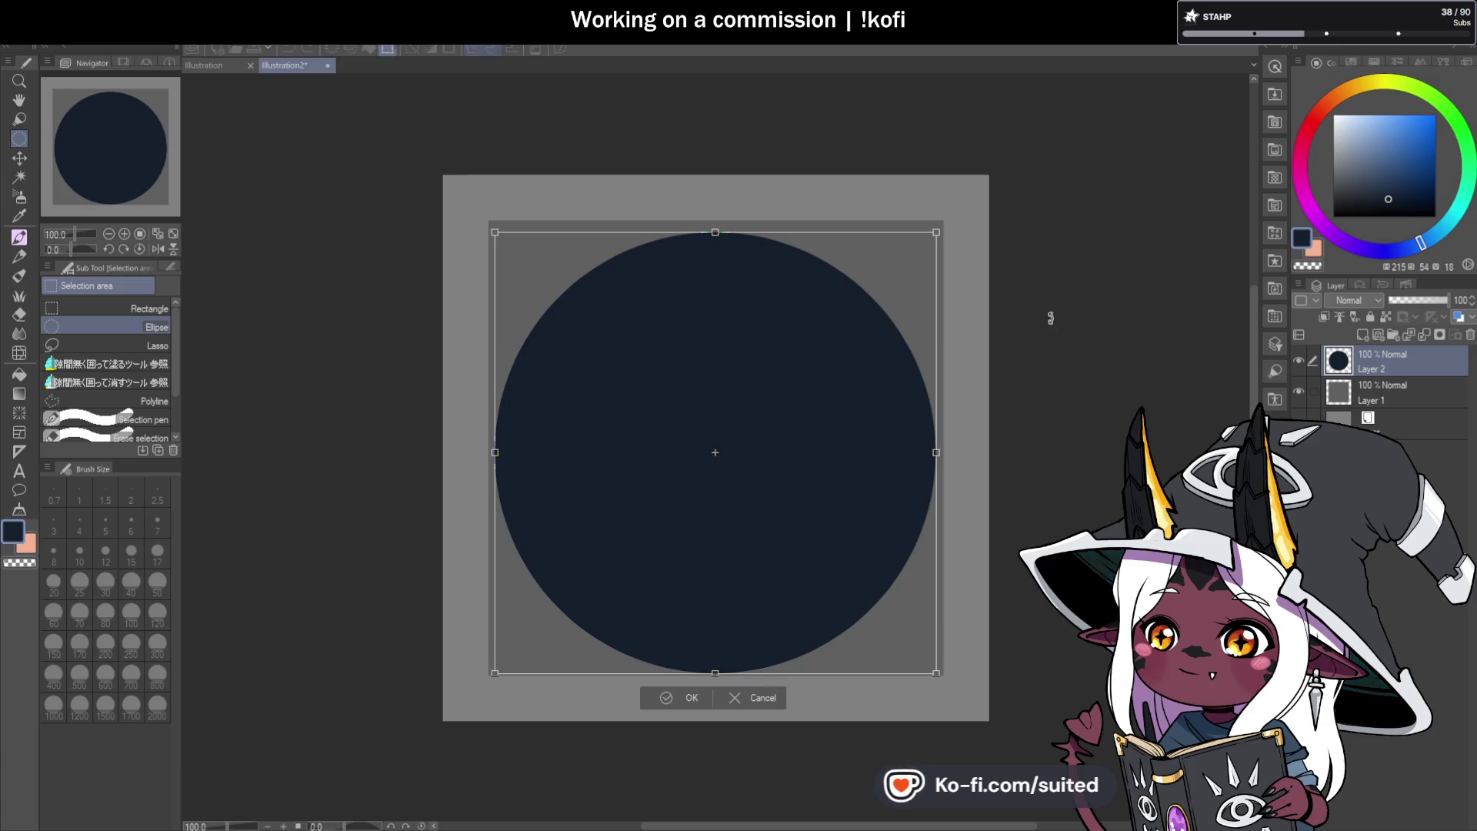
left_click_drag(934, 230, 938, 225)
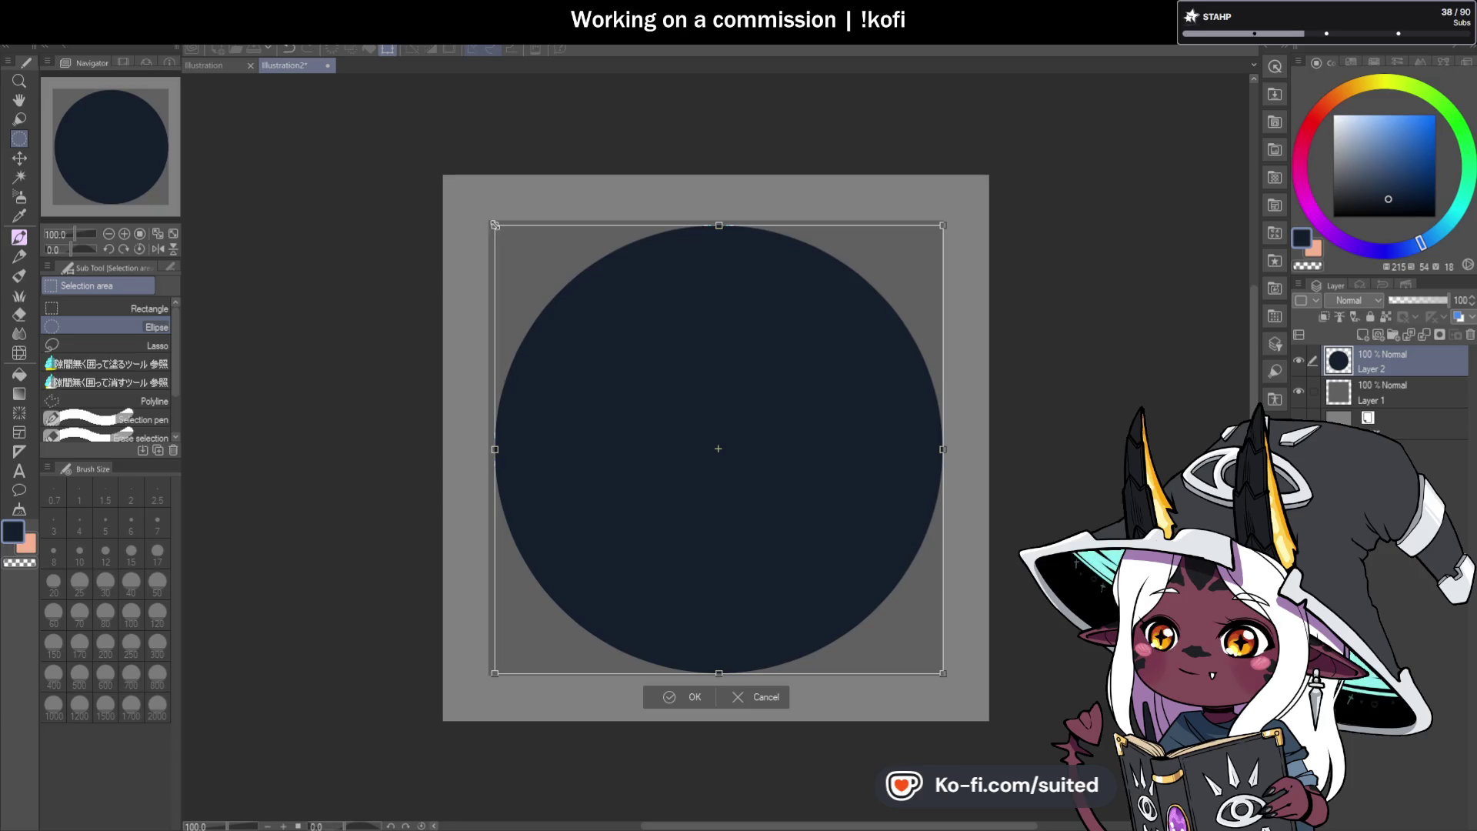
left_click_drag(495, 226, 489, 220)
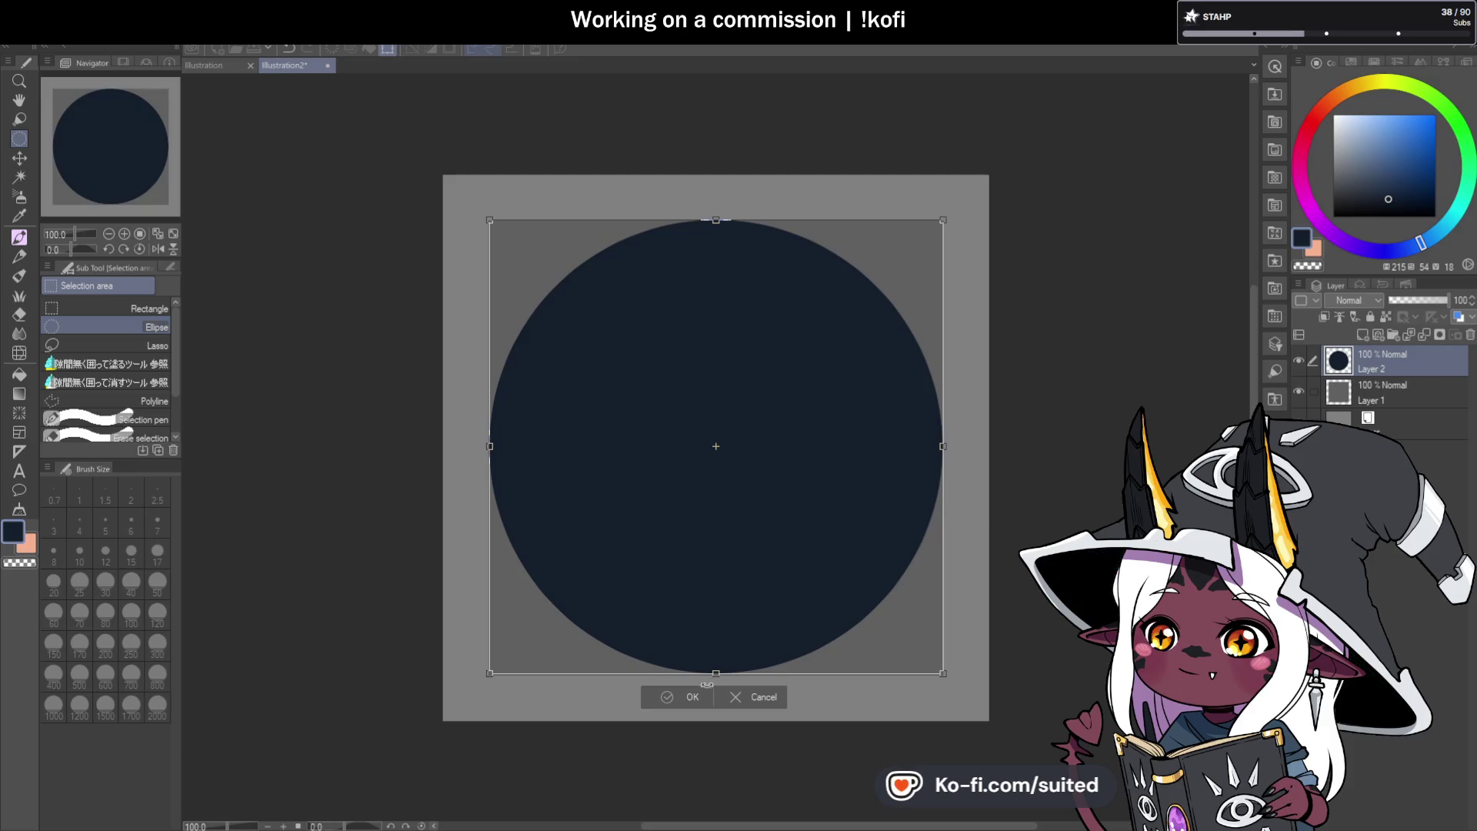
left_click_drag(716, 673, 715, 675)
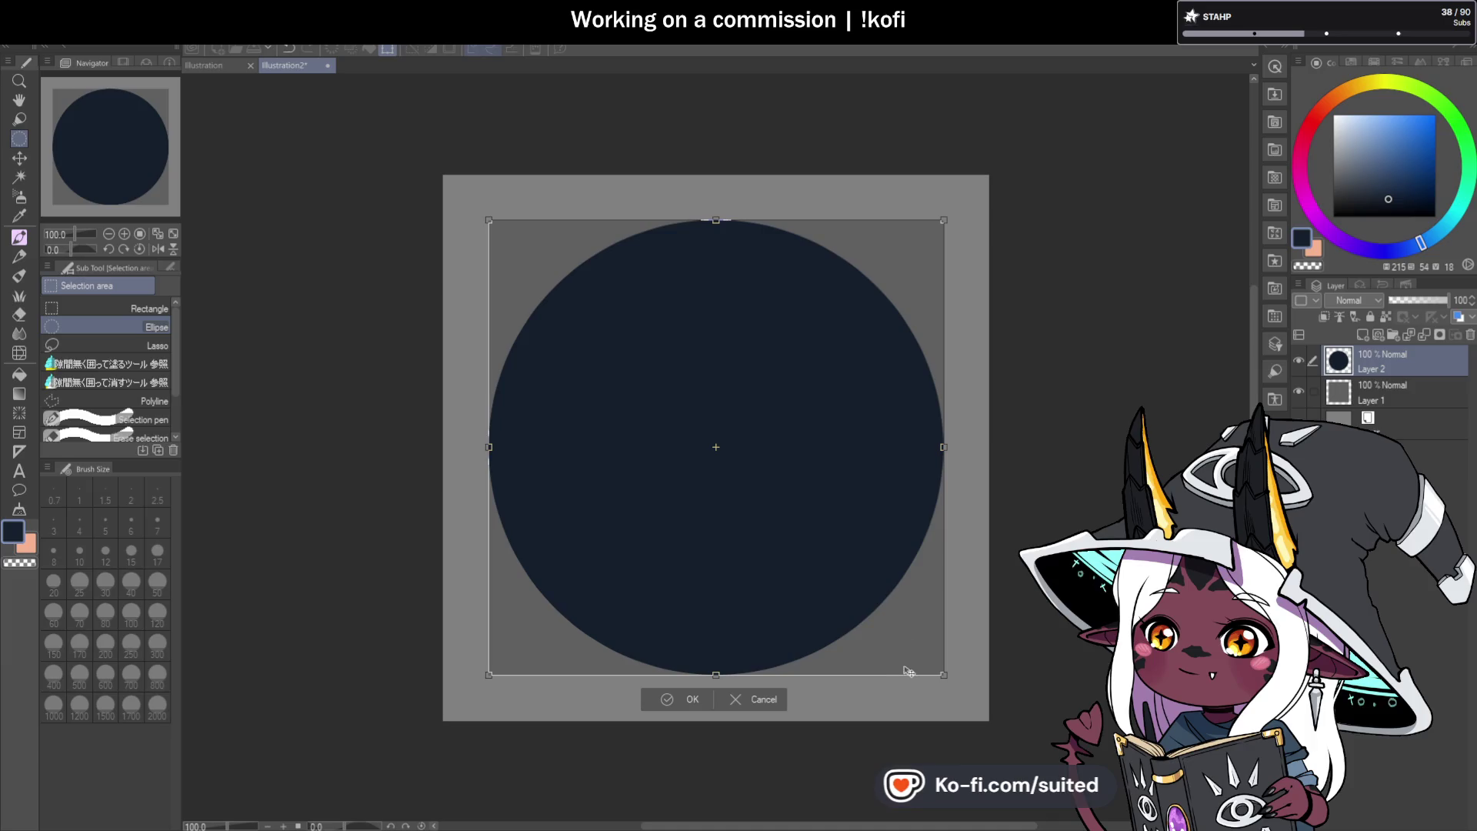
key("Return")
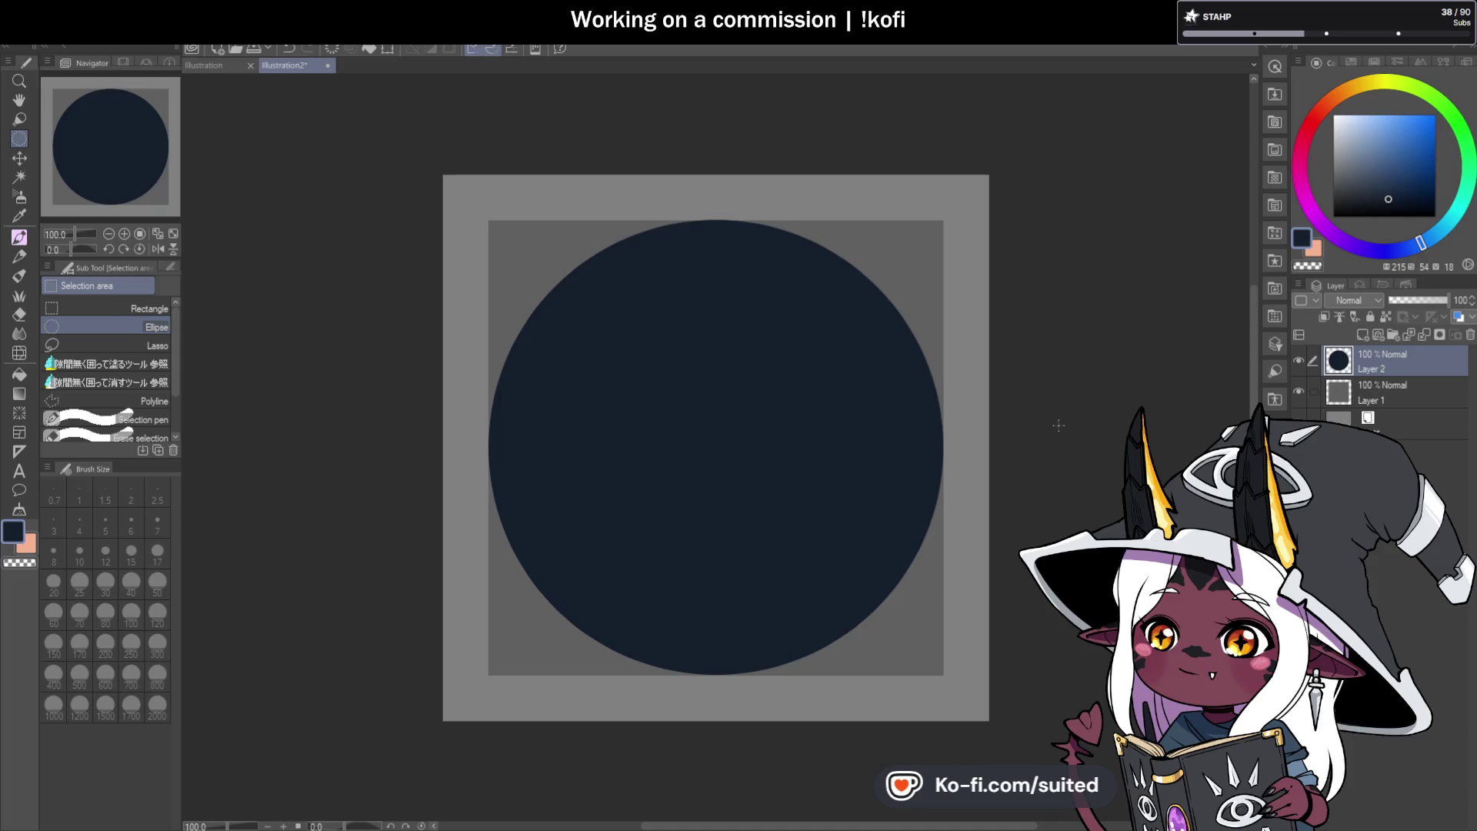
Check the background layer's visibility, select the whole circle canvas, and switch to the banner document.
left_click(1299, 390)
left_click(1299, 390)
key("ctrl+a")
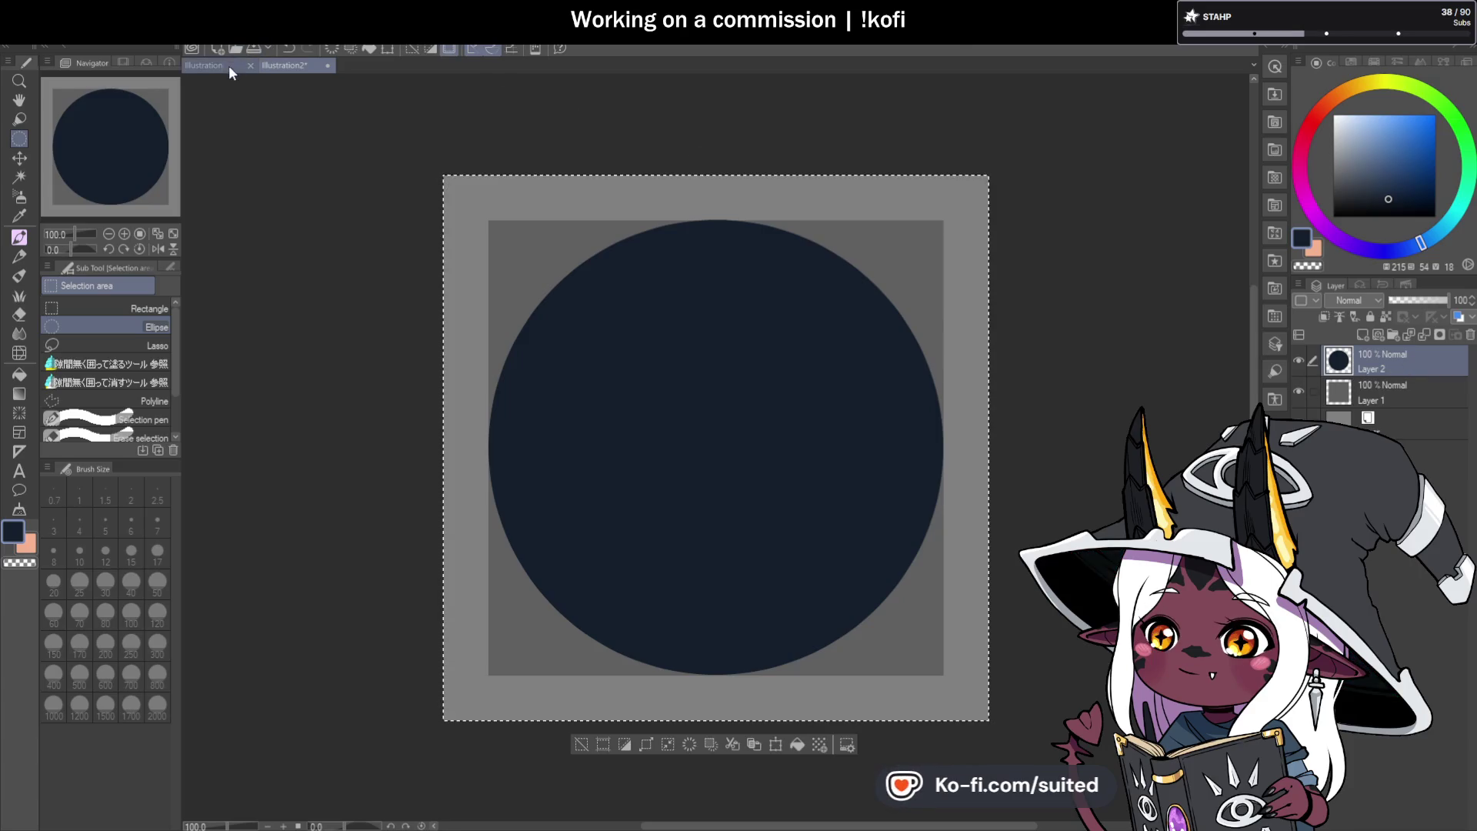
left_click(229, 67)
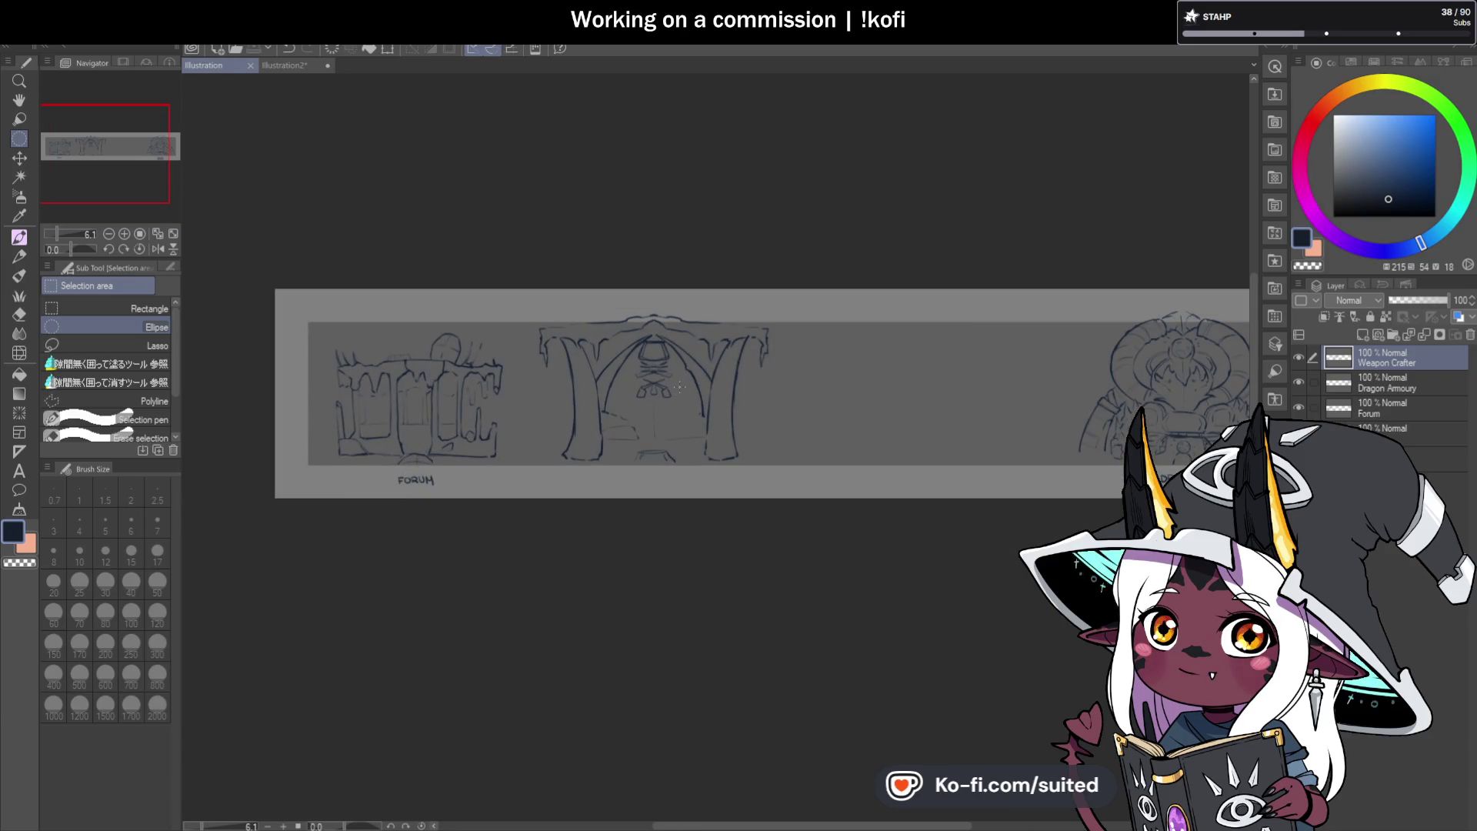
key("ctrl+v")
key("ctrl+t")
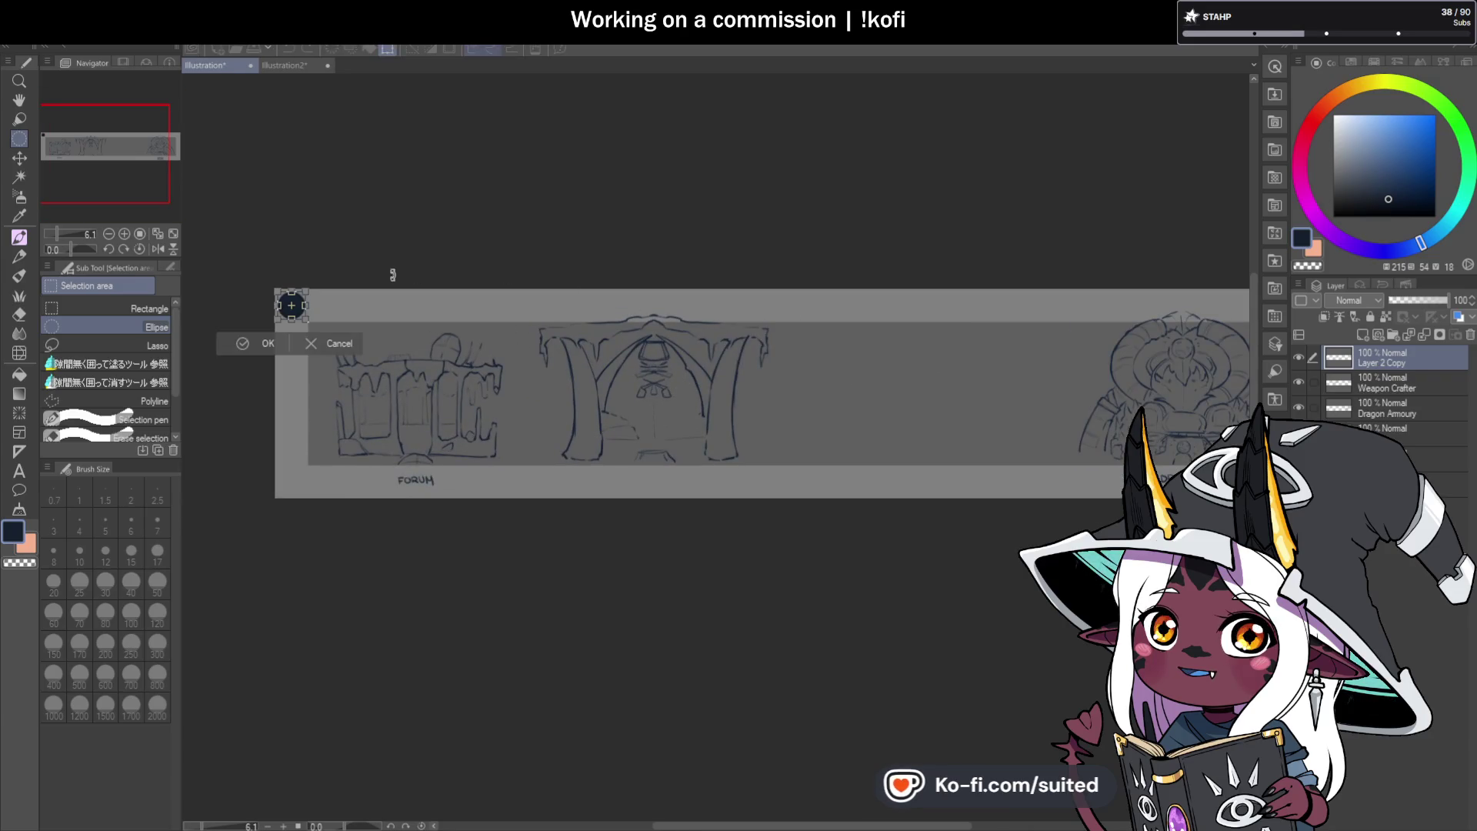
mouse_move(300, 316)
left_mouse_down()
mouse_move(371, 390)
mouse_move(427, 416)
left_mouse_up()
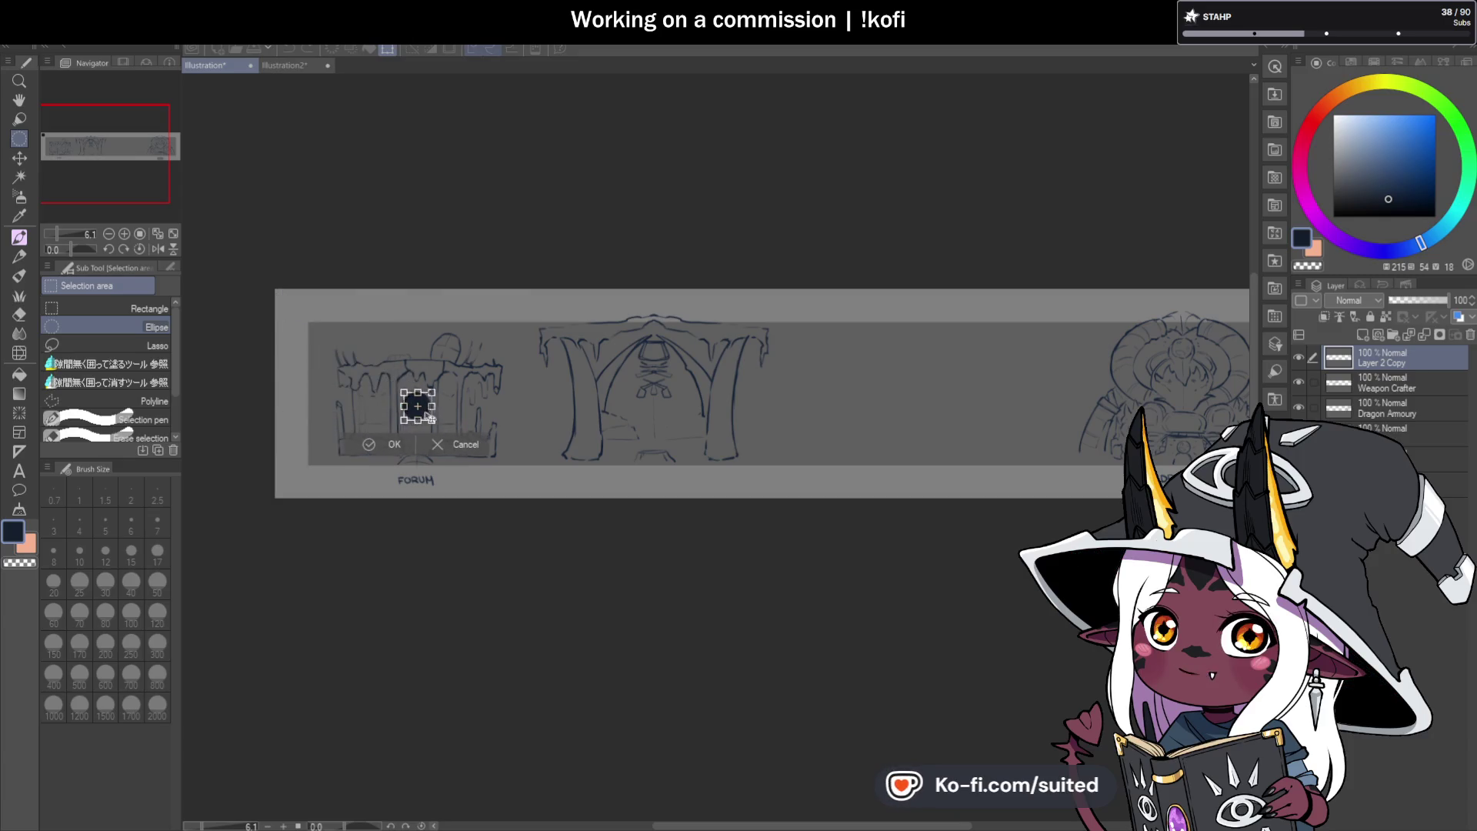
left_click(388, 444)
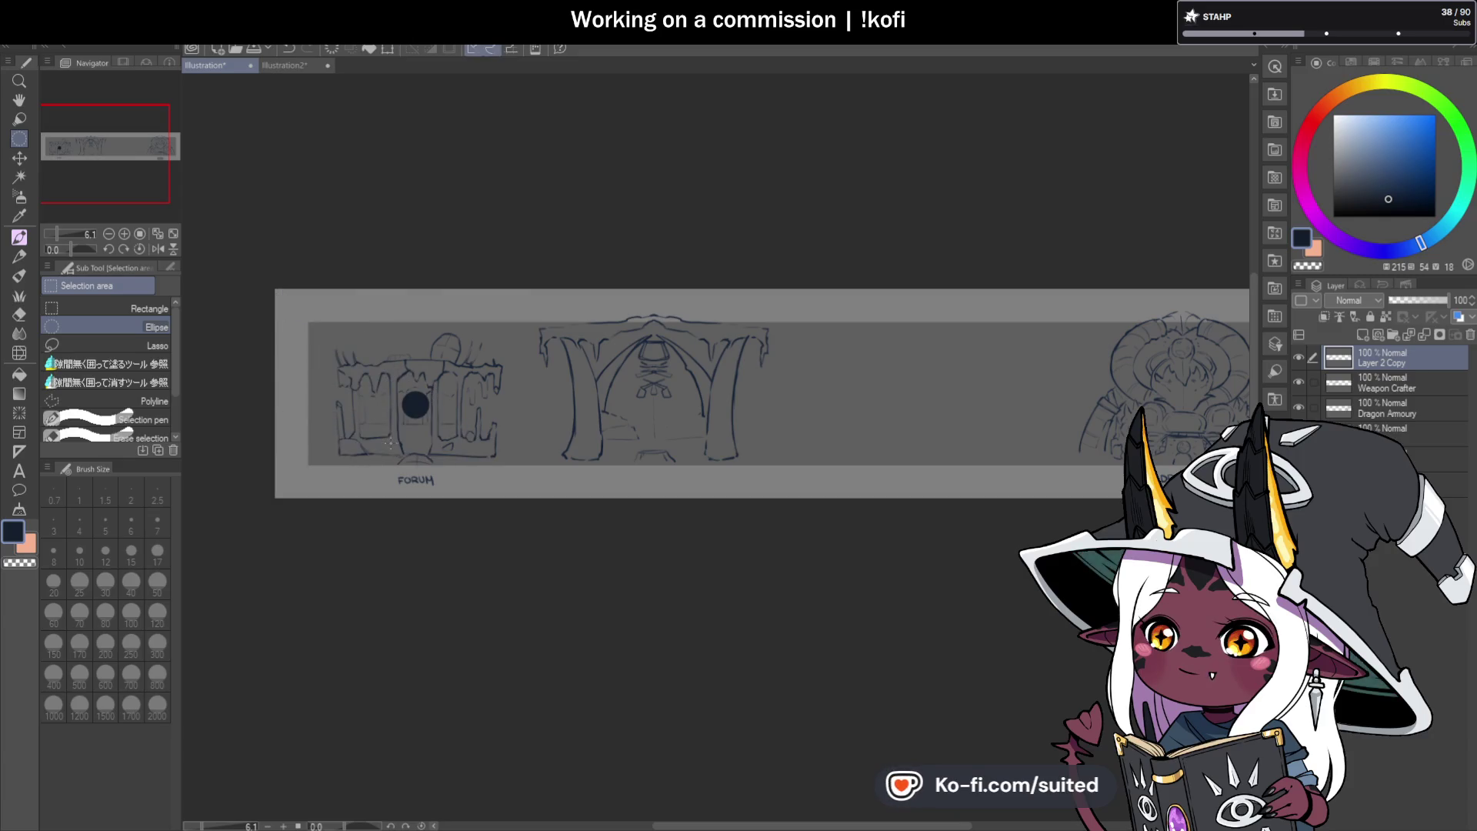
scroll(418, 401, "up", 5)
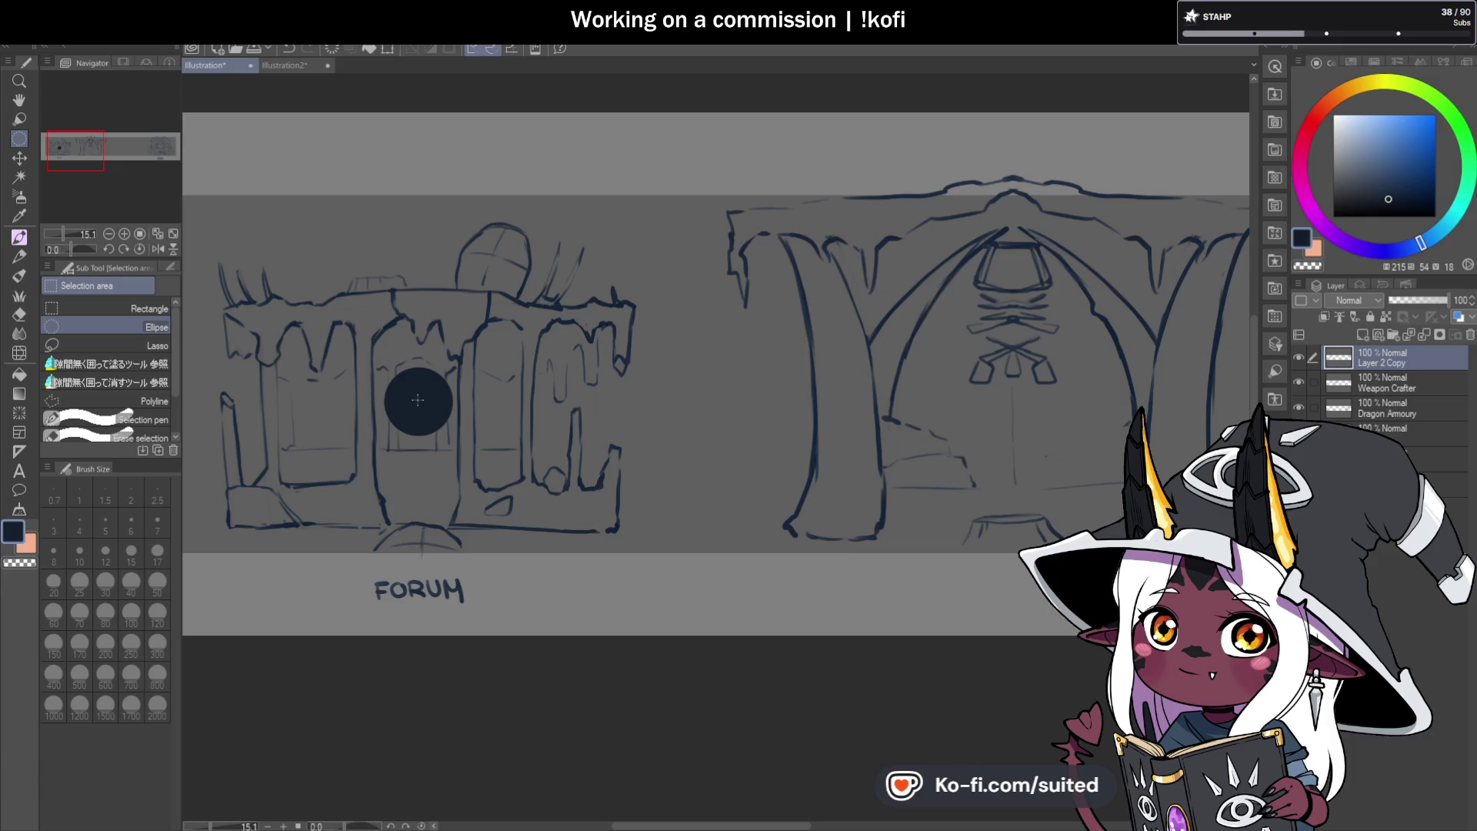
scroll(418, 400, "down", 2)
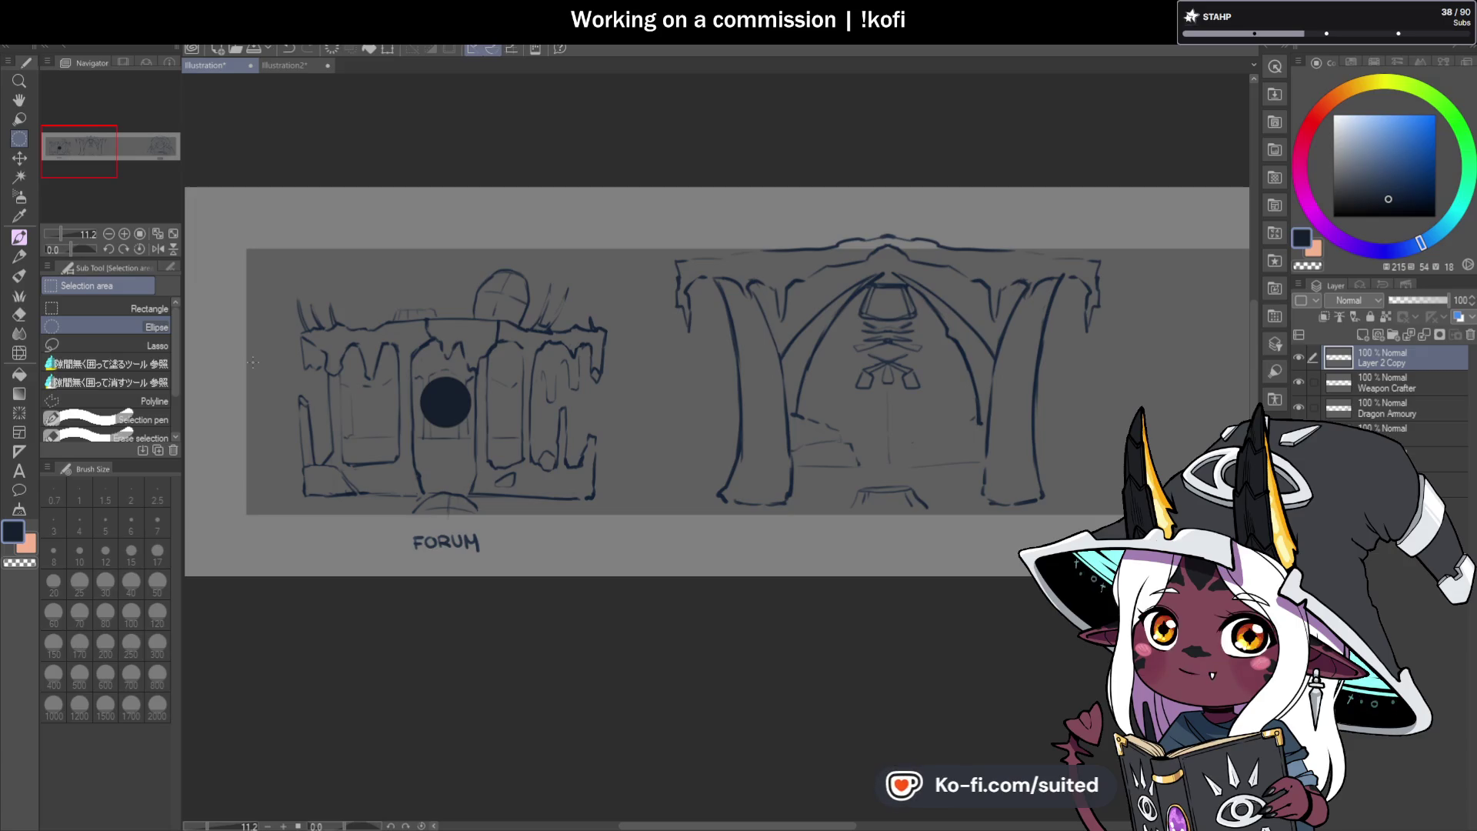
key("ctrl+z")
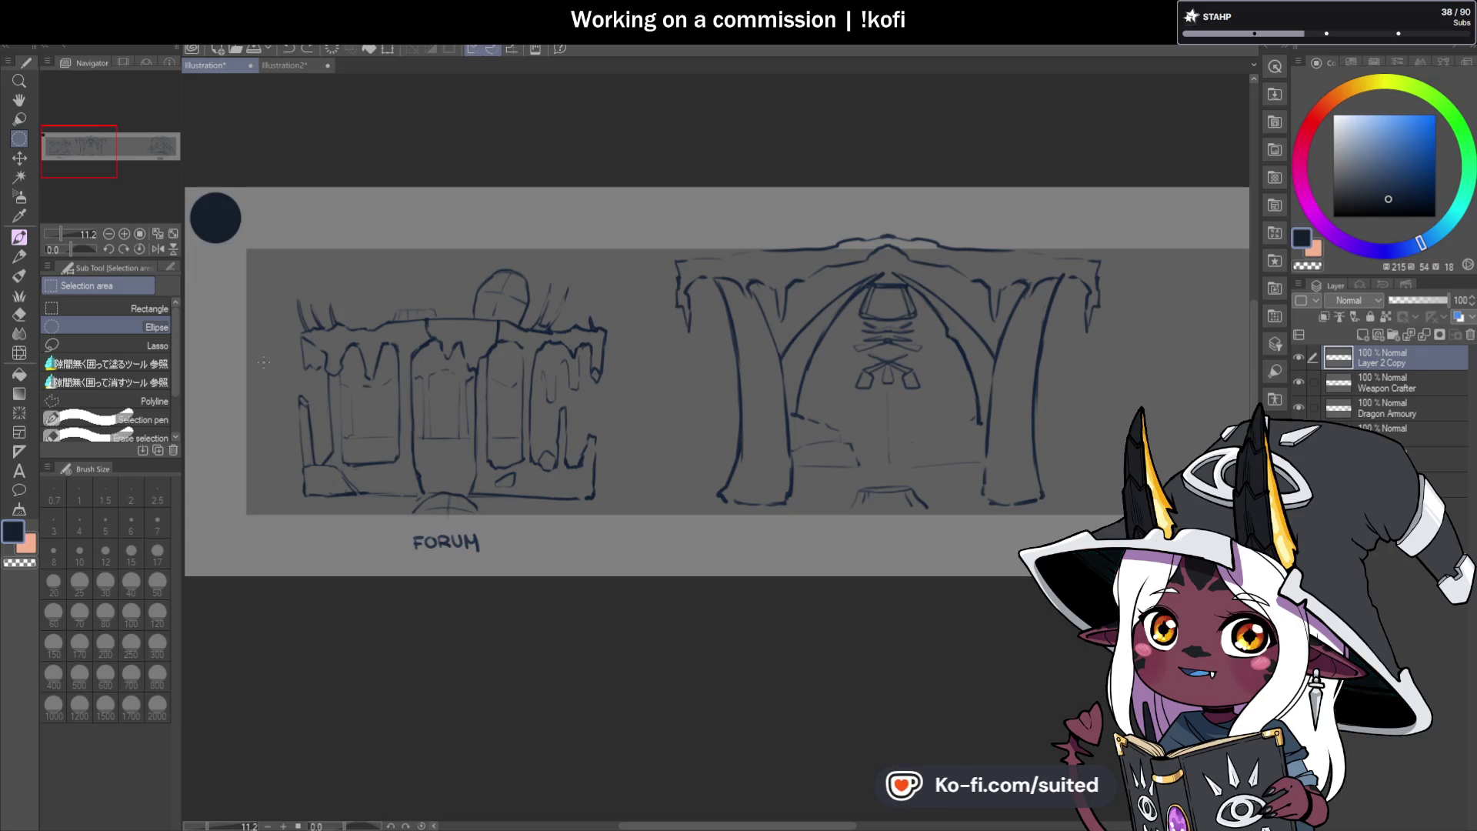
key("ctrl+z")
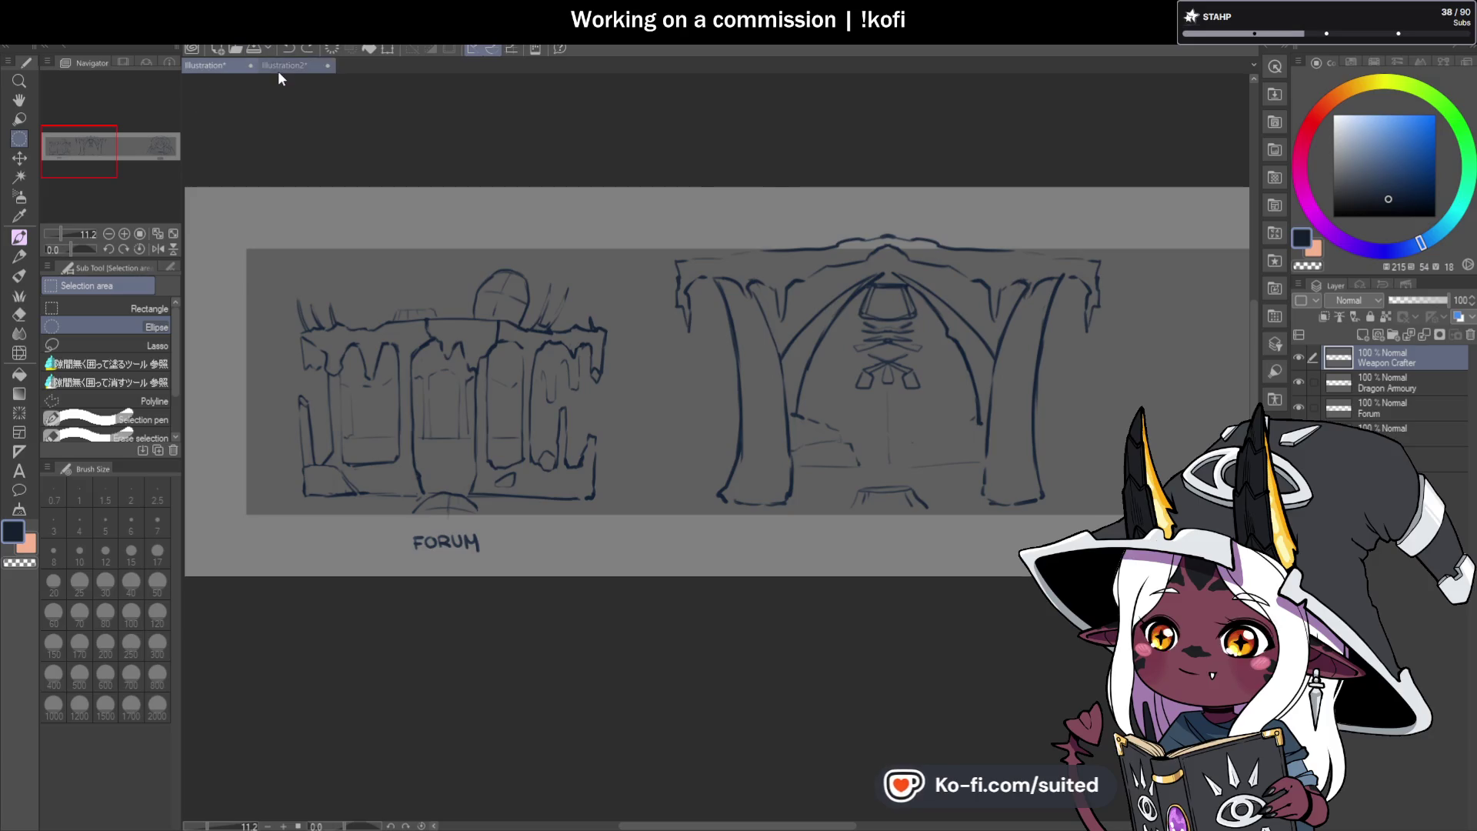
left_click(278, 68)
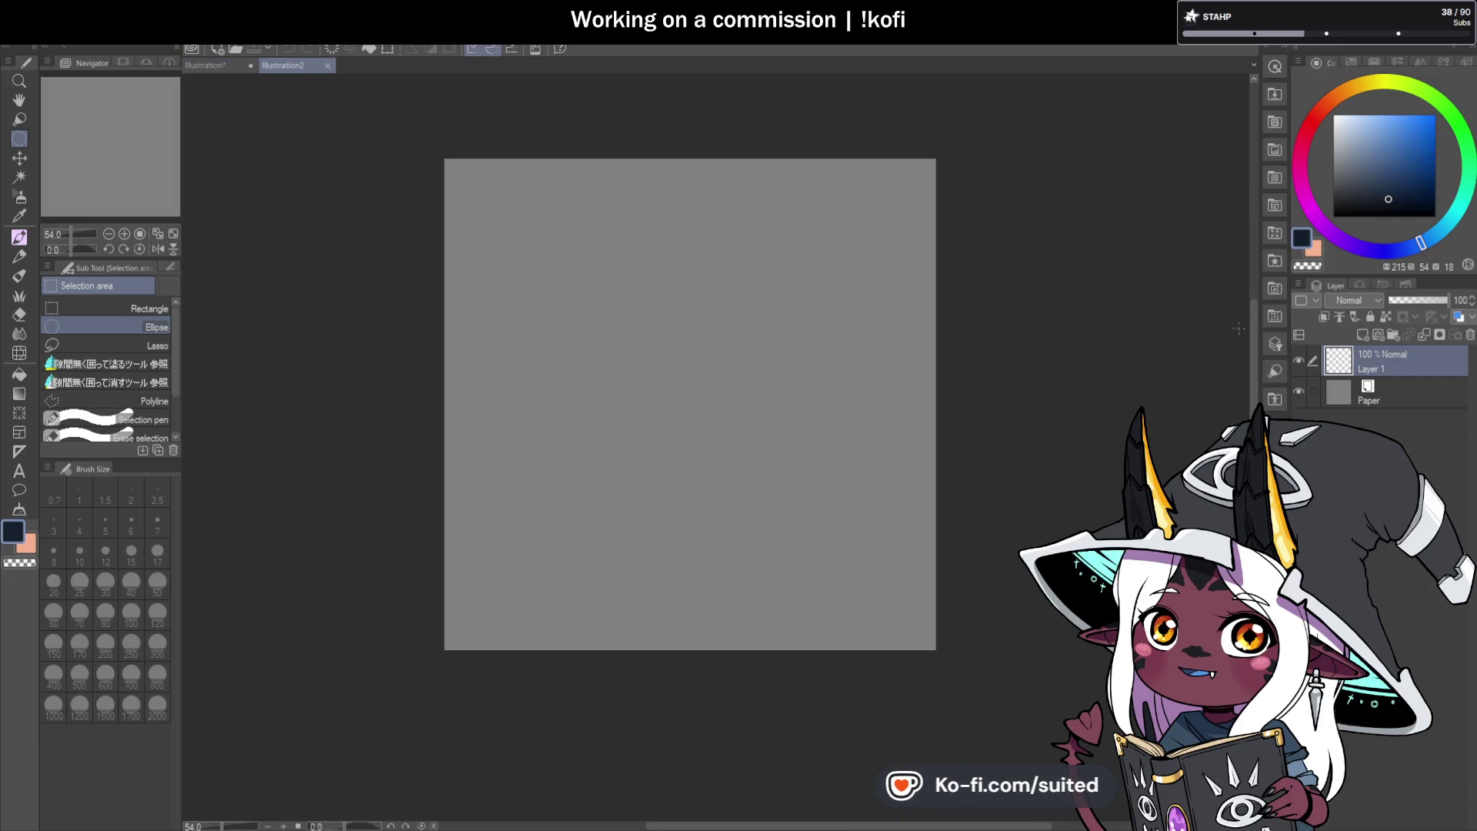
Fill the blank square canvas dark grey with the Fill tool and confirm a transform of the fill.
left_click_drag(1350, 178, 1334, 182)
key("g")
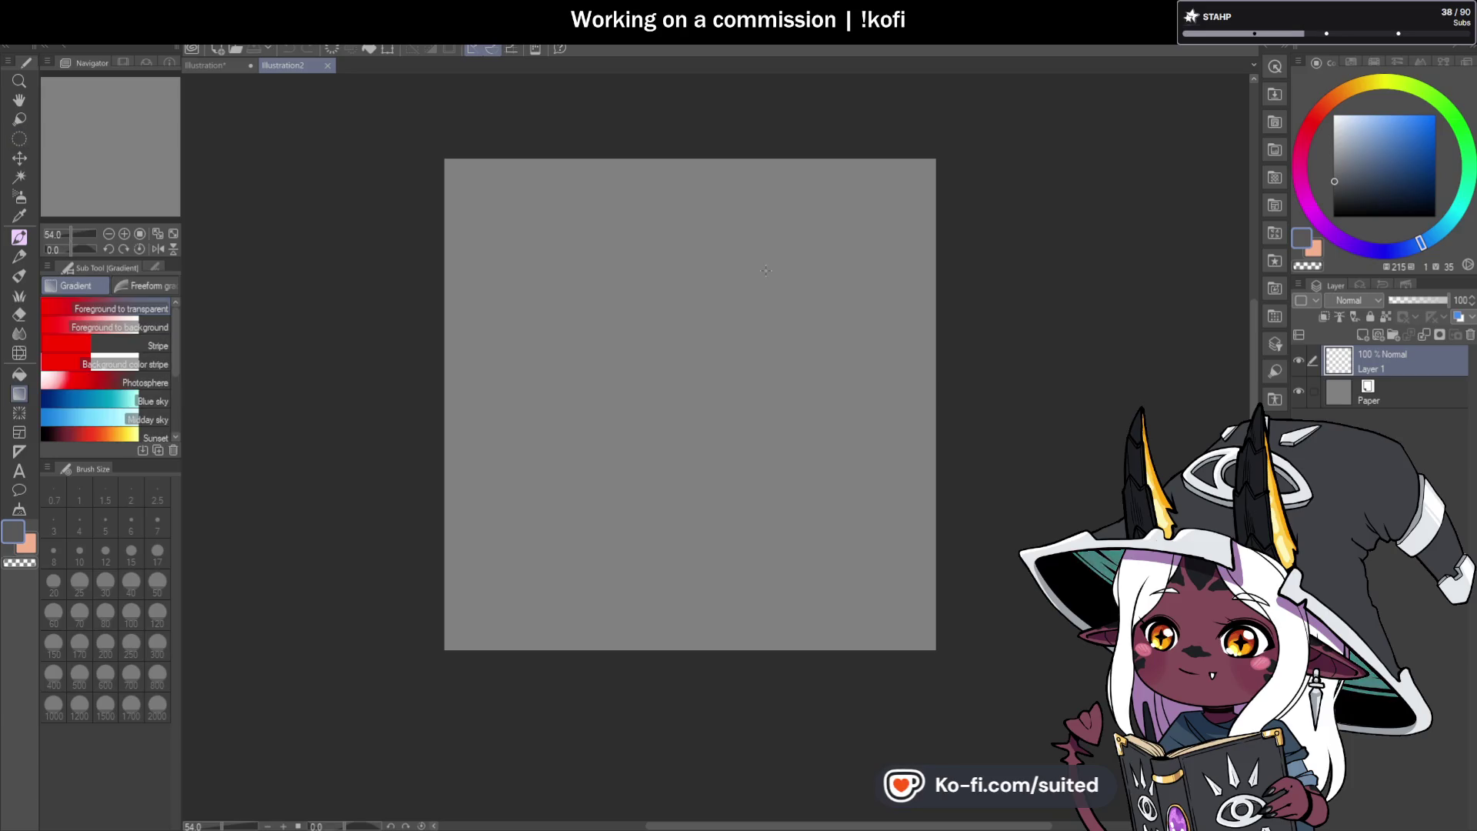
key("g")
left_click(767, 290)
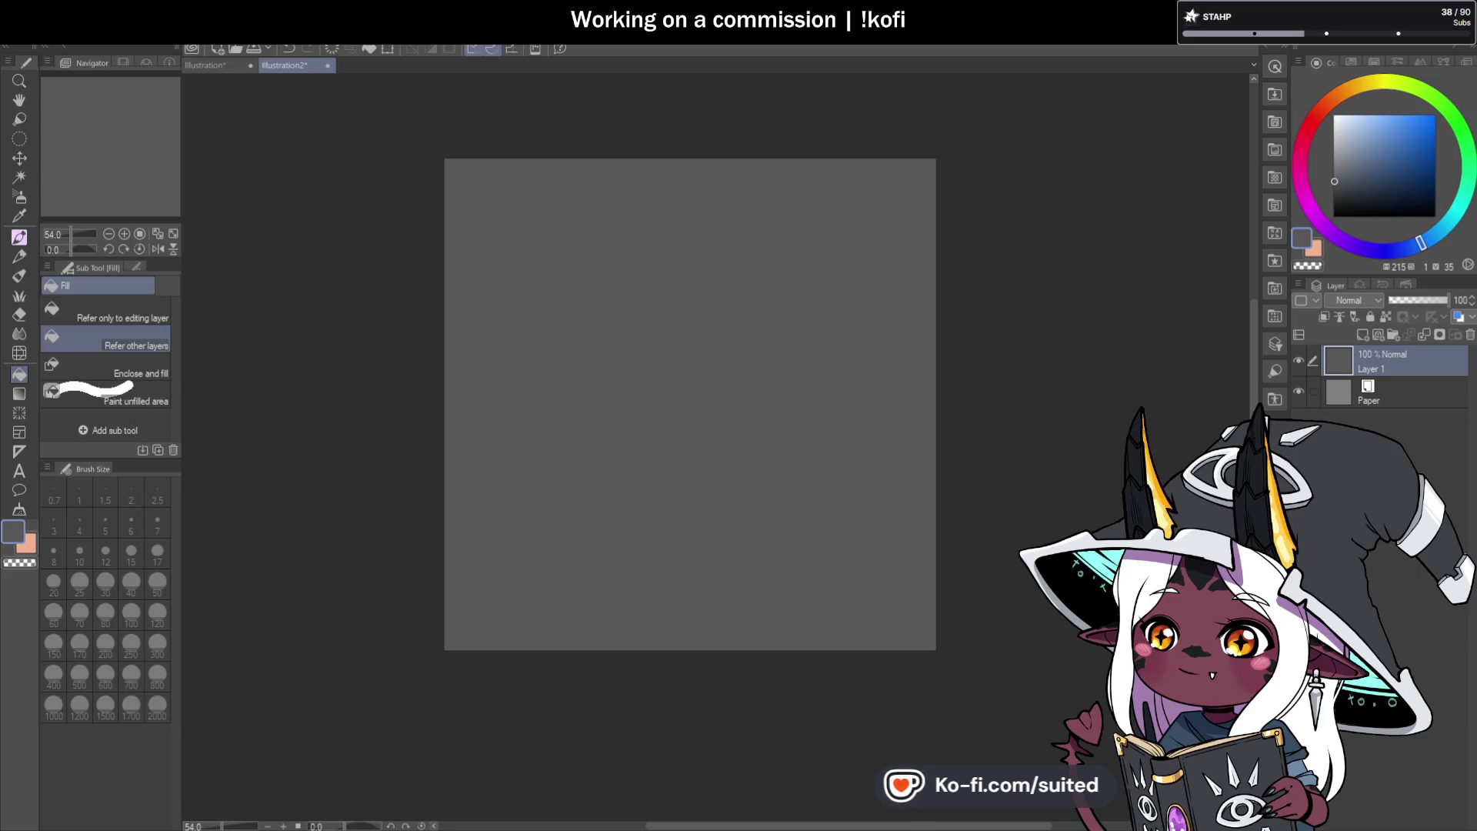
key("ctrl+t")
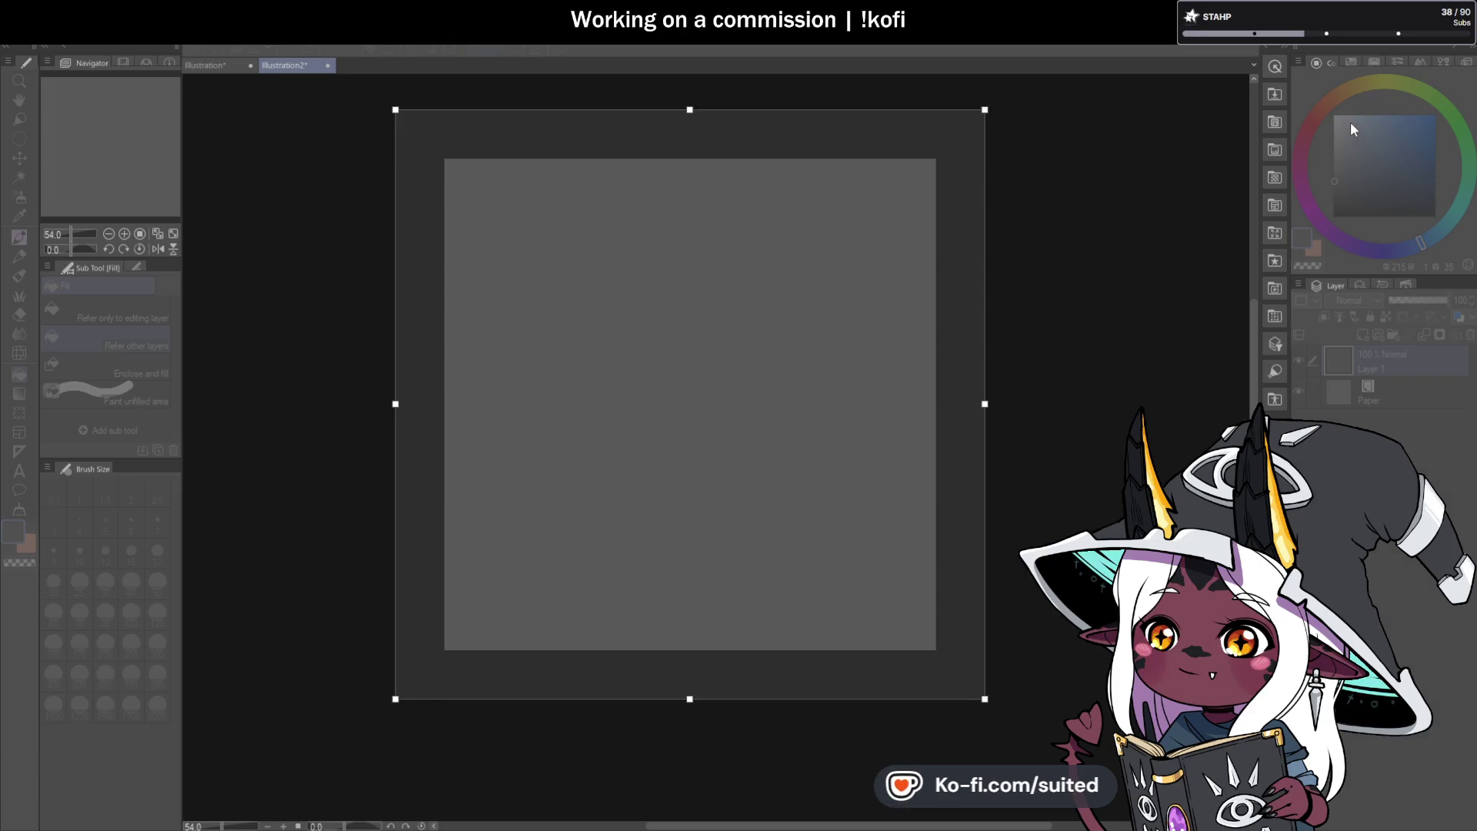
key("Return")
scroll(729, 416, "down", 1)
Outline a large circular selection, add a new layer, and pick dark navy.
key("m")
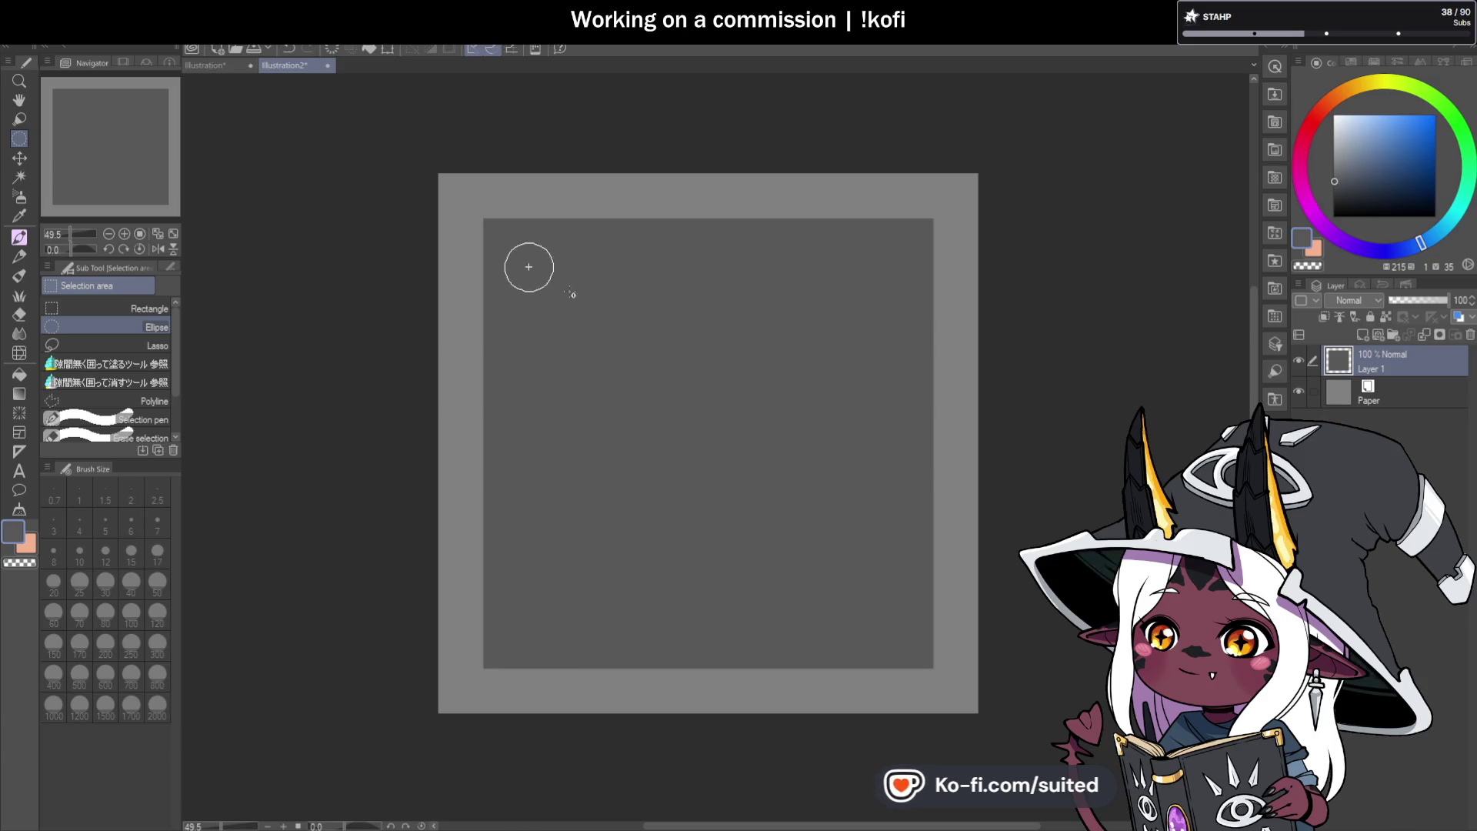
left_click_drag(571, 293, 1034, 668)
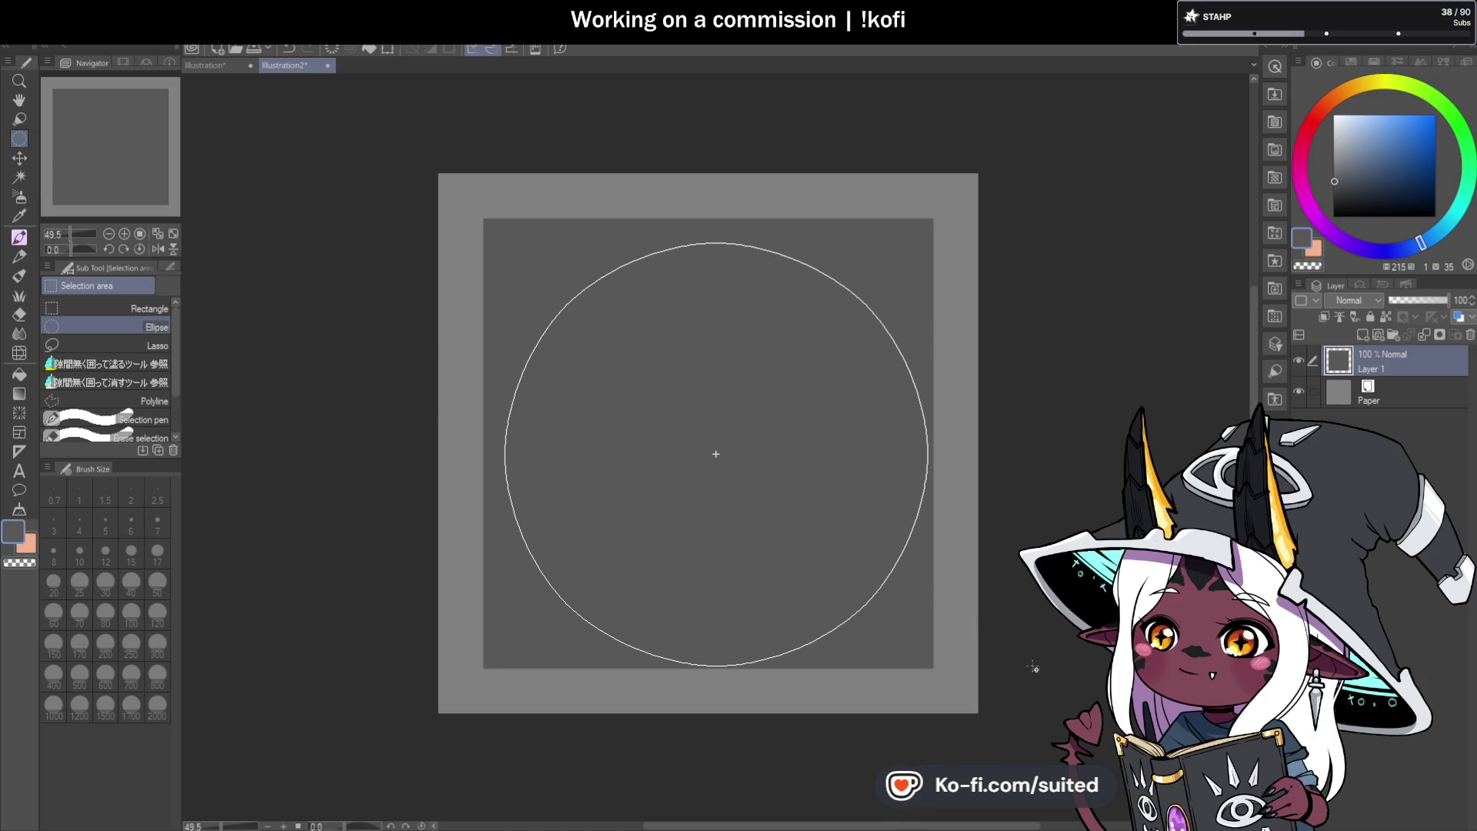
left_click(1362, 335)
left_click(1411, 194)
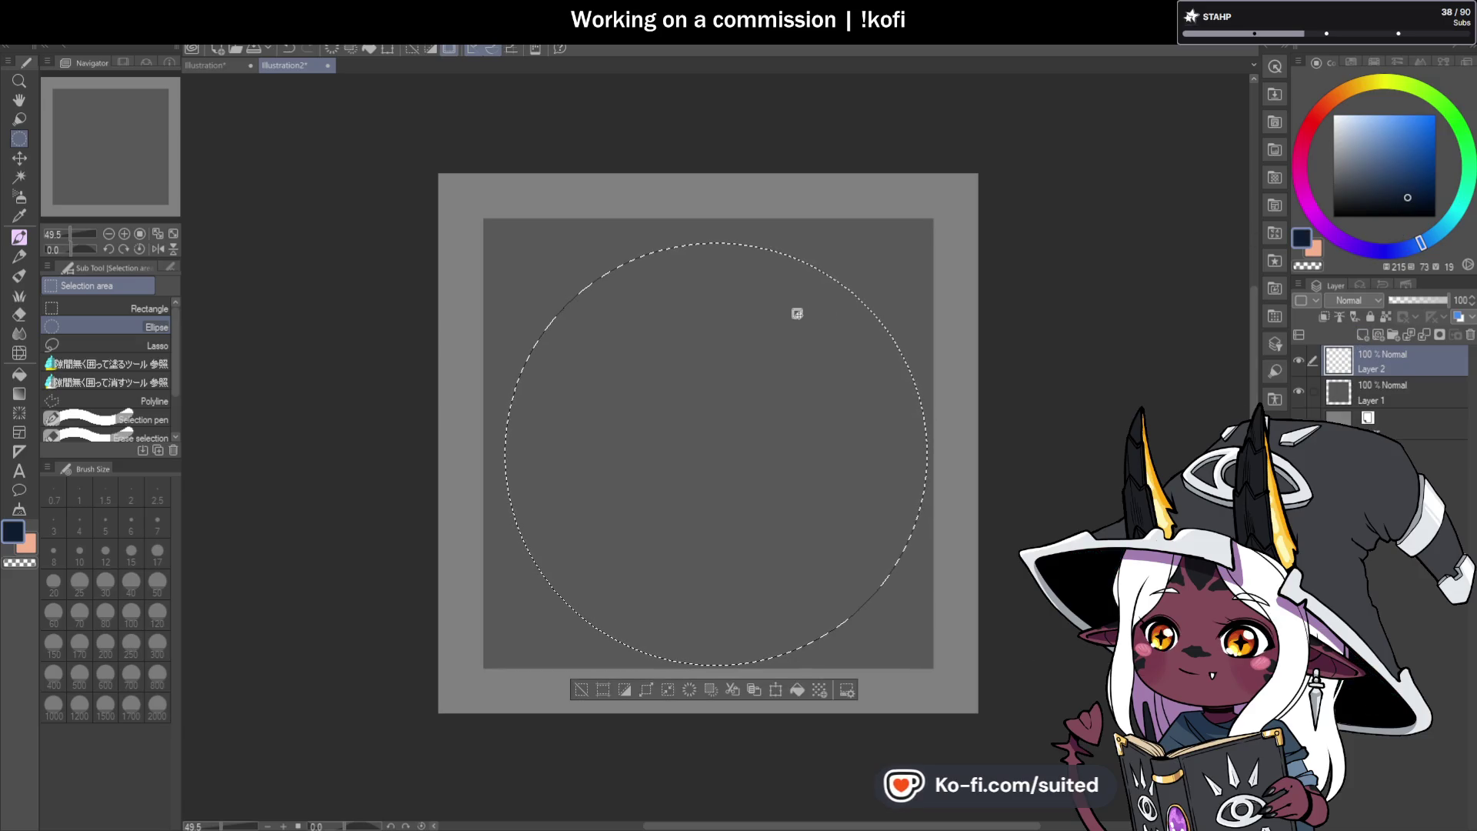
Fill the circle selection dark navy and deselect it.
key("g")
left_click(687, 392)
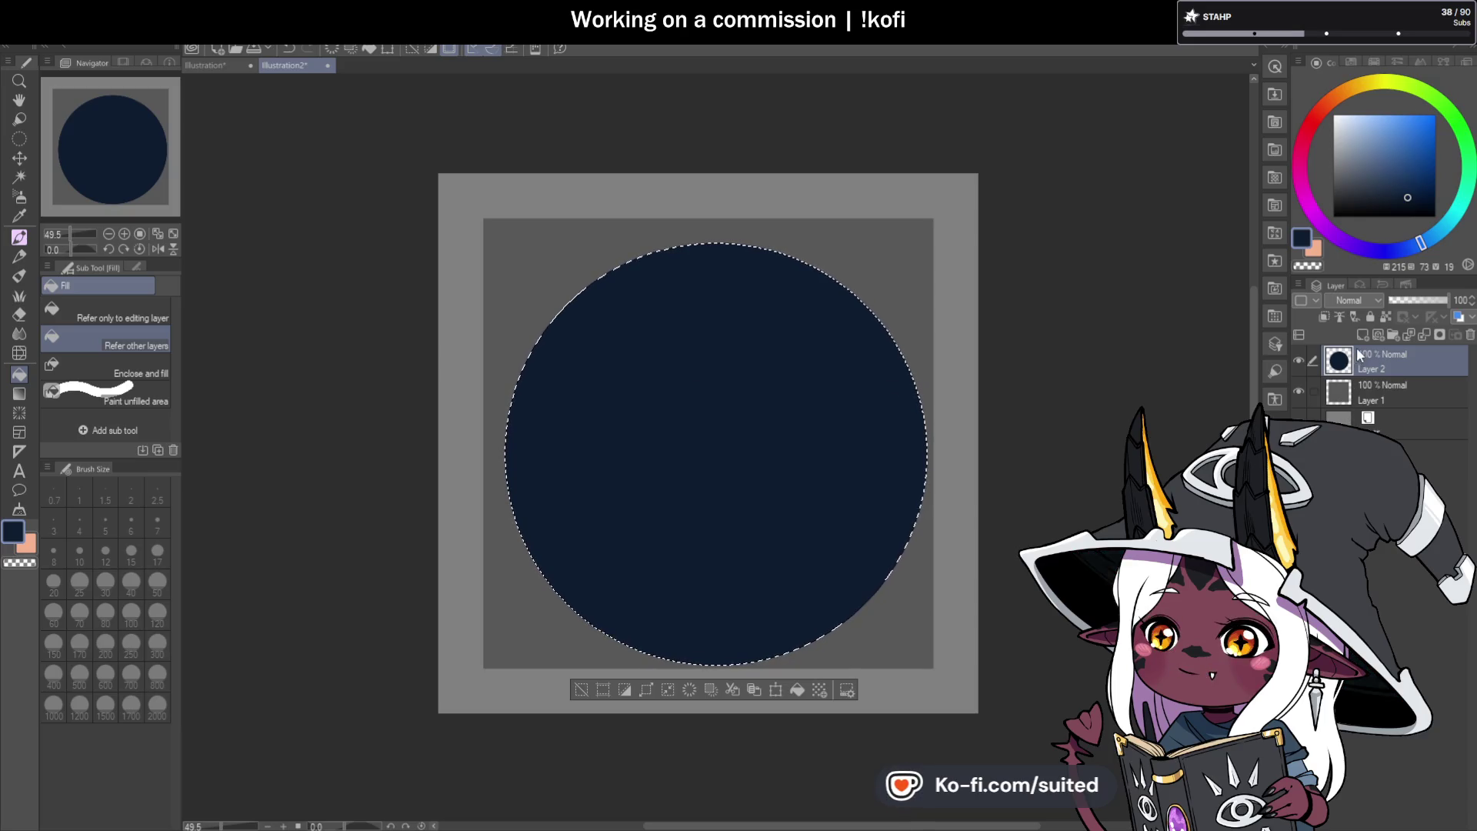
key("m")
key("ctrl+d")
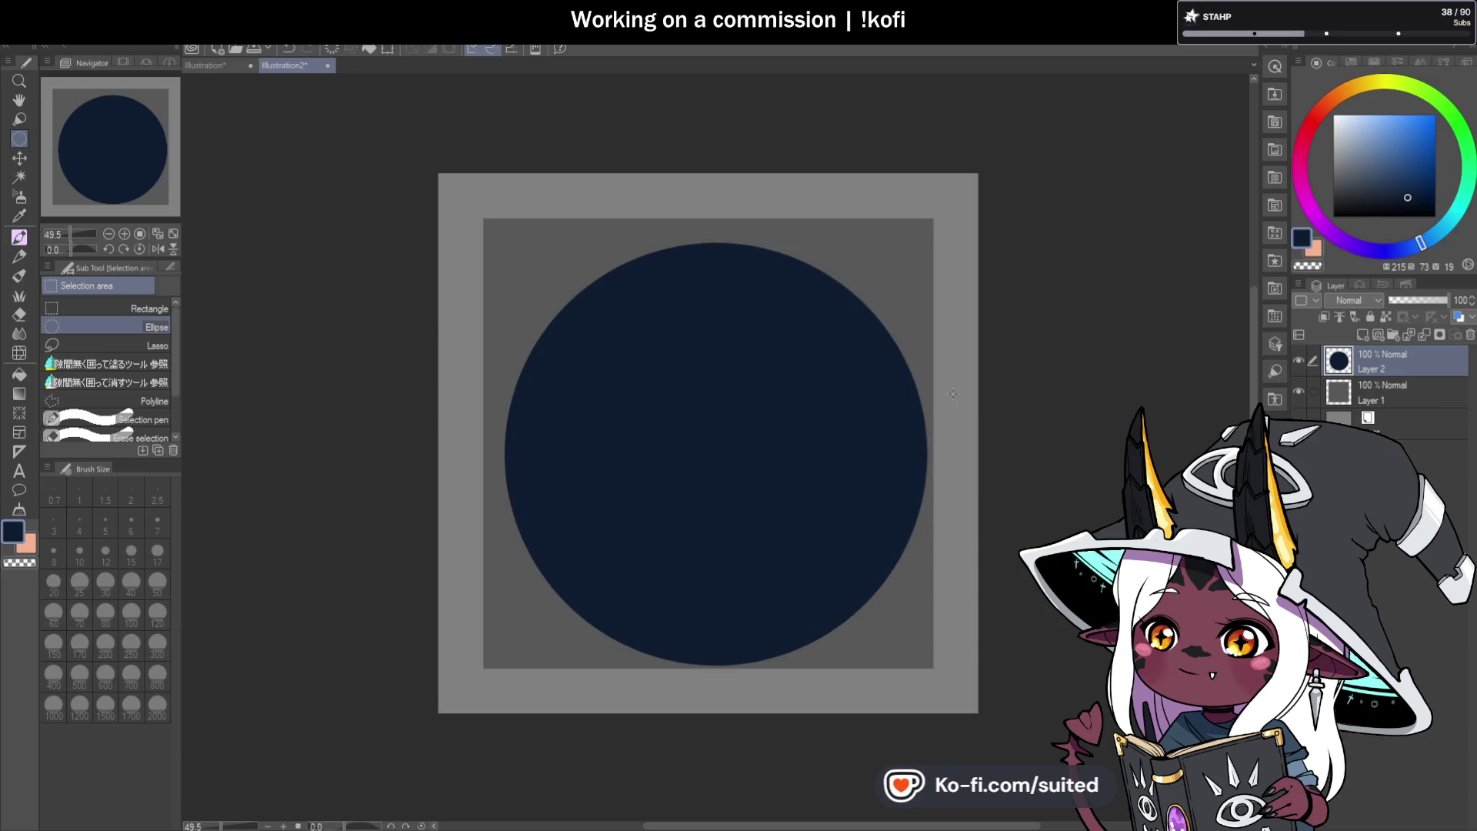
Enlarge the navy circle toward the top corners and bottom, confirm it, and select the whole canvas.
key("ctrl+t")
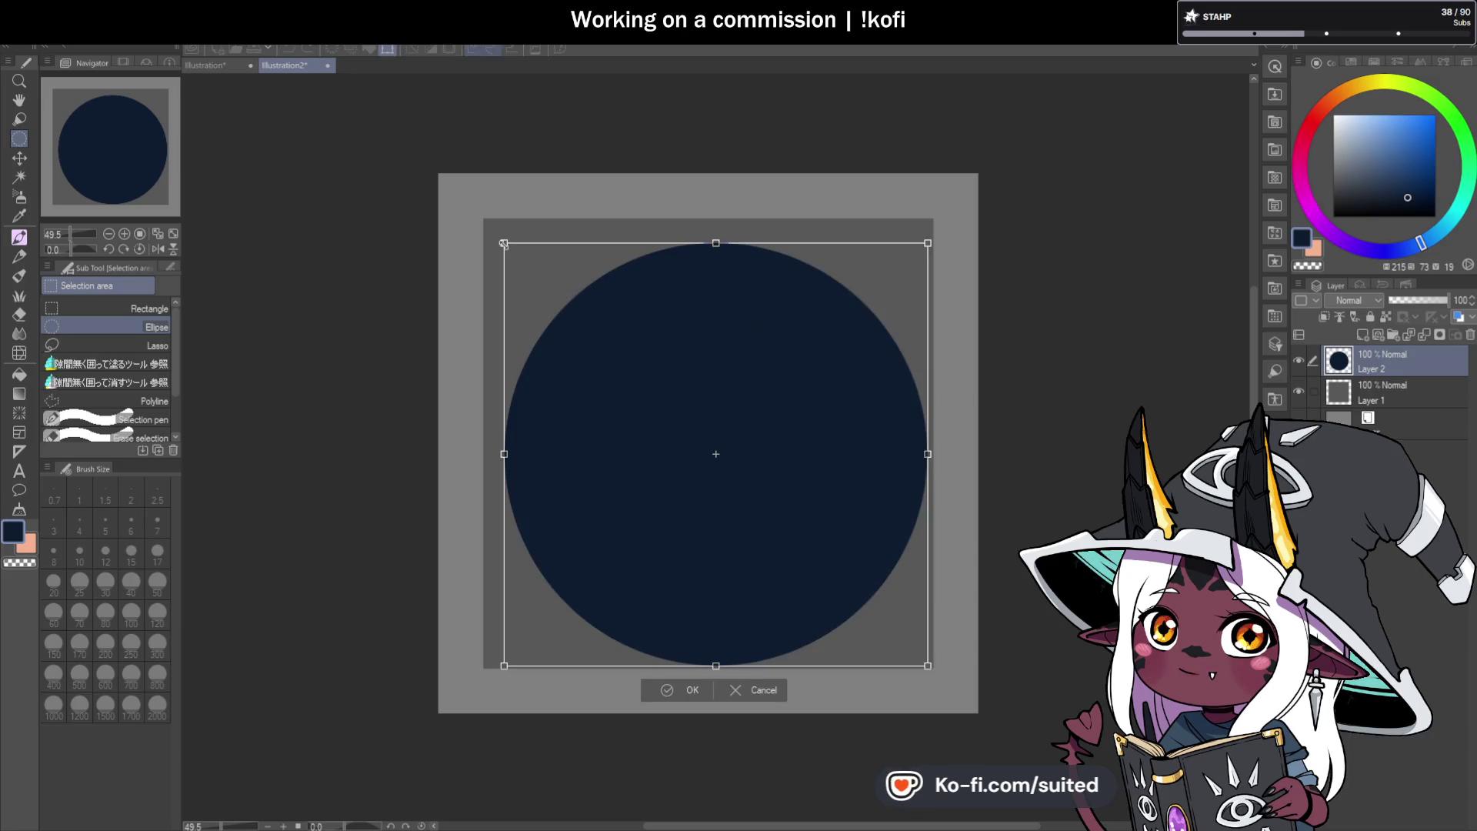
left_click_drag(503, 244, 497, 236)
left_click_drag(487, 229, 484, 225)
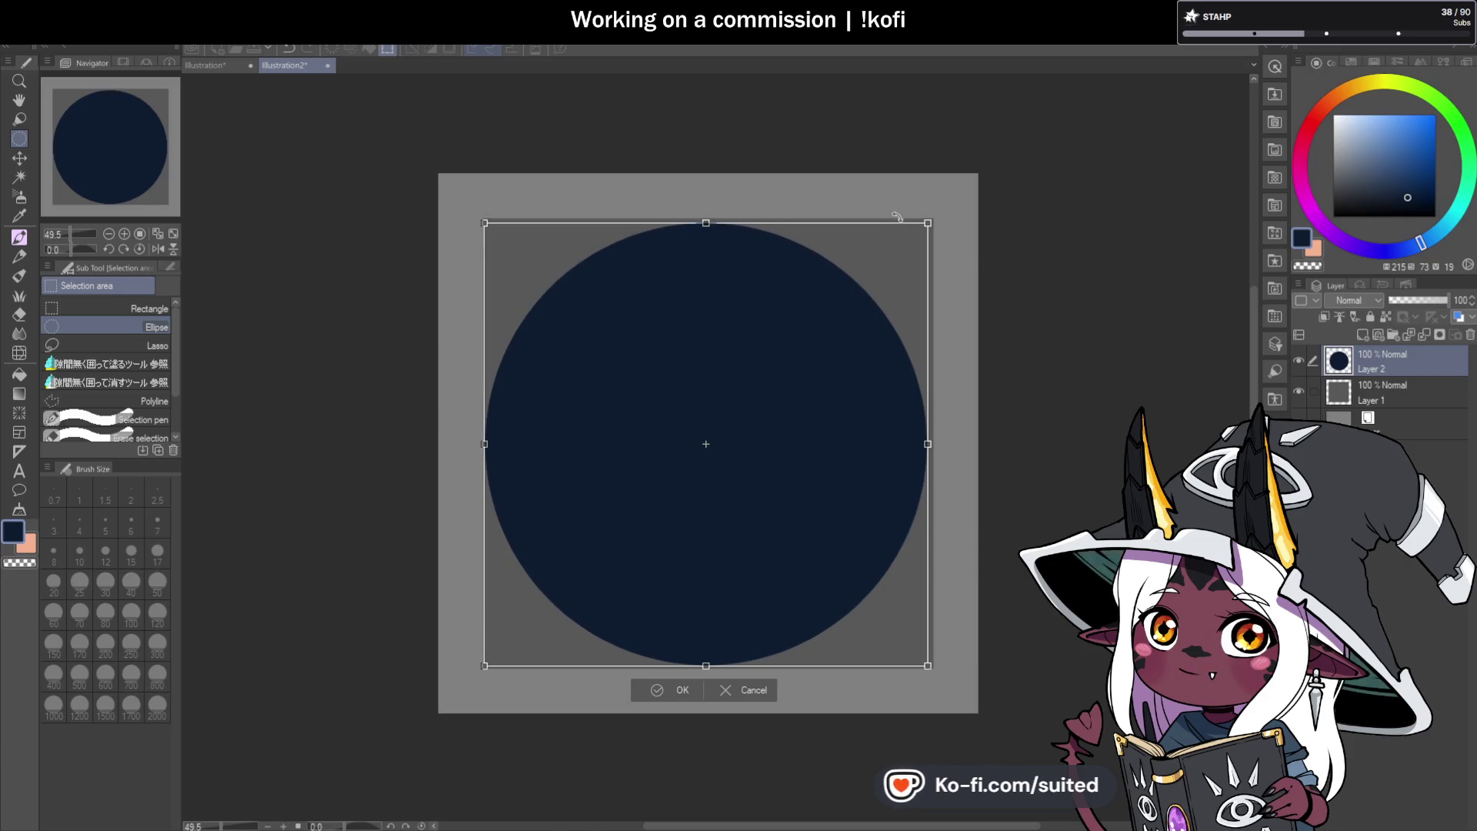
left_click_drag(929, 224, 933, 218)
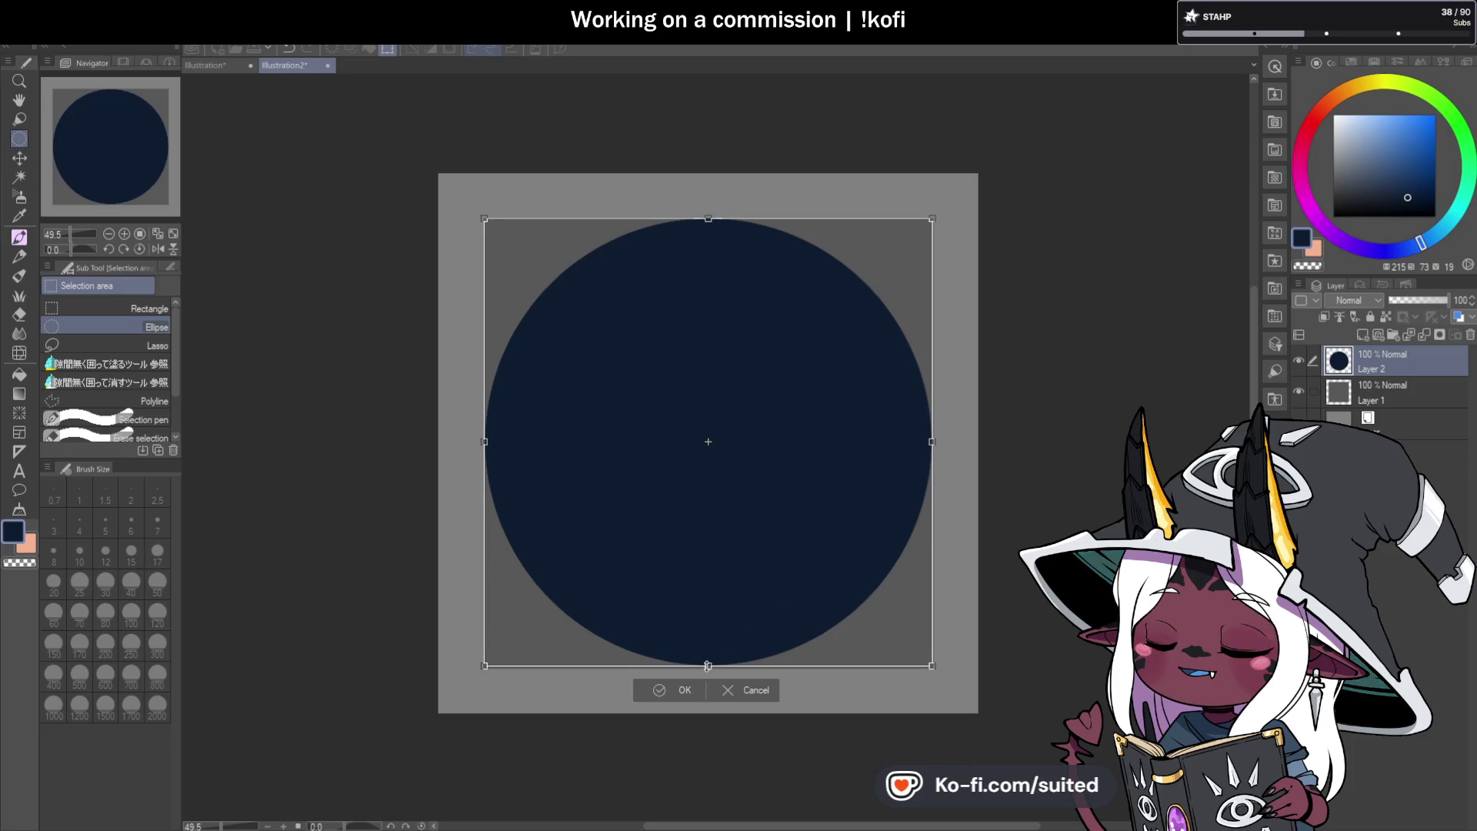
left_click_drag(708, 666, 708, 669)
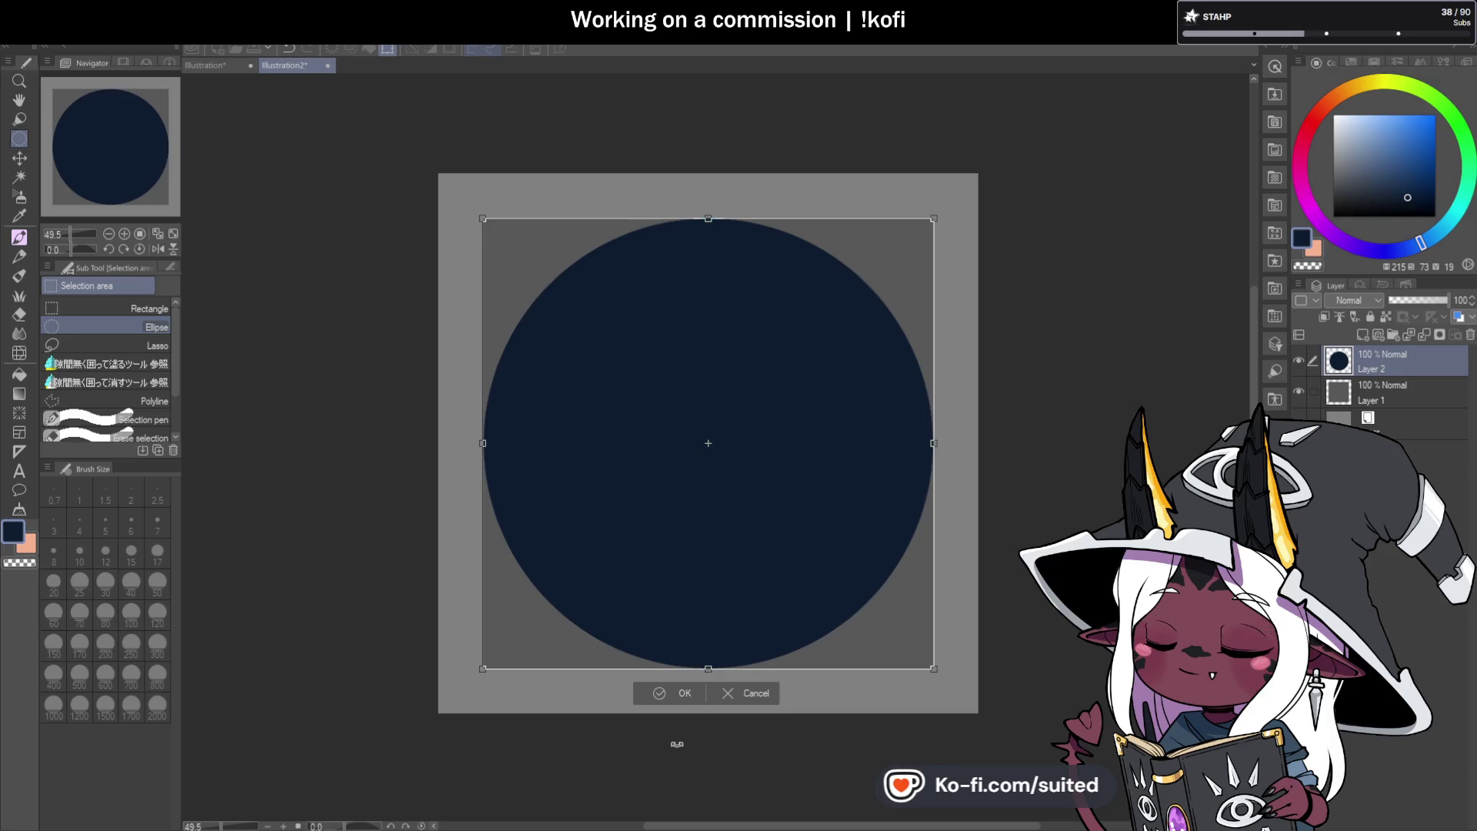
left_click(684, 693)
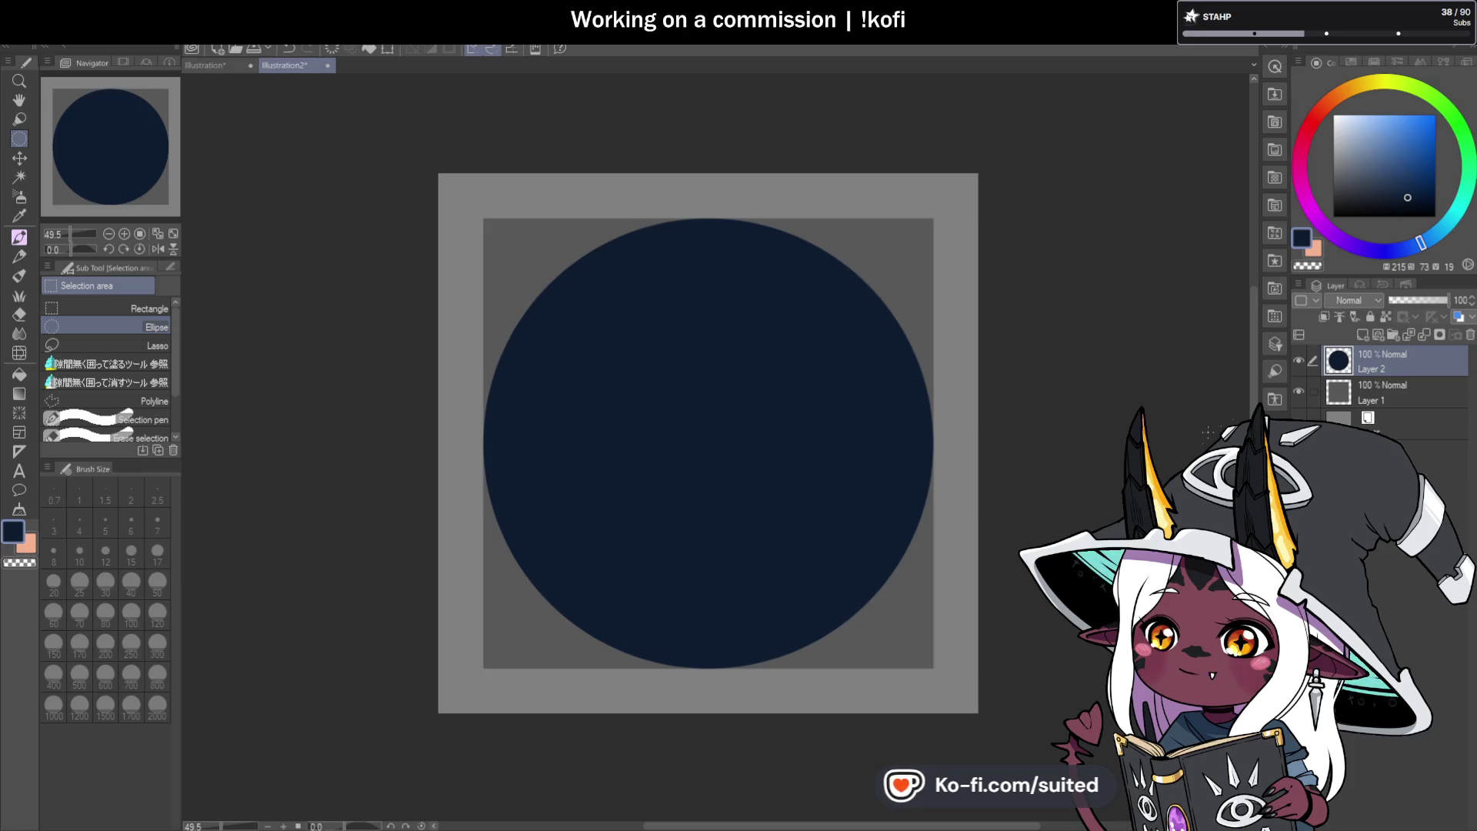
key("ctrl+a")
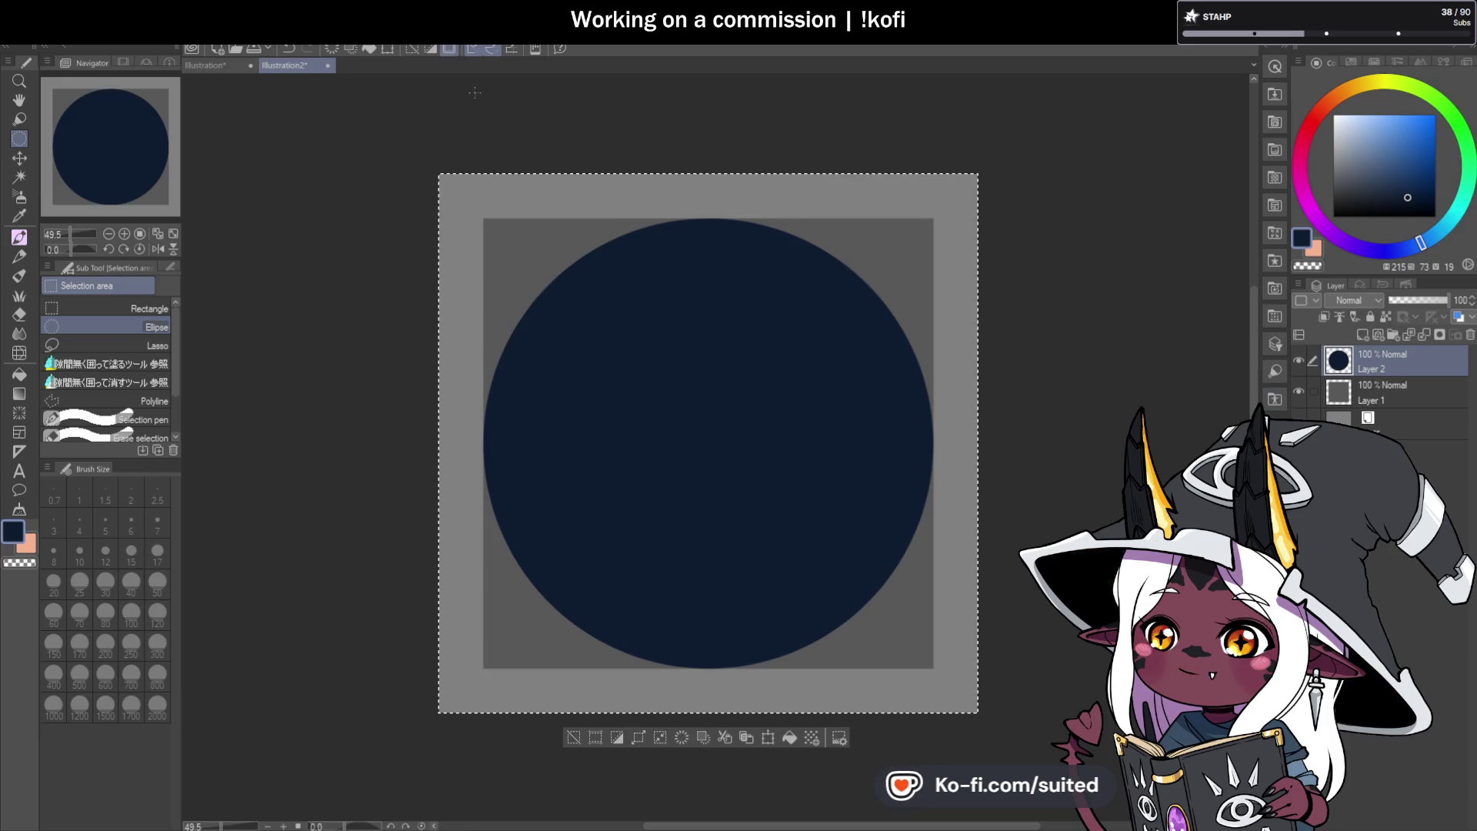
Paste the navy circle into the banner as a new layer and drag it toward the upper left.
key("ctrl+Tab")
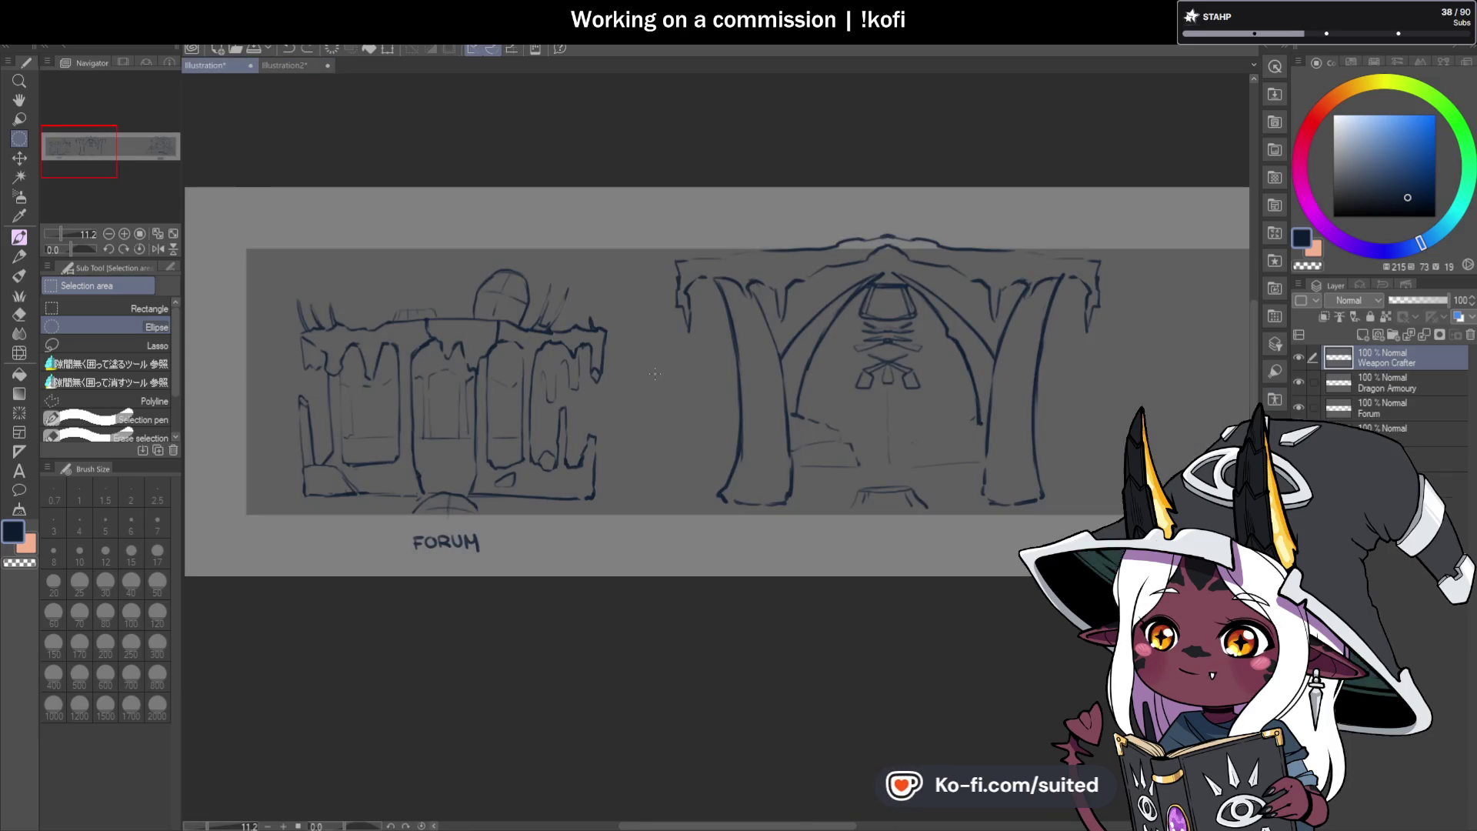
key("ctrl+v")
key("ctrl+t")
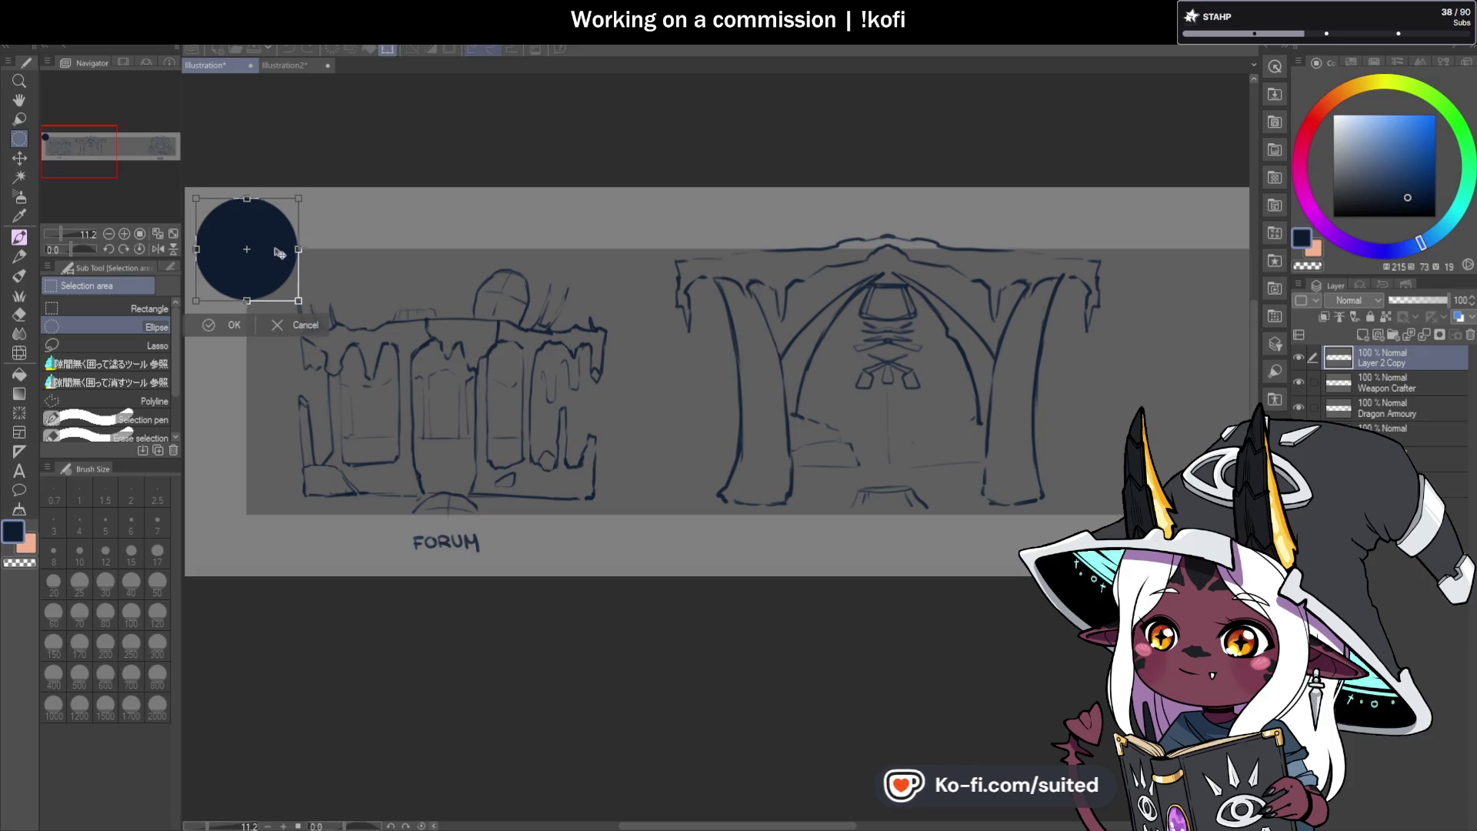
mouse_move(280, 254)
left_mouse_down()
mouse_move(402, 395)
mouse_move(495, 414)
mouse_move(479, 418)
mouse_move(947, 395)
mouse_move(355, 363)
mouse_move(394, 402)
mouse_move(477, 403)
mouse_move(418, 403)
mouse_move(461, 386)
mouse_move(442, 404)
mouse_move(474, 407)
left_mouse_up()
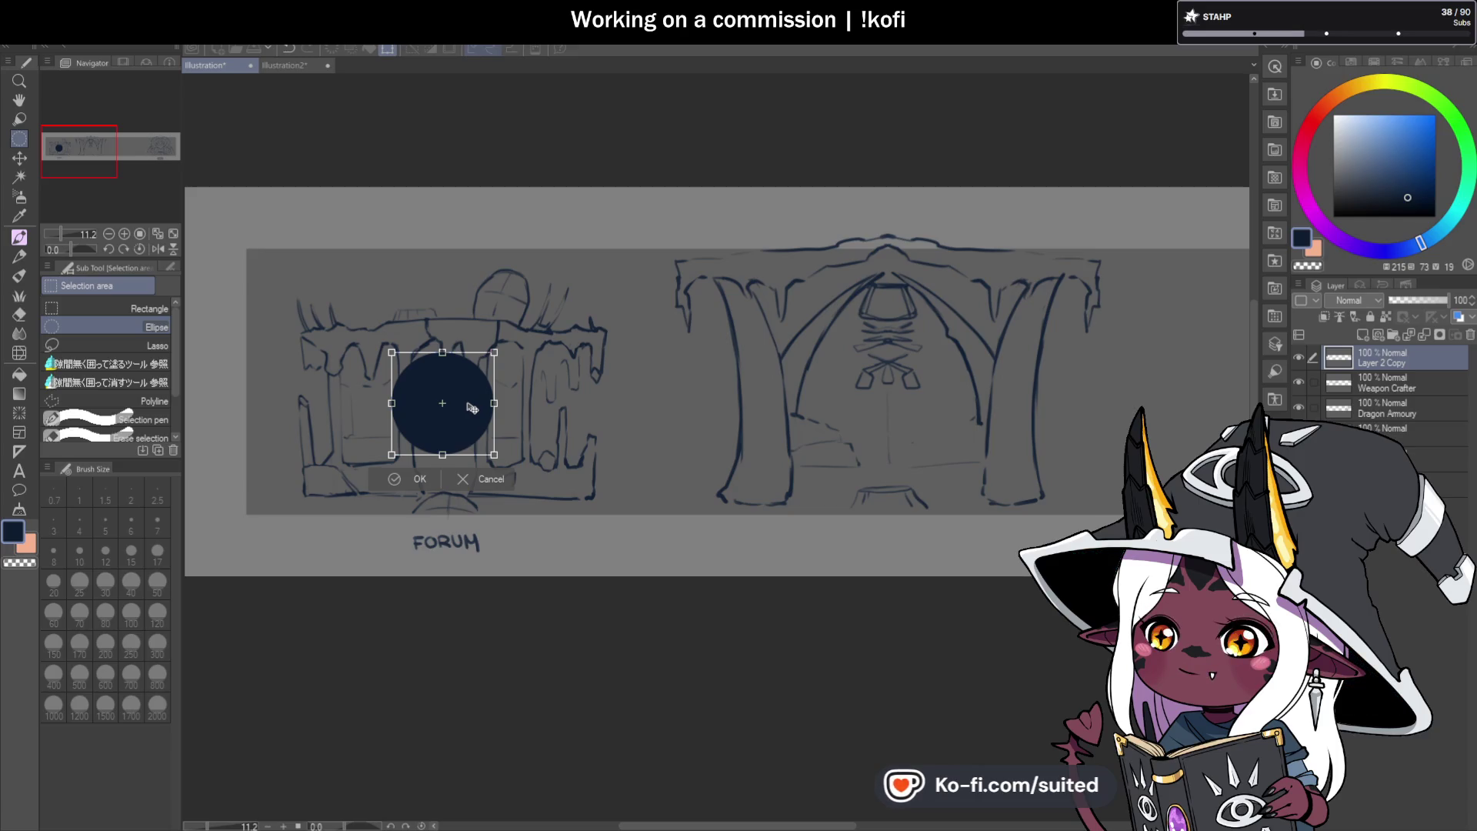
mouse_move(475, 408)
left_mouse_down()
mouse_move(505, 380)
mouse_move(923, 367)
mouse_move(912, 399)
left_mouse_up()
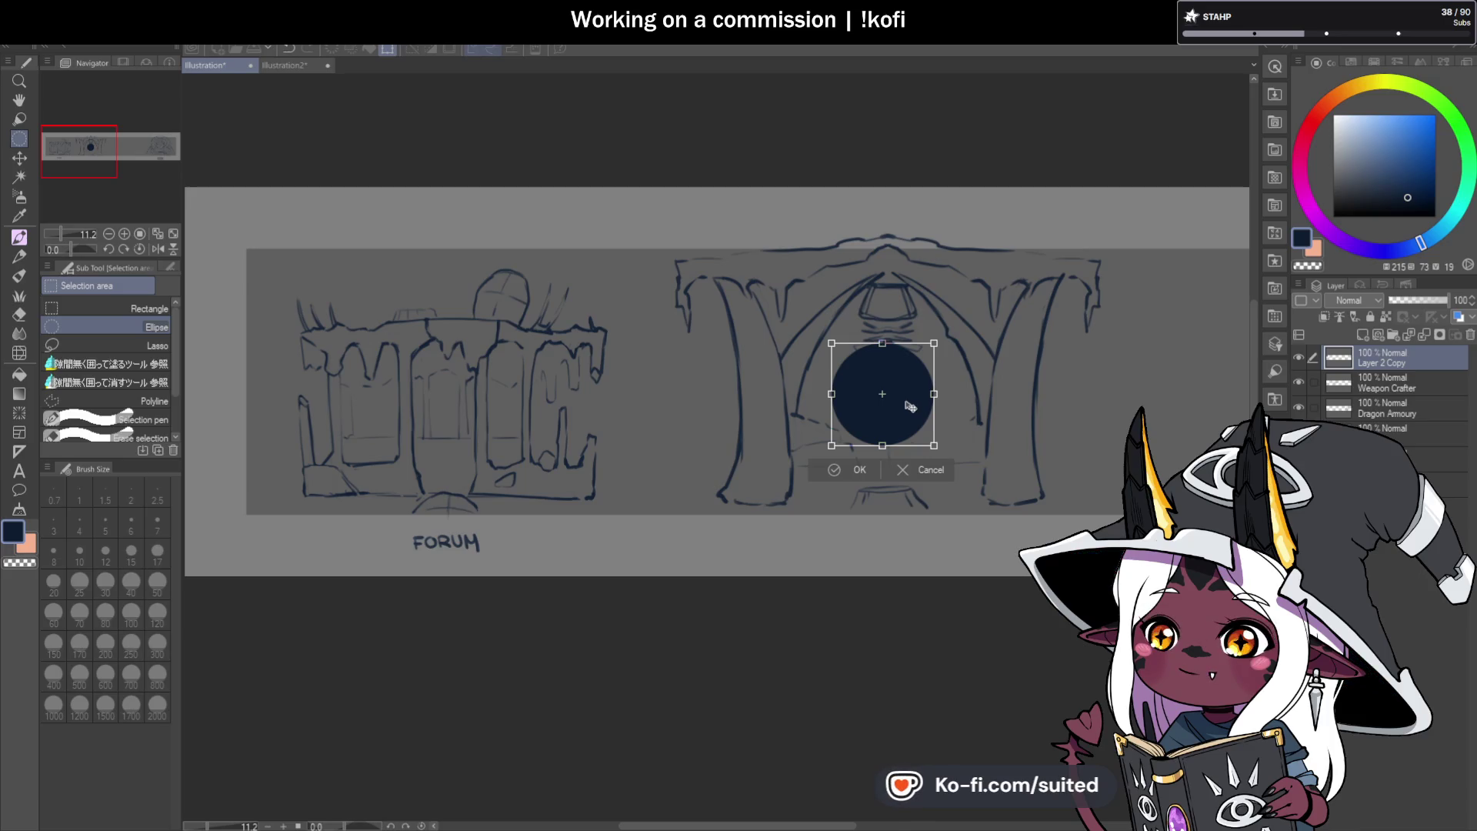
mouse_move(910, 406)
left_mouse_down()
mouse_move(348, 238)
mouse_move(310, 277)
mouse_move(318, 300)
left_mouse_up()
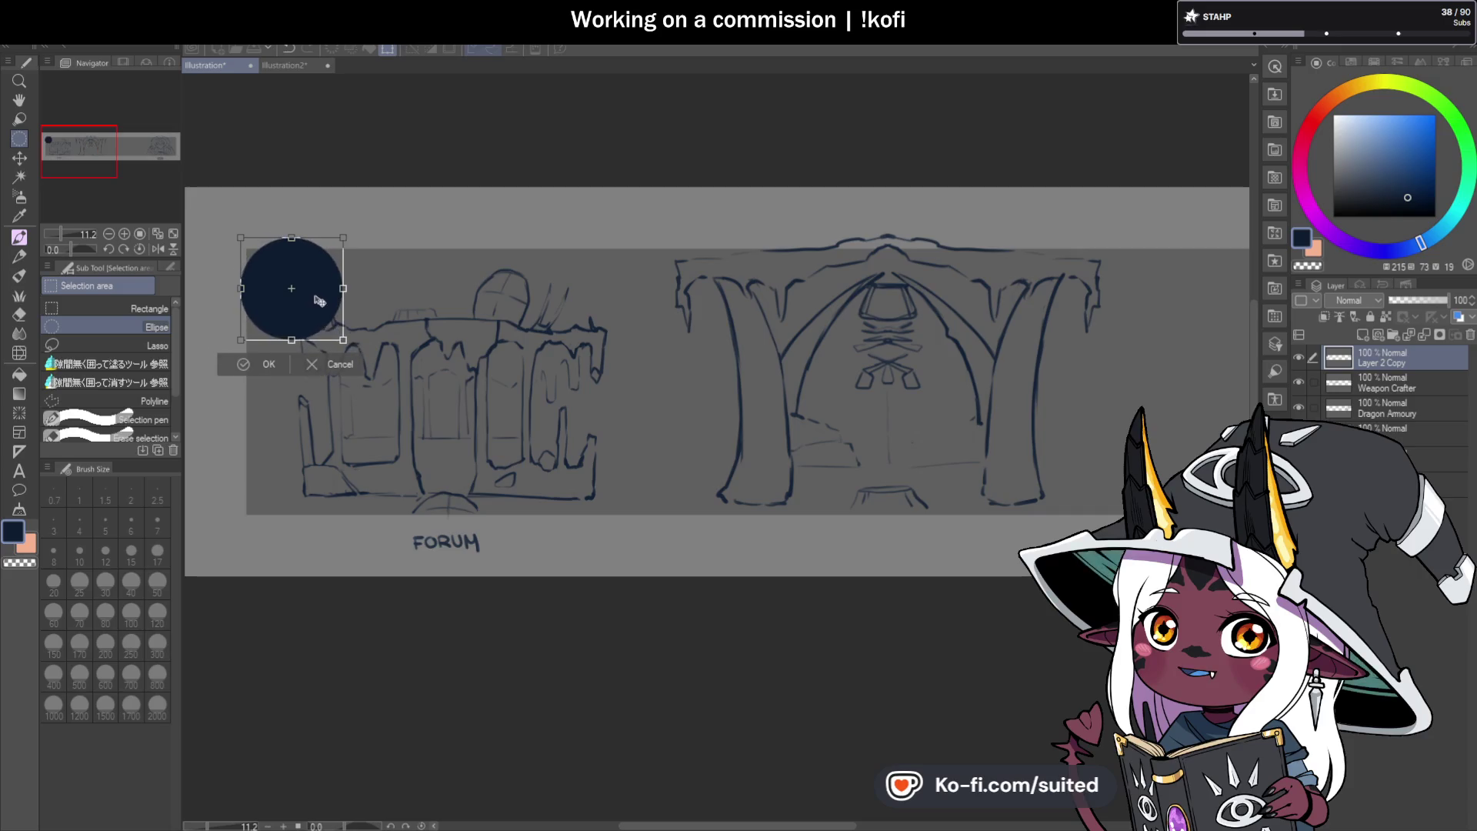
Place the circle at the banner's top-left corner and rename its layer 'TOKEN REF'.
left_click(275, 367)
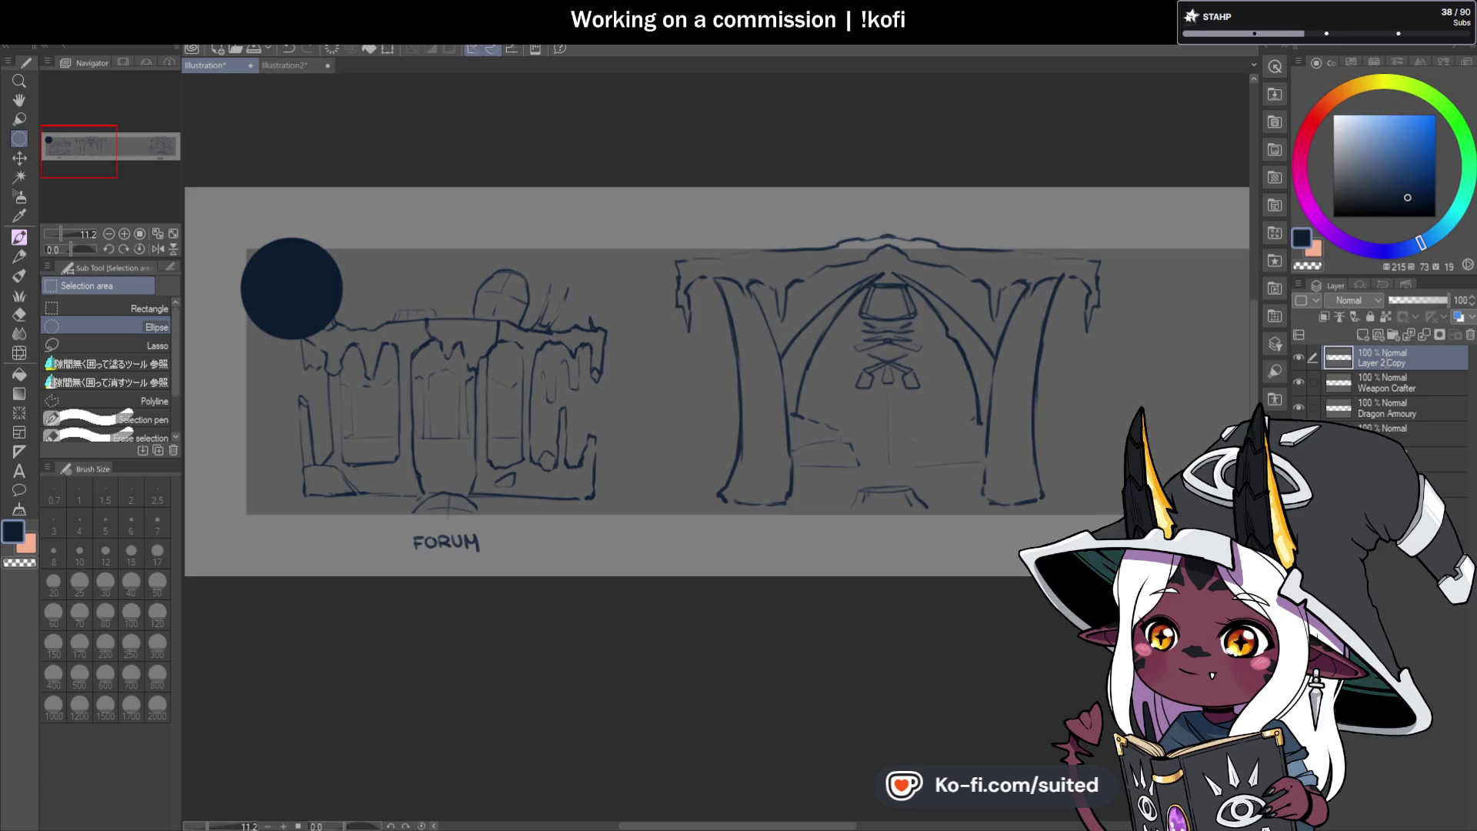
double_click(1384, 360)
type("TOKEN REF")
key("Return")
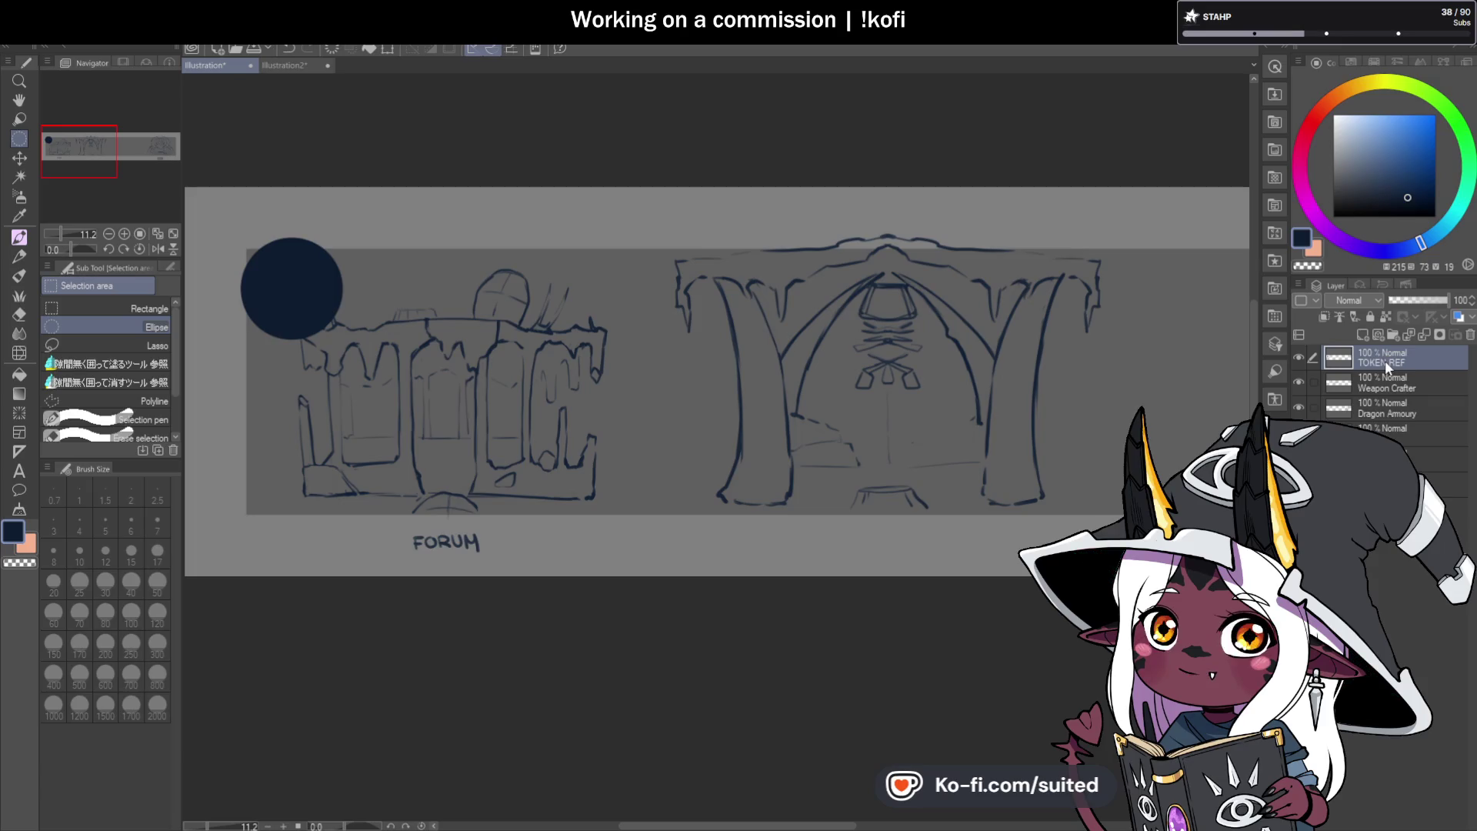
Close Illustration2, then put TOKEN REF into a new Folder 1, collapsed and hidden.
left_click(325, 65)
key("ctrl+w")
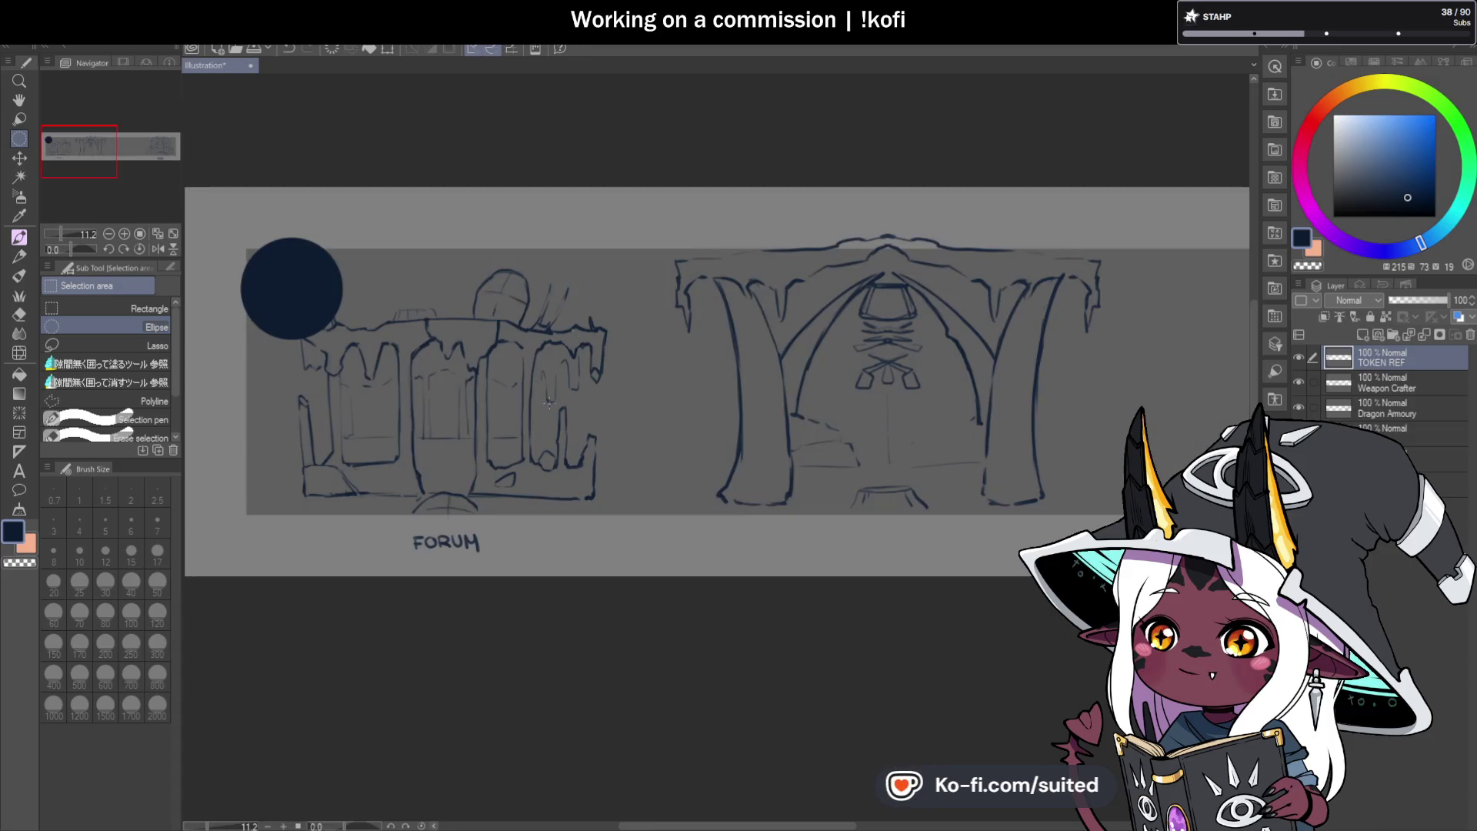
scroll(716, 385, "down", 3)
scroll(716, 385, "up", 1)
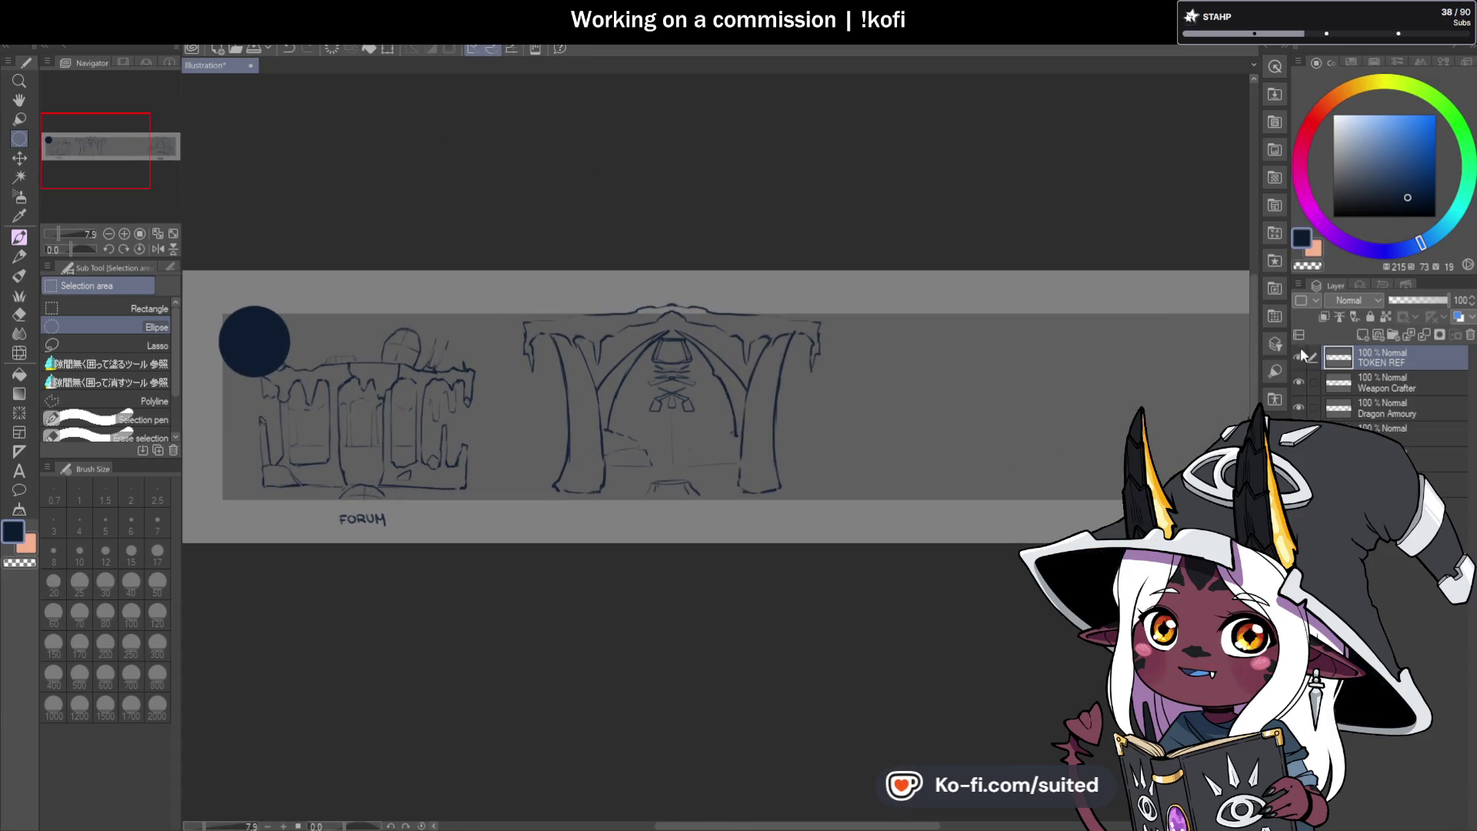
left_click(1392, 334)
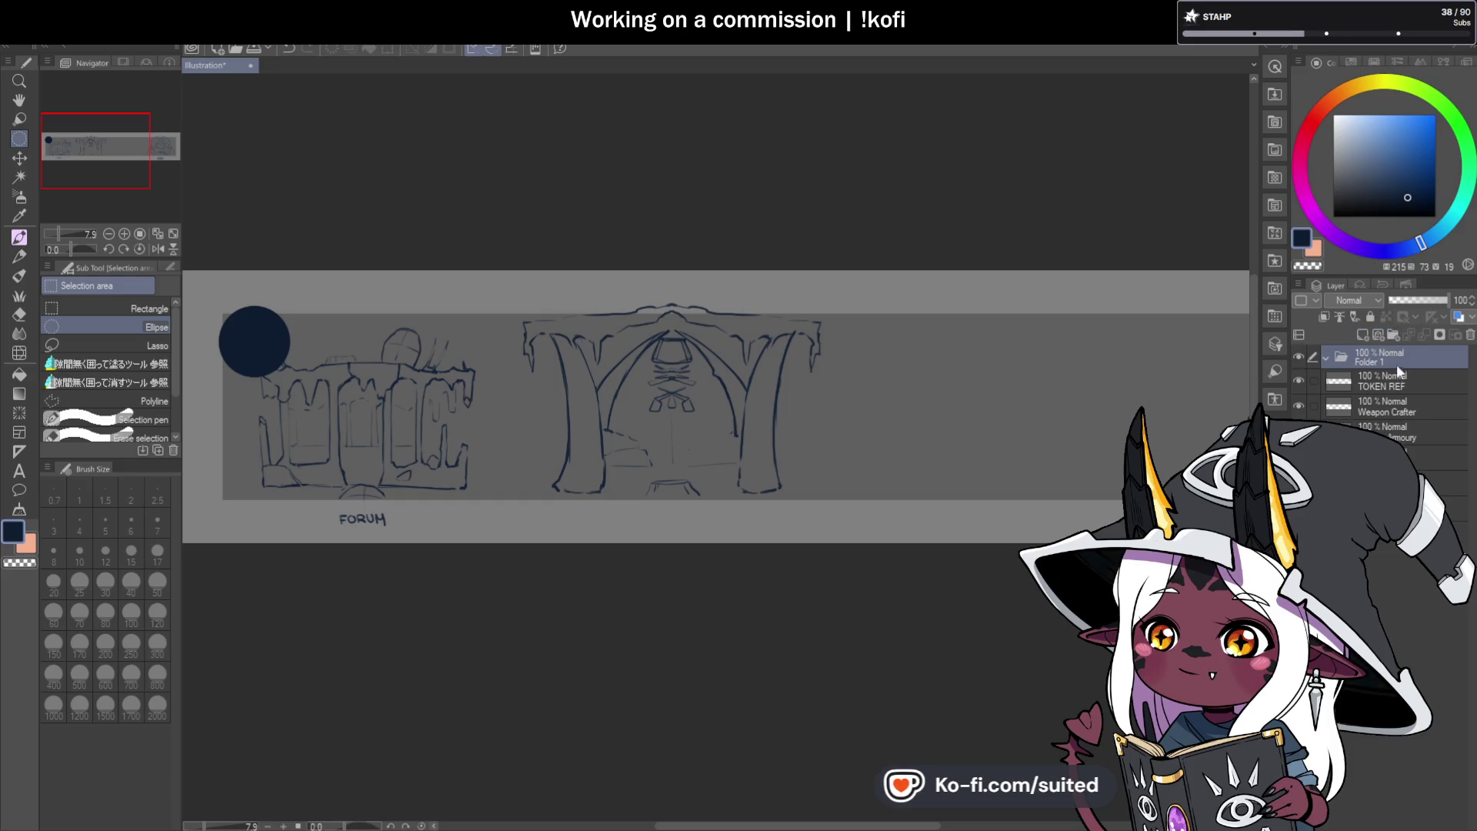
left_click(1326, 356)
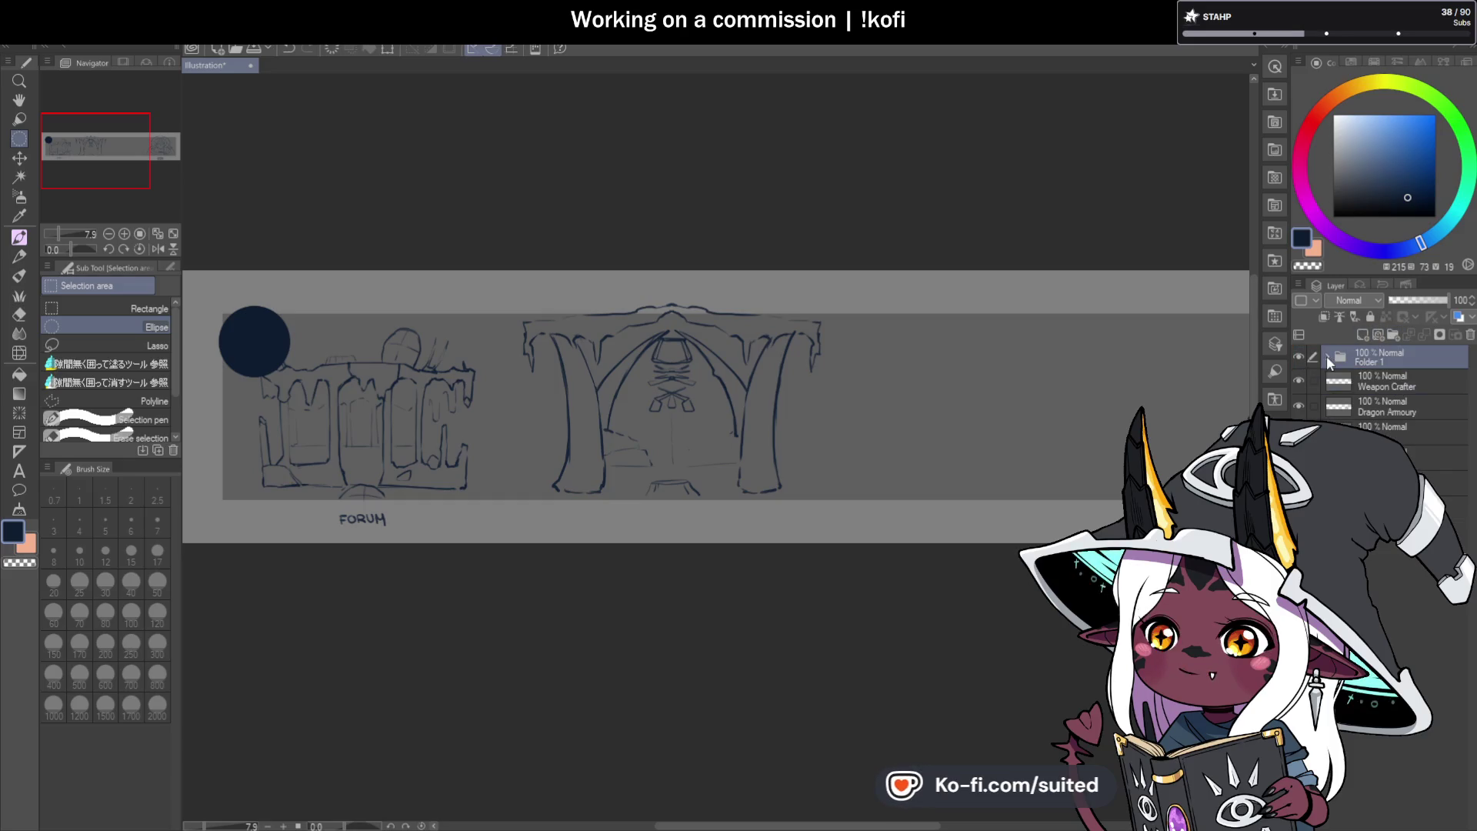
left_click(1298, 357)
scroll(583, 404, "up", 4)
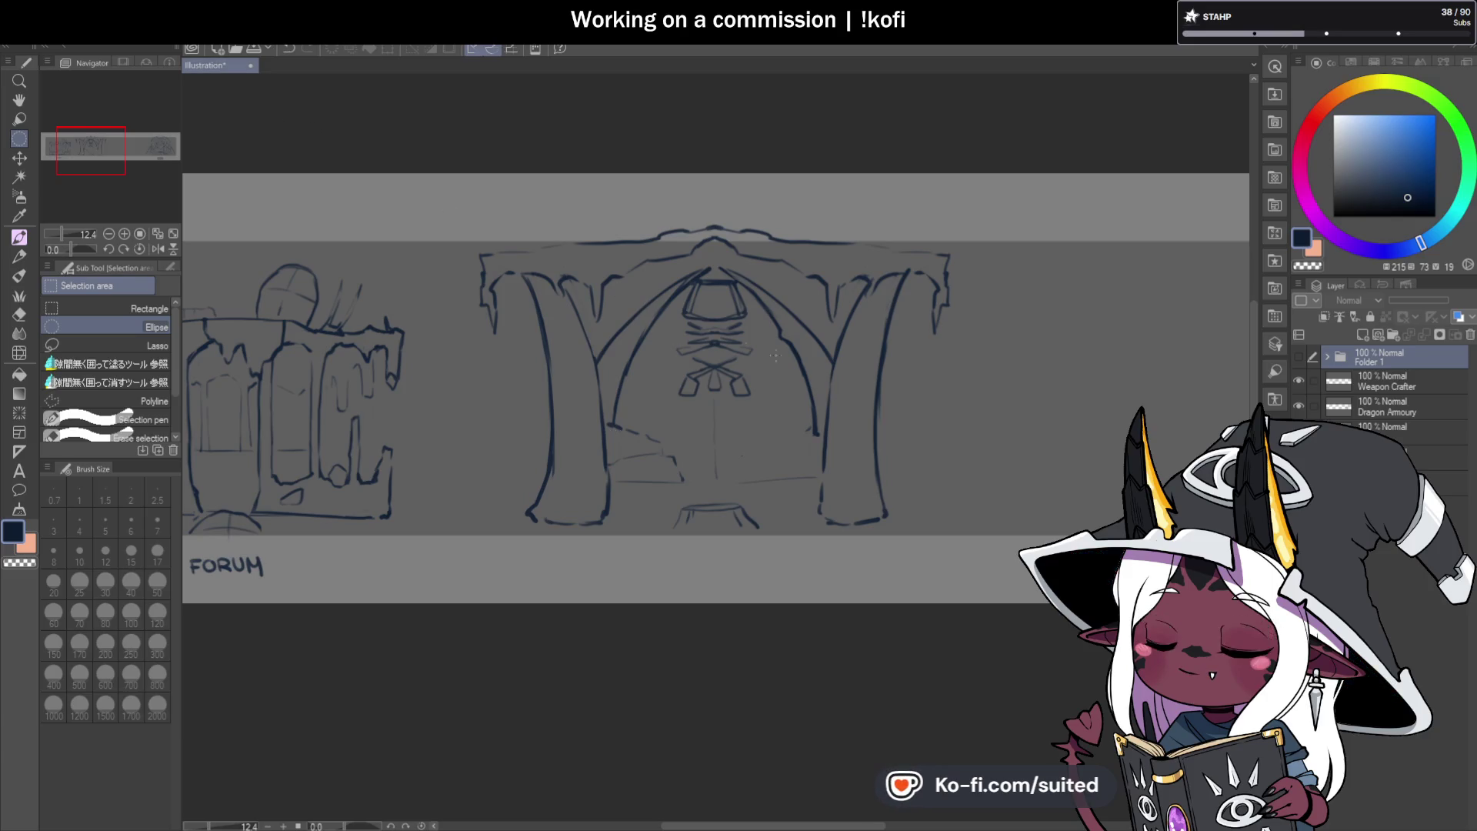
Select the Weapon Crafter layer in the Layer panel.
left_click(1380, 380)
With the round mixing brush, draw a long diagonal blade across the Weapon Crafter arch.
left_click(1299, 381)
left_click(1299, 380)
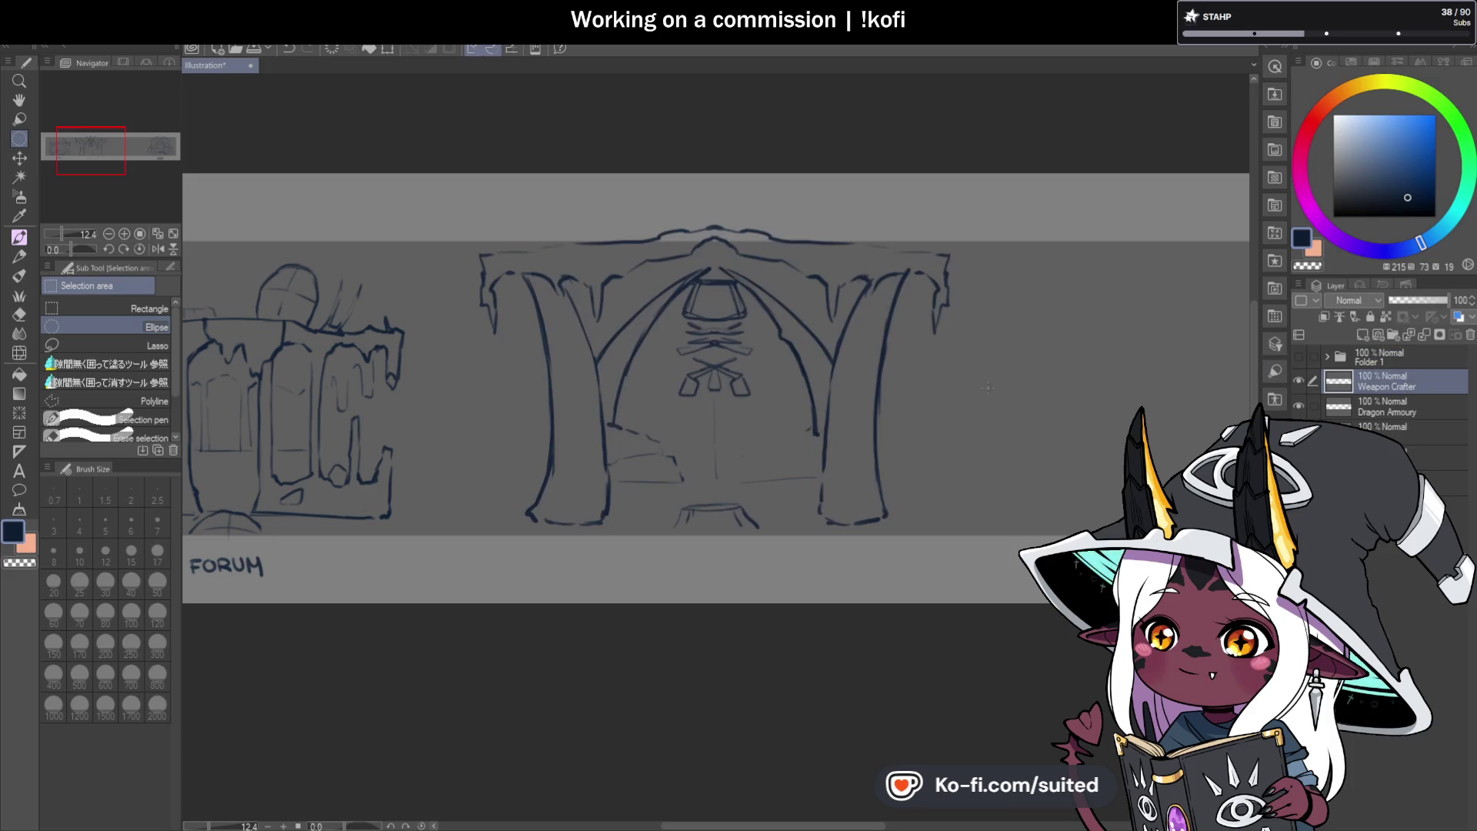
scroll(810, 393, "up", 1)
key("b")
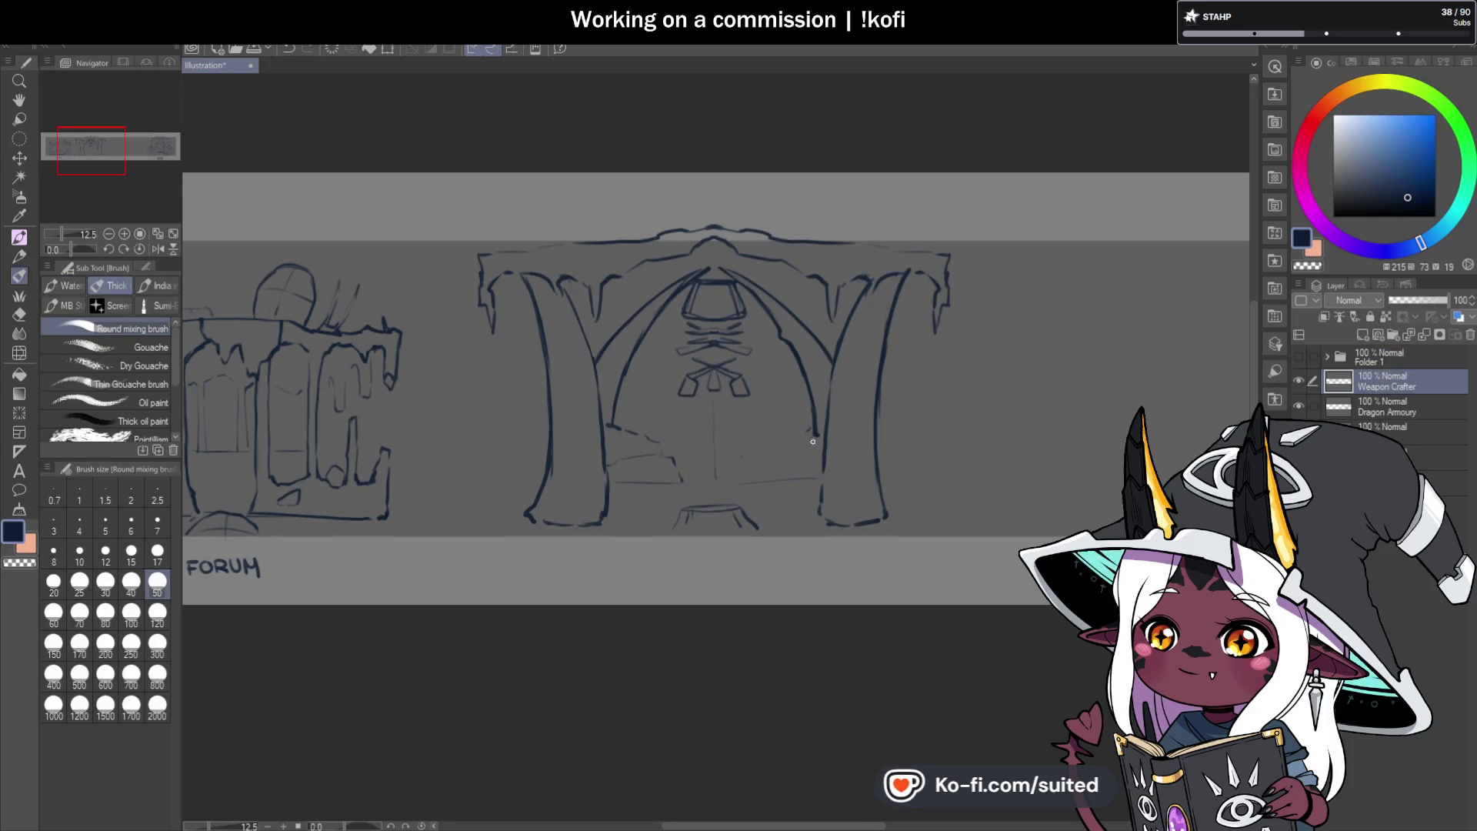
scroll(812, 441, "up", 3)
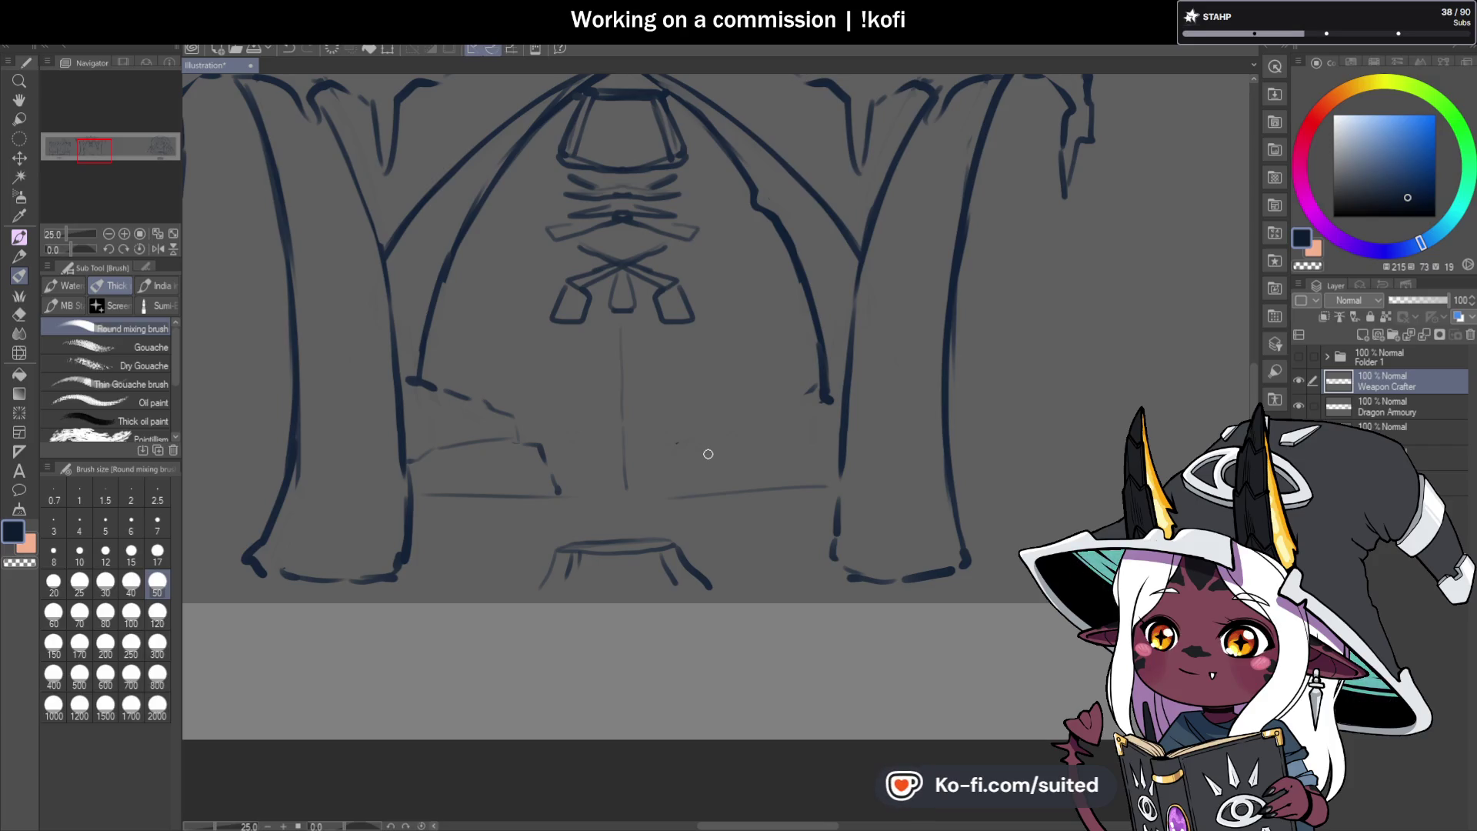
scroll(514, 357, "down", 2)
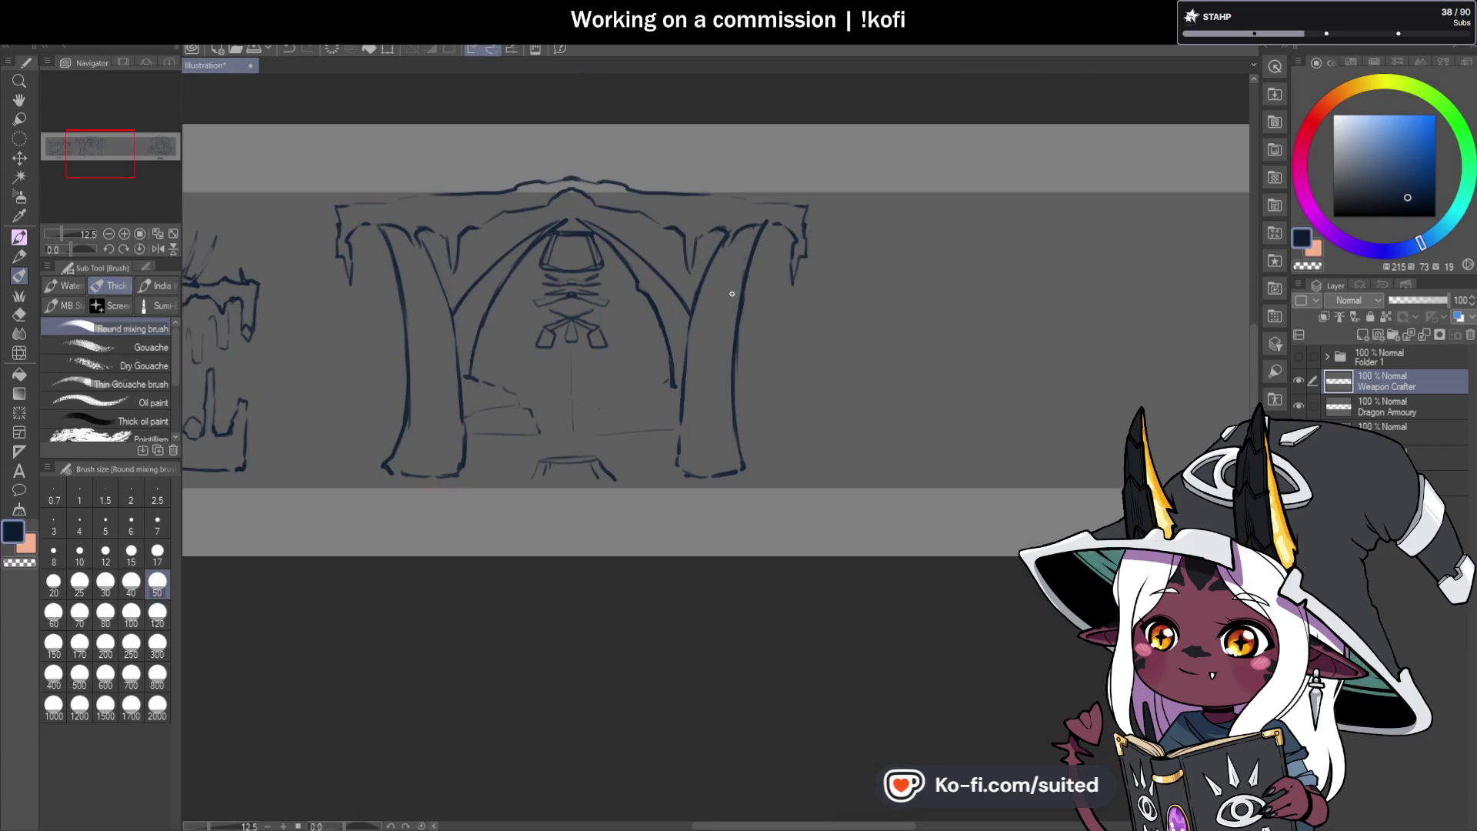
scroll(769, 304, "down", 2)
scroll(769, 277, "up", 4)
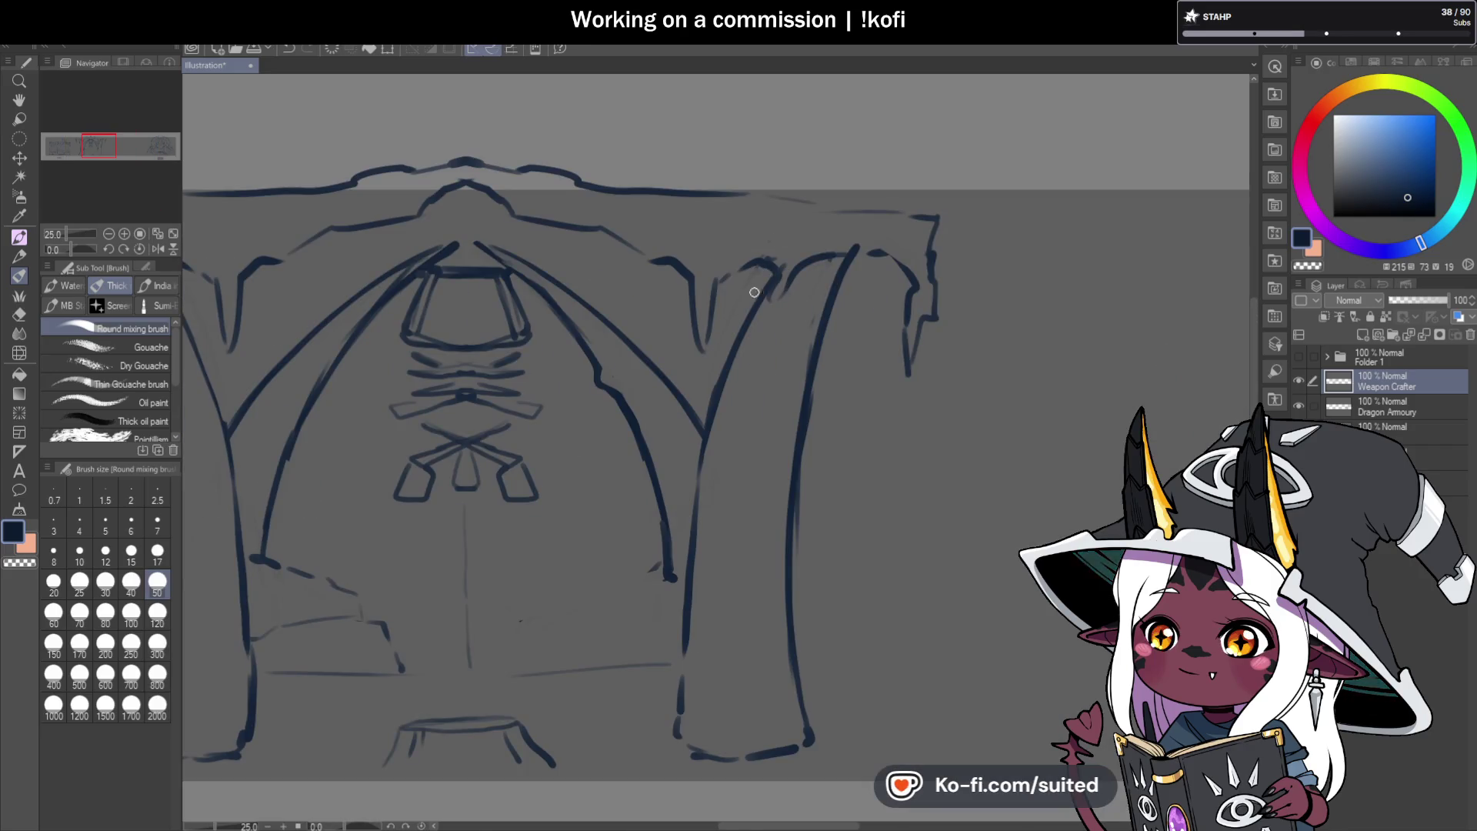
mouse_move(617, 256)
left_mouse_down()
mouse_move(827, 400)
mouse_move(831, 388)
mouse_move(711, 315)
left_mouse_up()
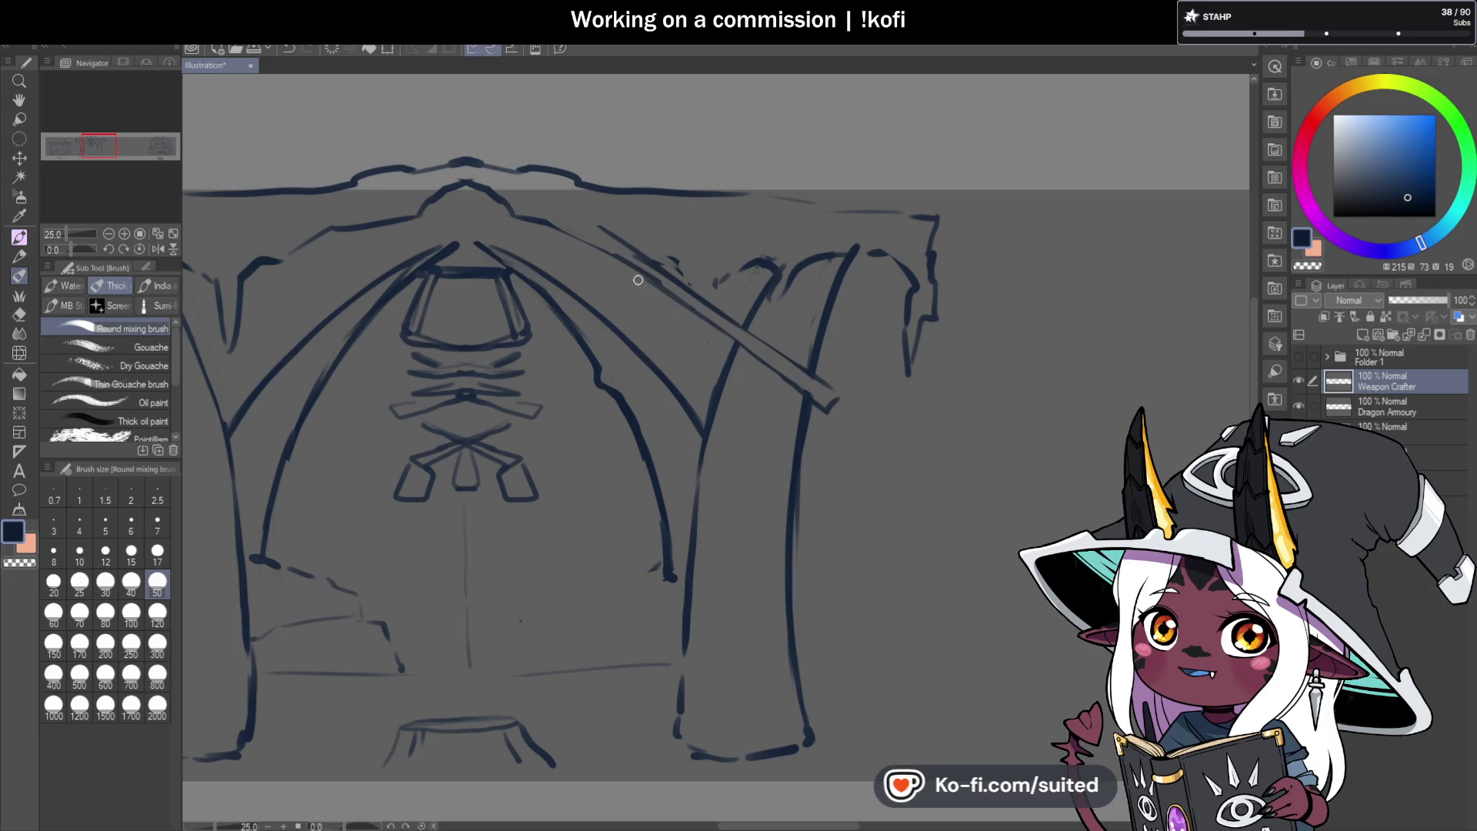
Add a second line along the blade and a short sketch stroke inside the arch.
key("c")
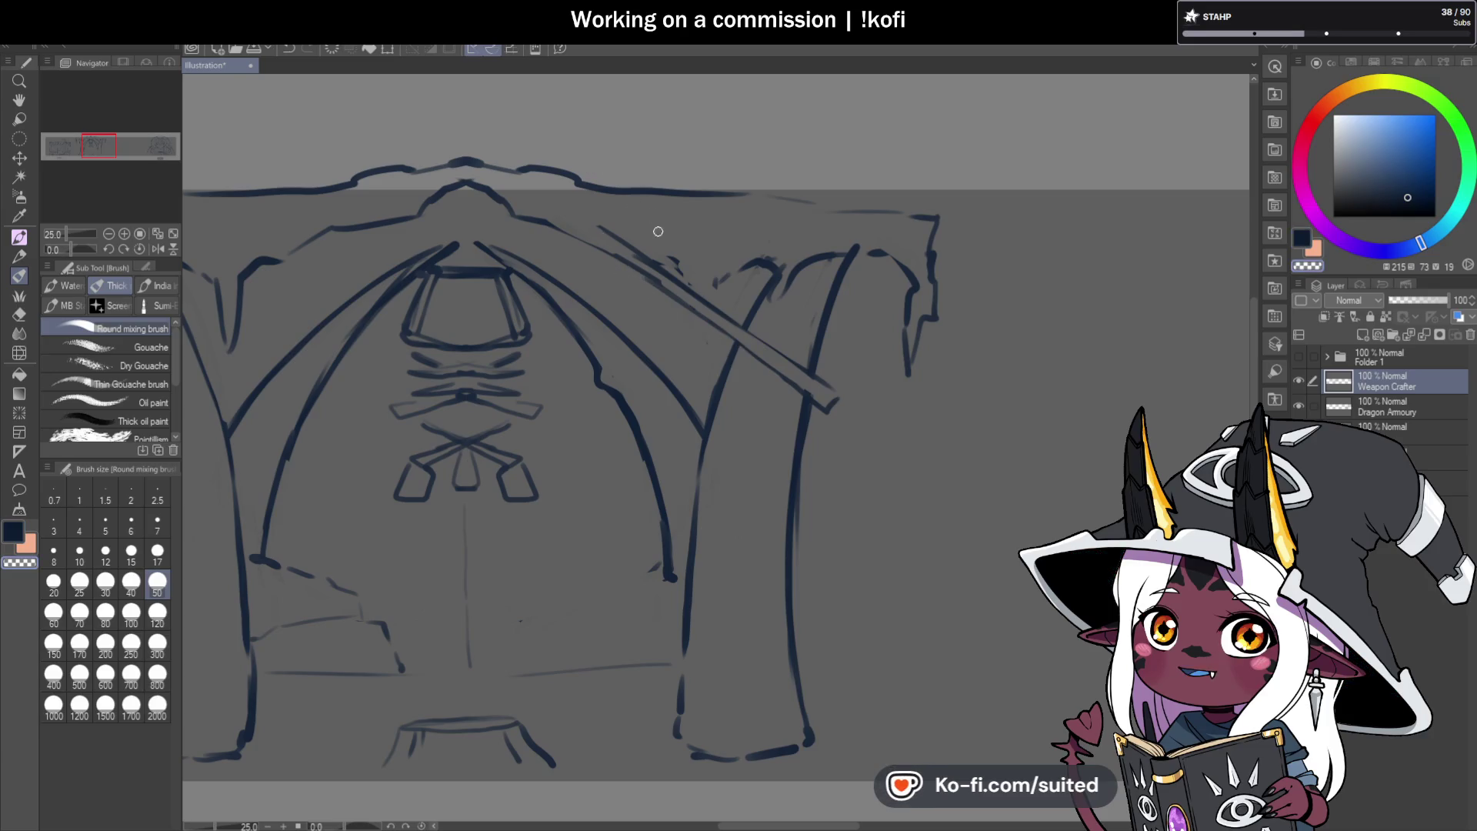
key("c")
left_click_drag(543, 223, 718, 283)
scroll(947, 321, "down", 5)
scroll(663, 290, "up", 5)
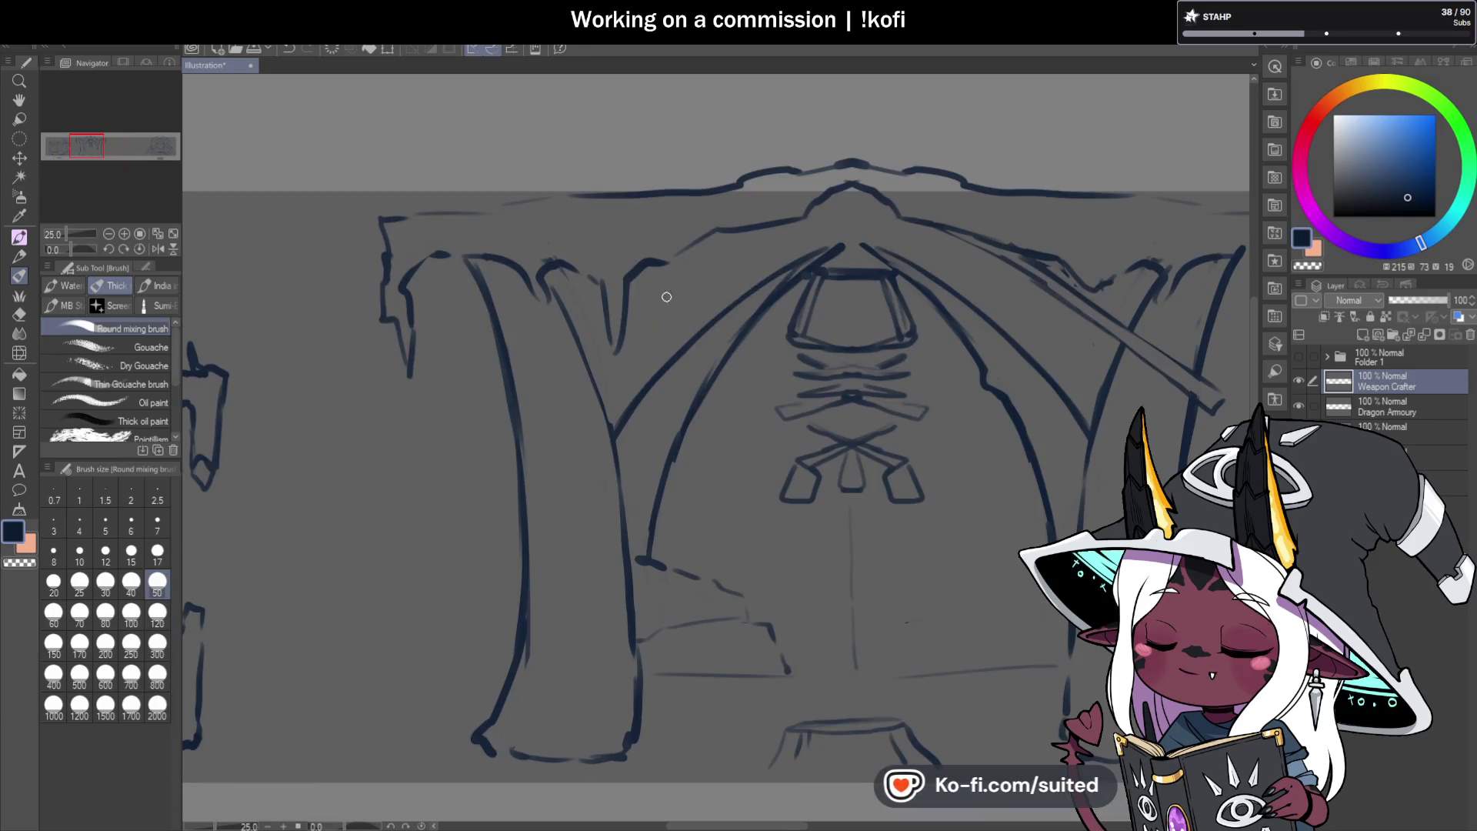
mouse_move(522, 317)
left_mouse_down()
mouse_move(779, 231)
mouse_move(660, 271)
left_mouse_up()
Erase small bits near the left pillar top, redraw its strokes, and save.
key("c")
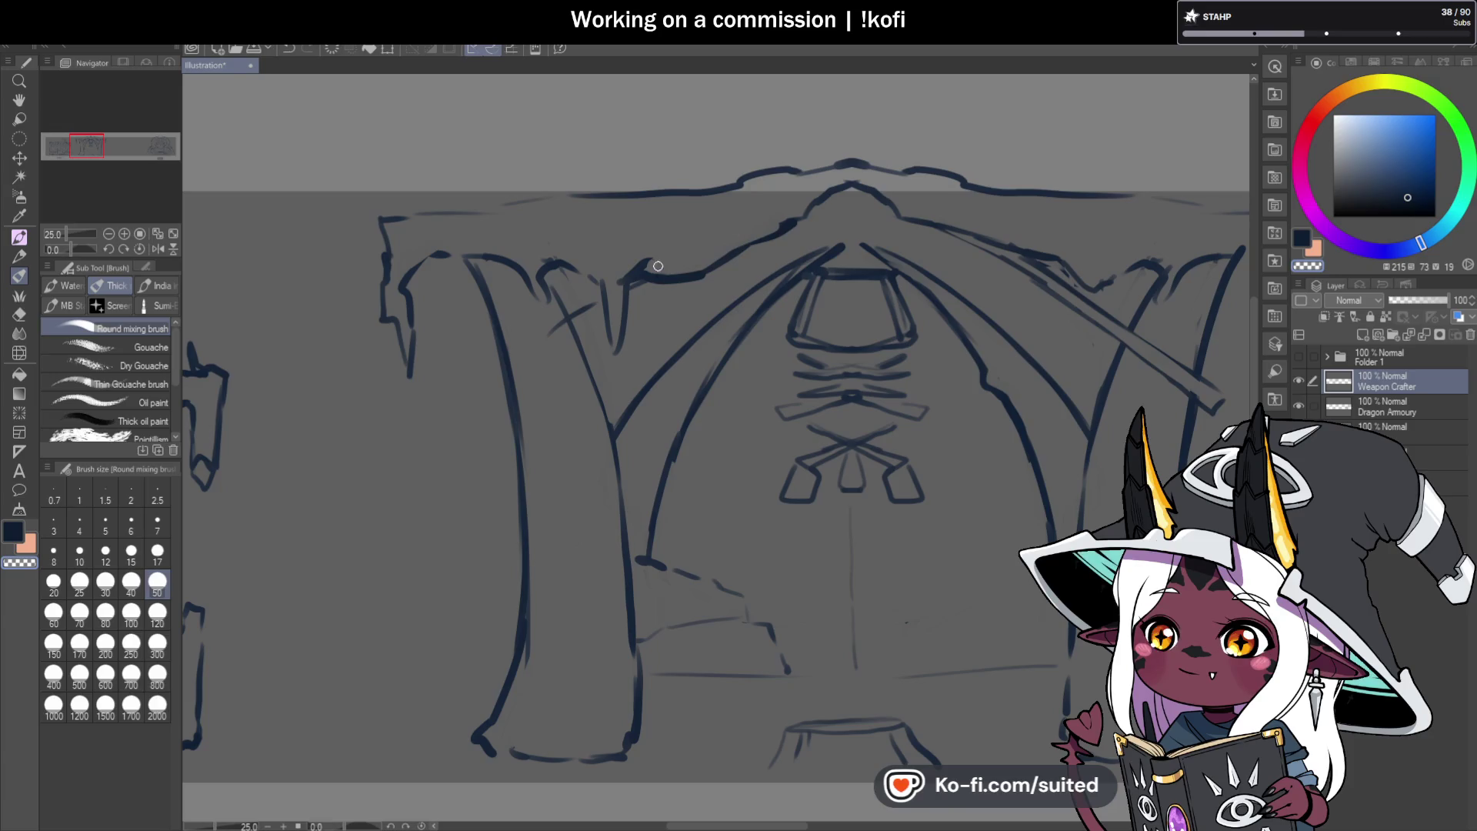
mouse_move(575, 309)
left_mouse_down()
mouse_move(555, 292)
mouse_move(547, 331)
left_mouse_up()
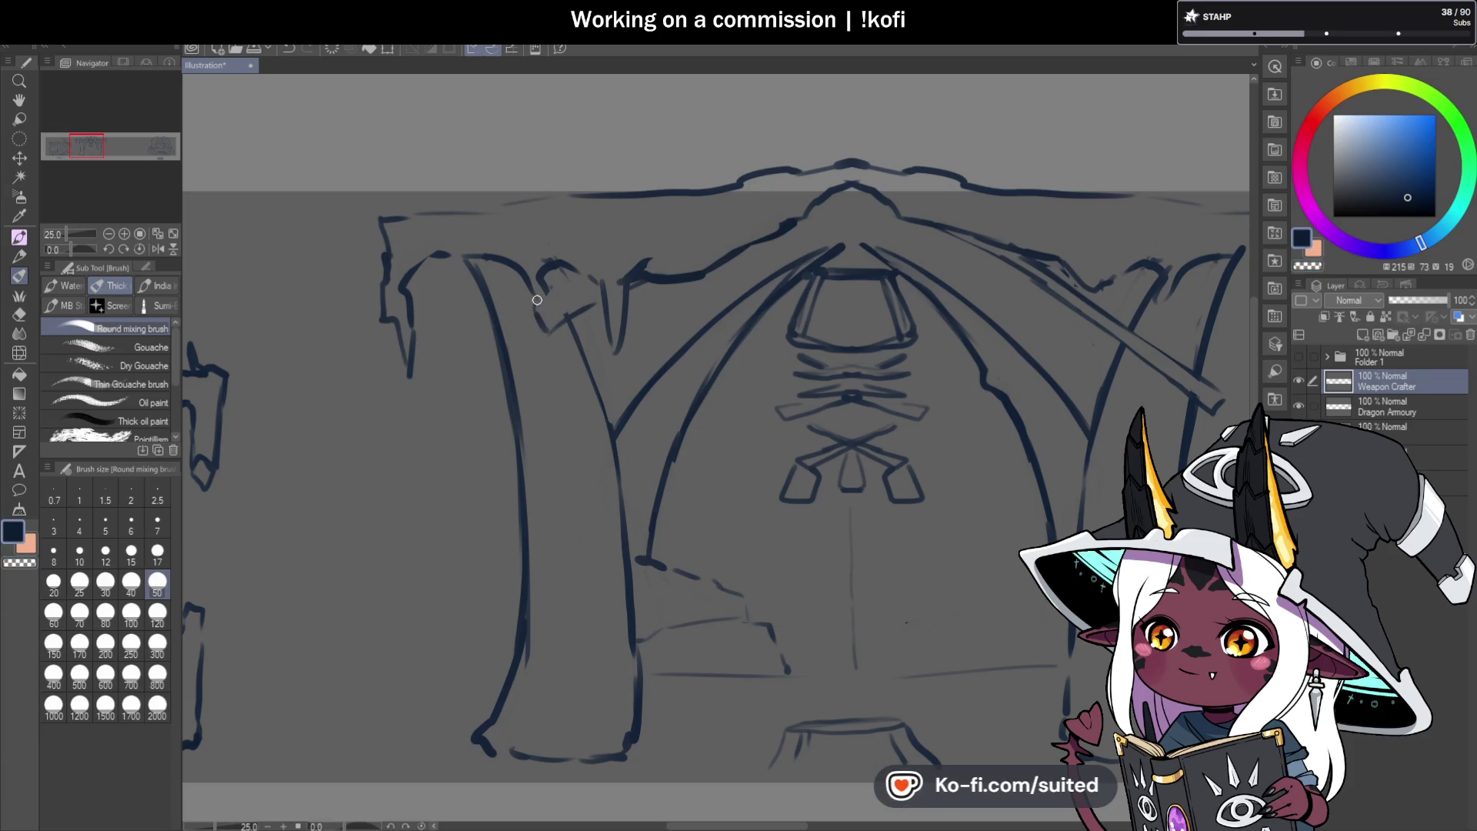
key("c")
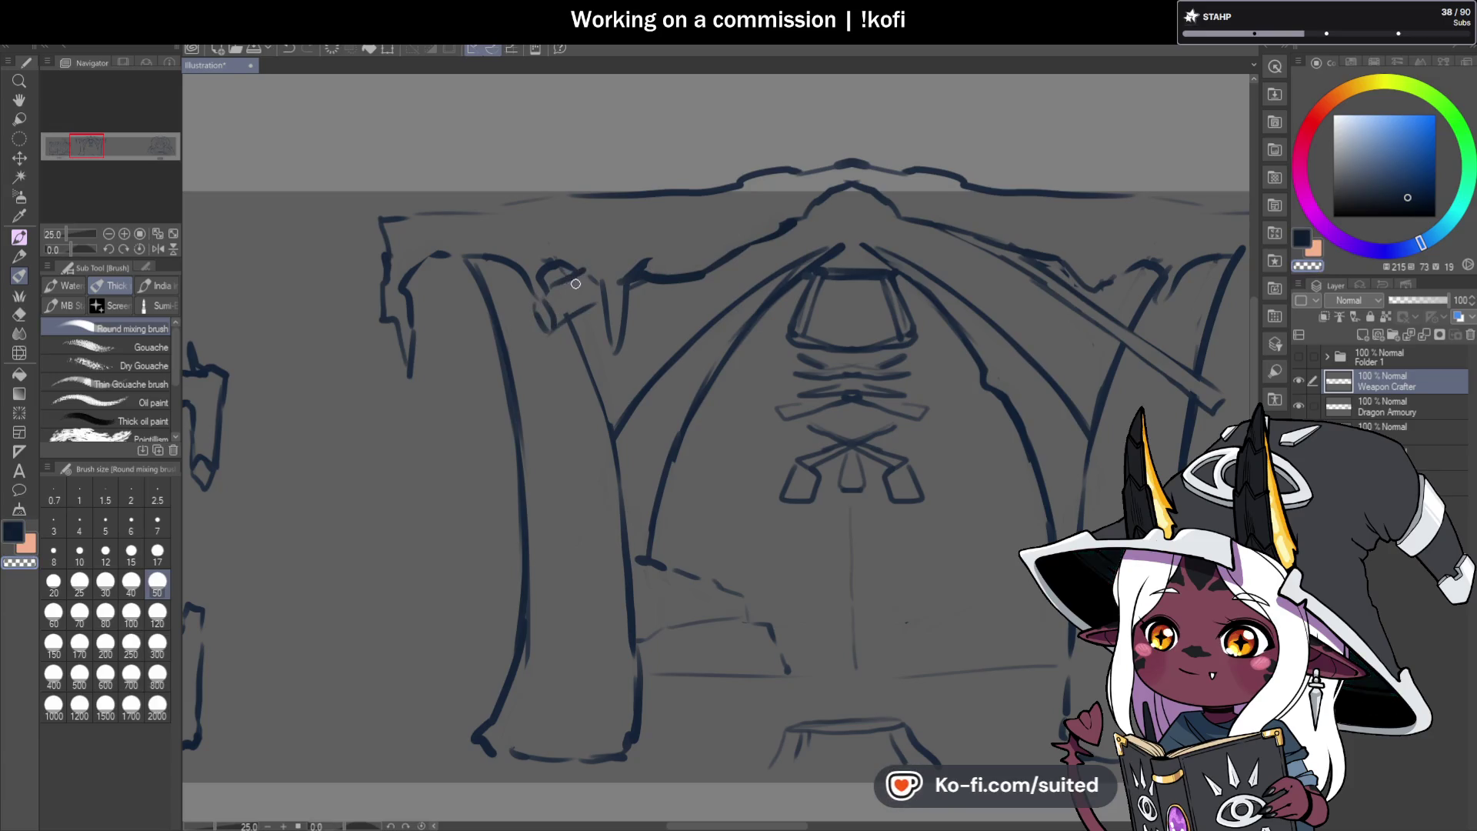
left_click_drag(558, 272, 592, 265)
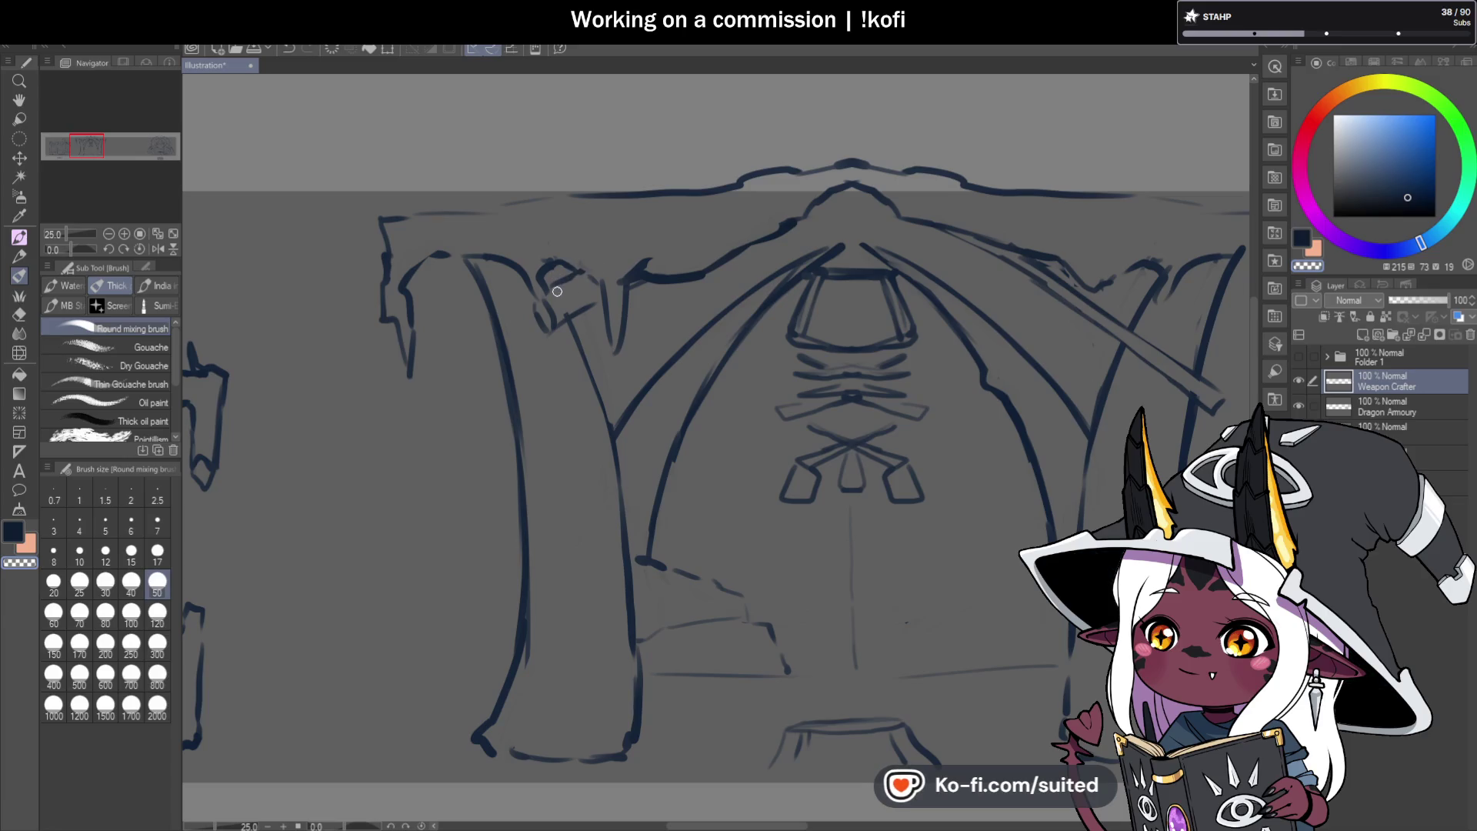
key("c")
mouse_move(536, 310)
left_mouse_down()
mouse_move(550, 275)
mouse_move(609, 290)
left_mouse_up()
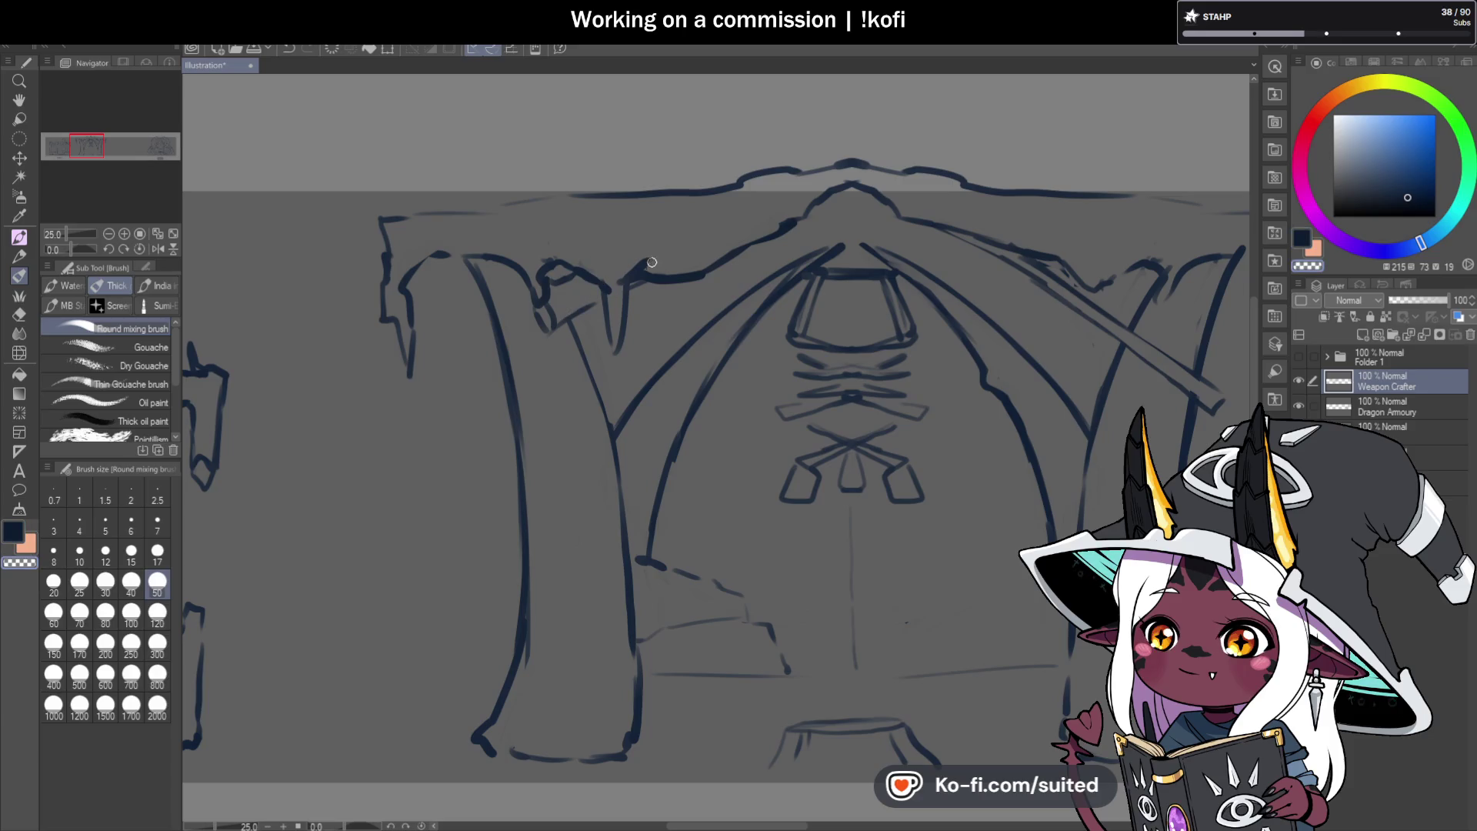
key("ctrl+s")
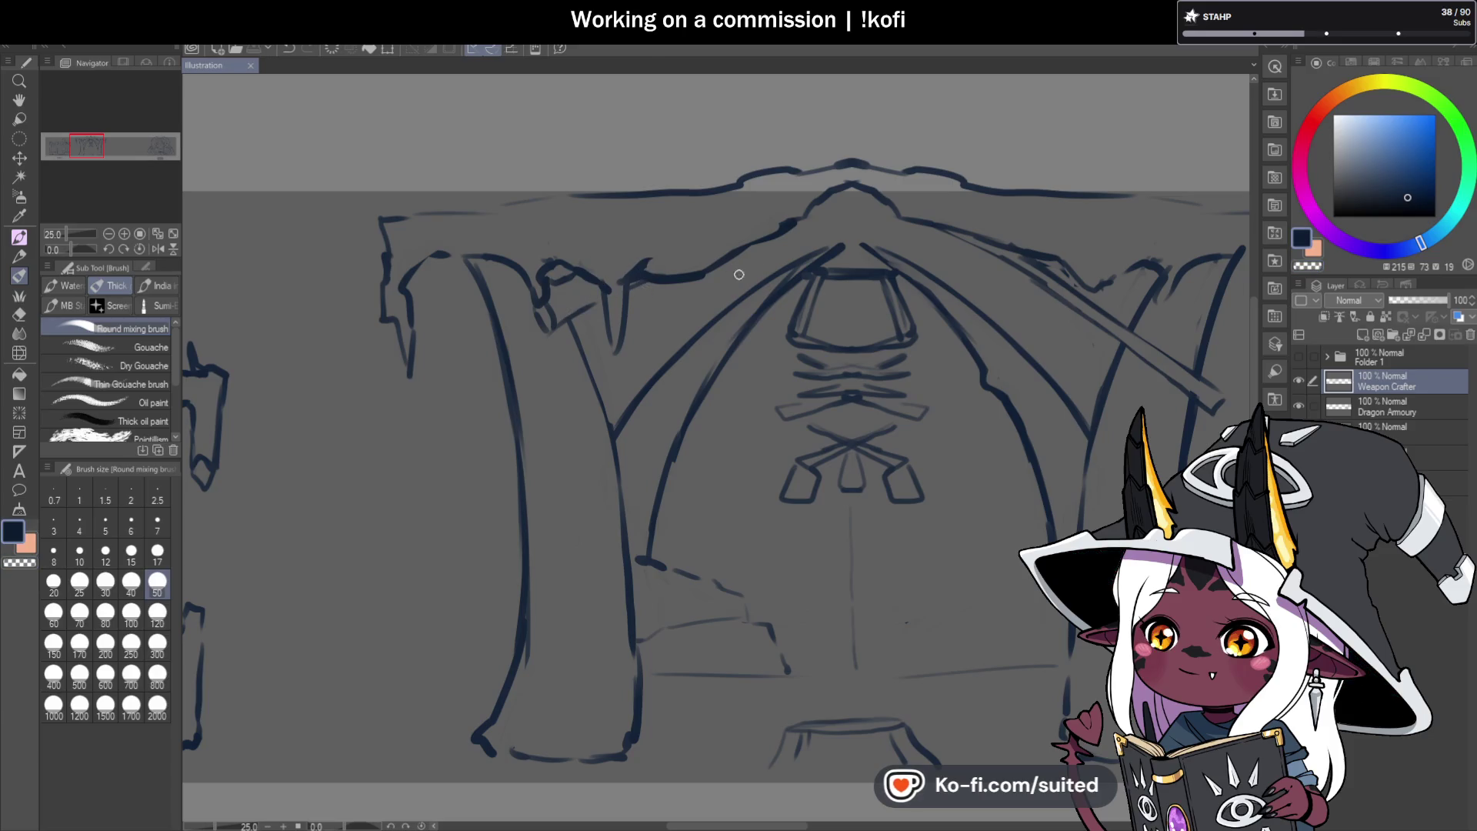
Retouch the left pillar's top with strokes along its edge and up to its curve.
scroll(738, 275, "down", 3)
scroll(548, 224, "up", 4)
mouse_move(555, 138)
left_mouse_down()
mouse_move(548, 224)
mouse_move(580, 244)
mouse_move(577, 307)
mouse_move(623, 289)
left_mouse_up()
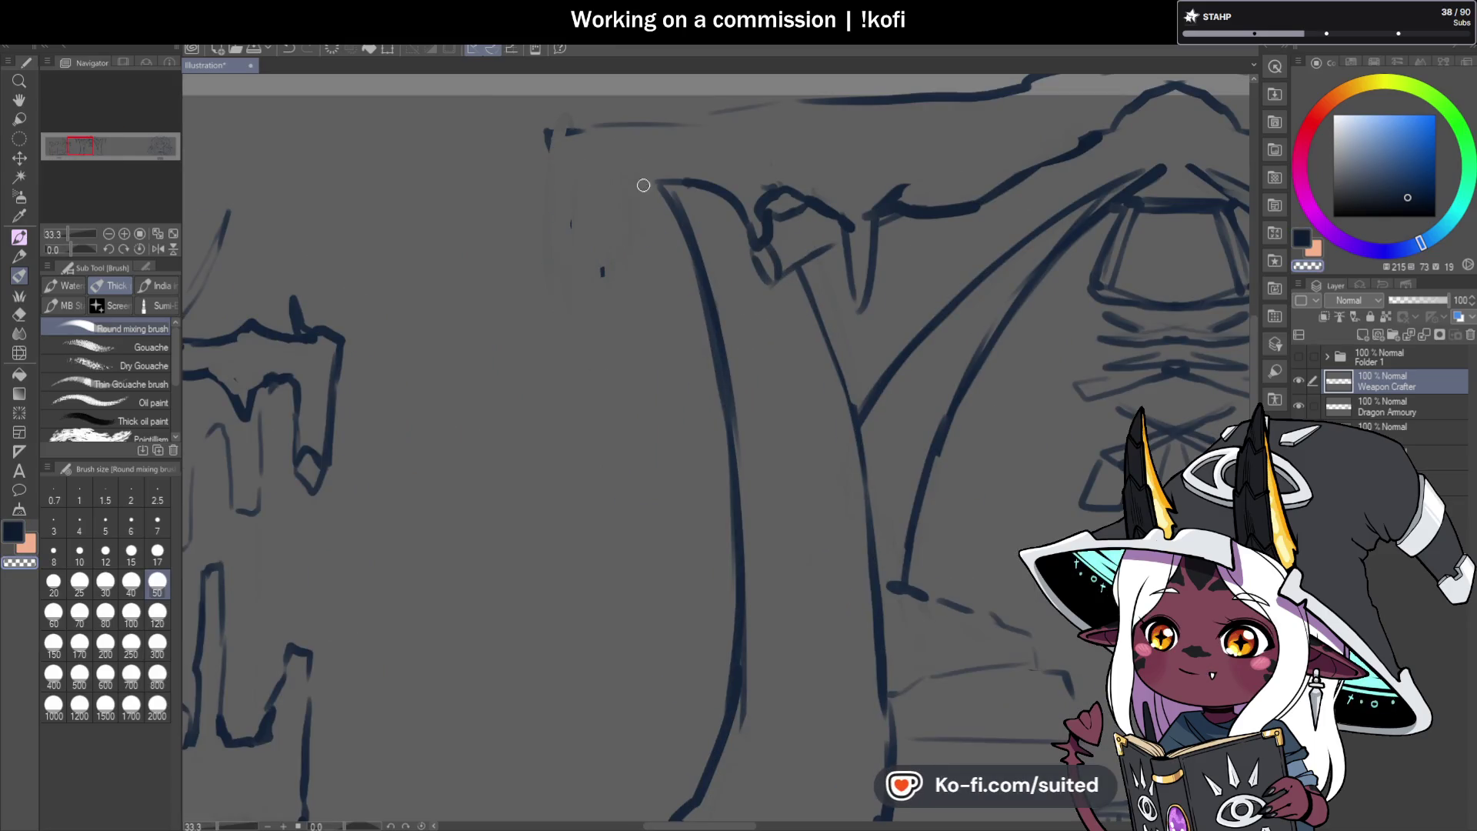
left_click_drag(654, 182, 616, 366)
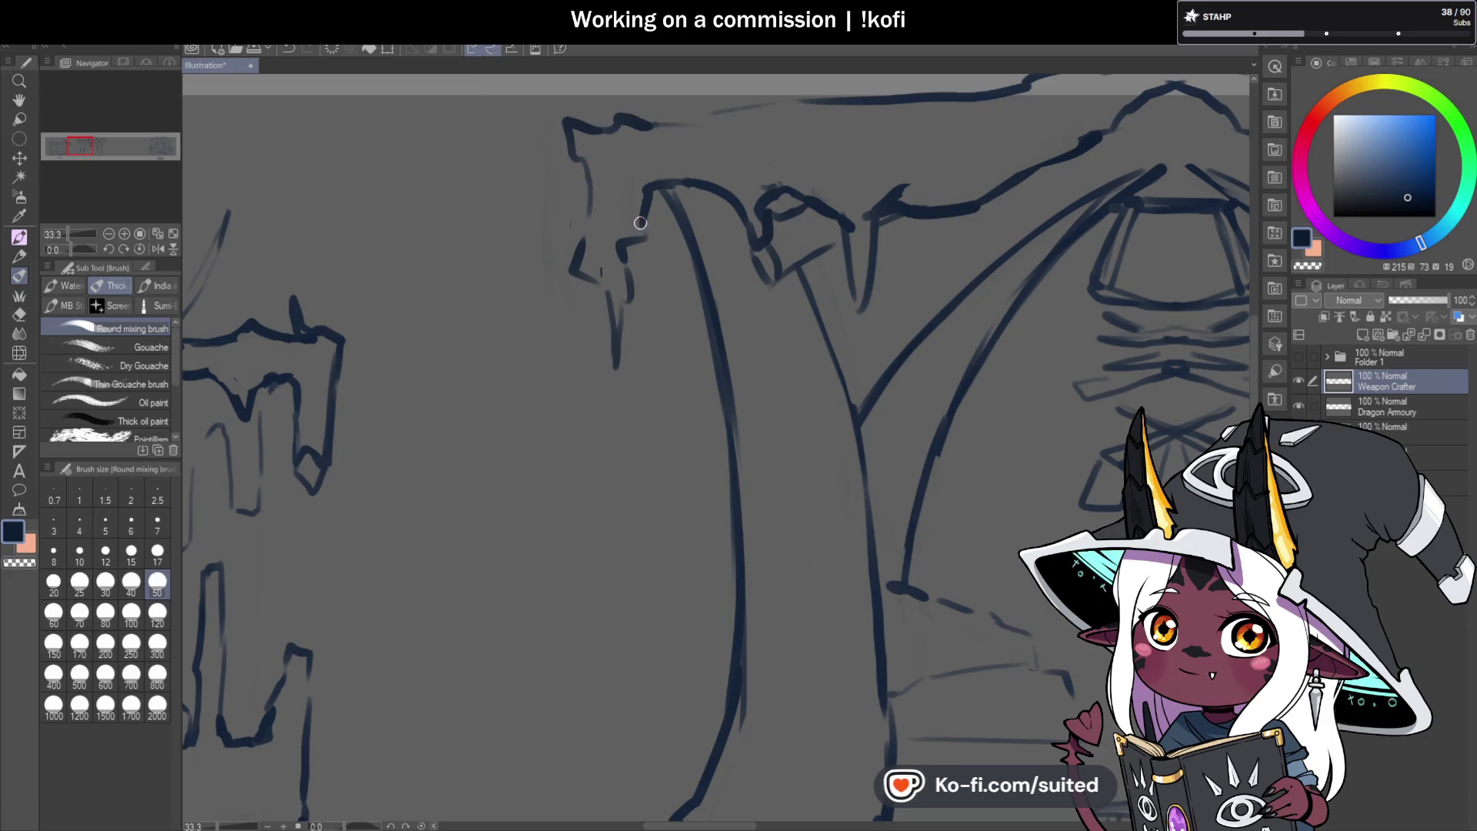
mouse_move(641, 234)
left_mouse_down()
mouse_move(660, 192)
mouse_move(692, 177)
left_mouse_up()
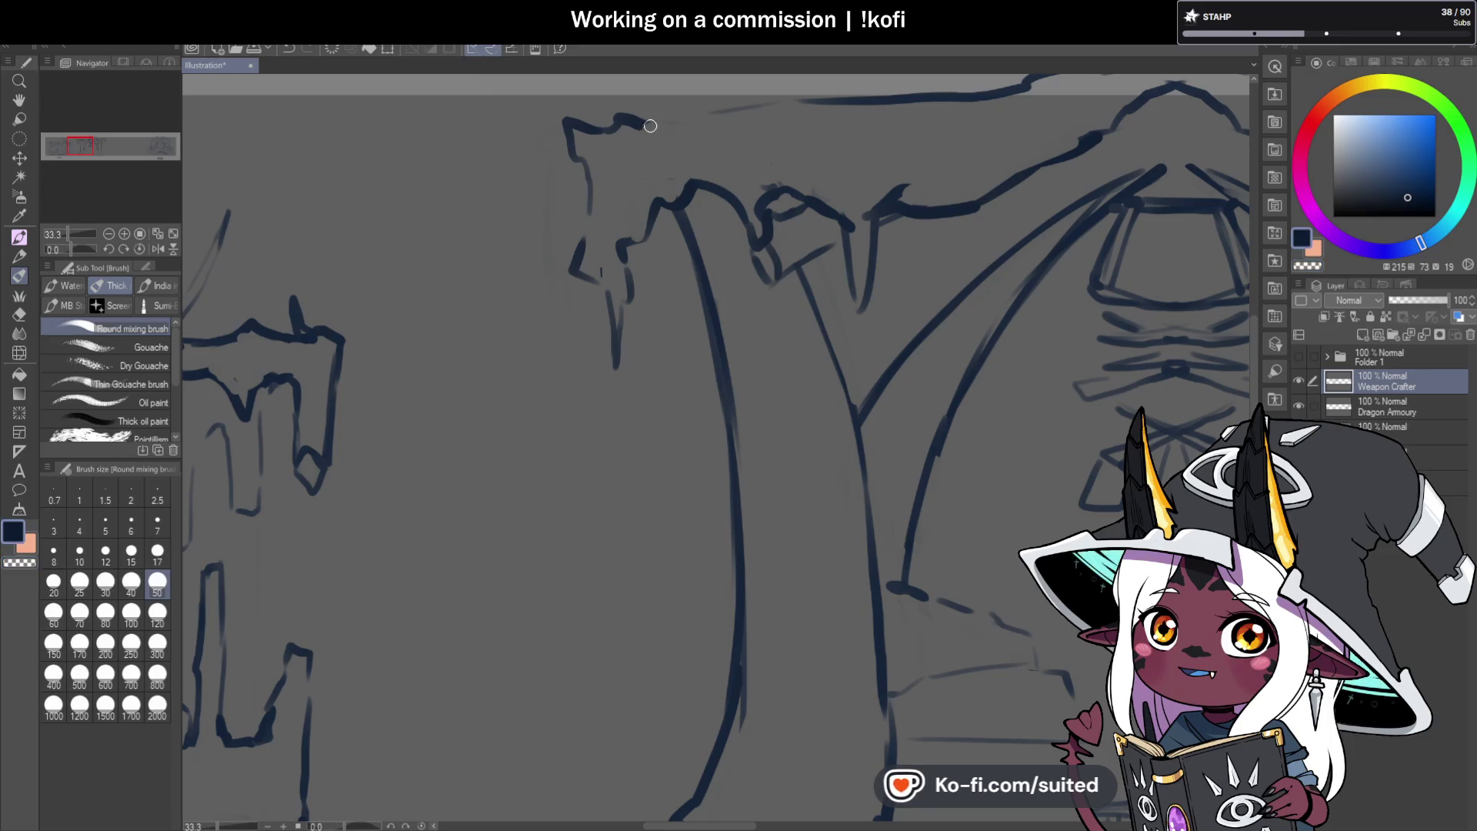
scroll(689, 302, "down", 3)
scroll(689, 302, "down", 1)
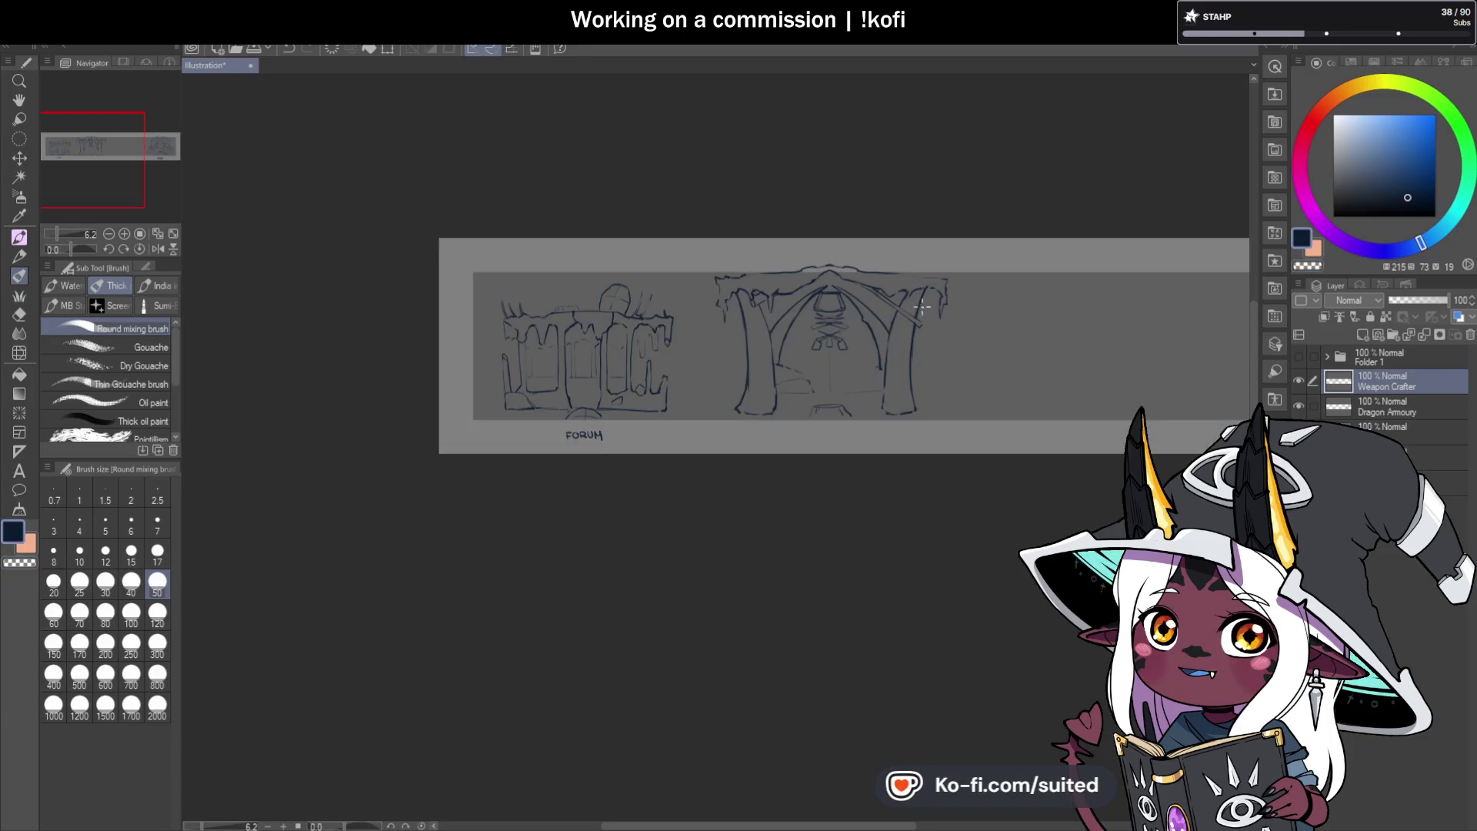
scroll(947, 290, "up", 3)
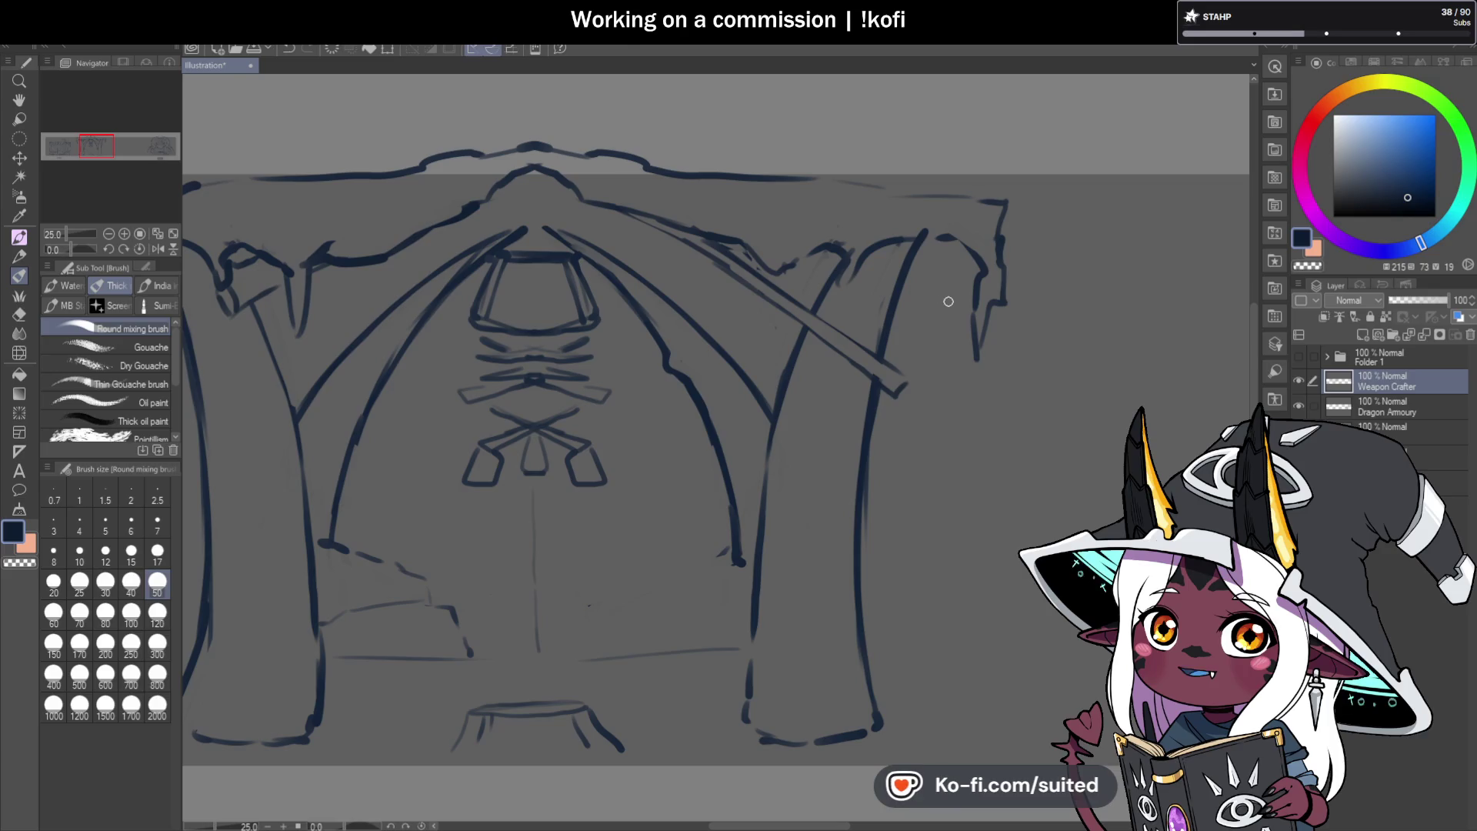
scroll(949, 301, "down", 5)
scroll(773, 405, "up", 5)
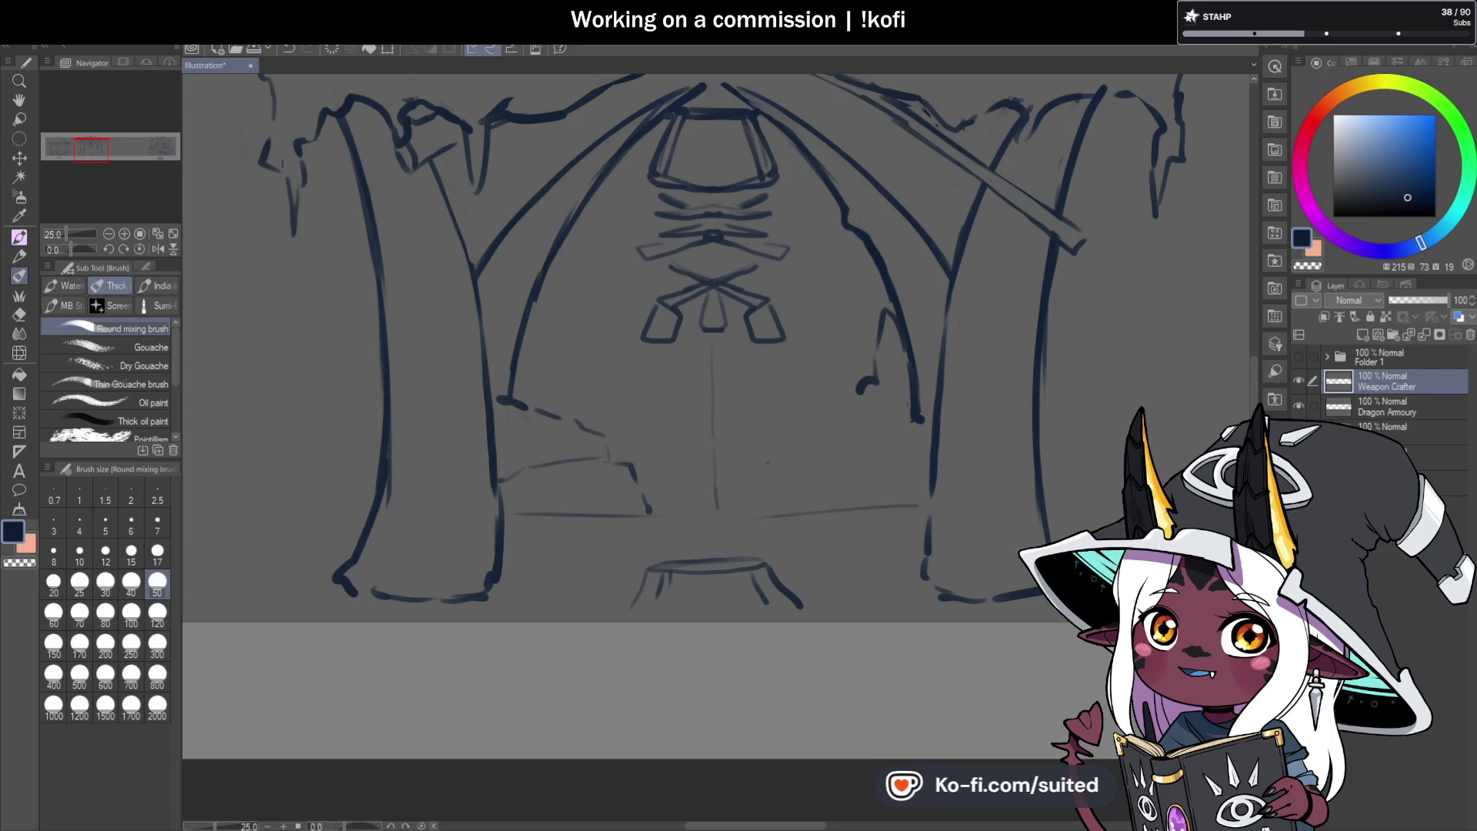
scroll(777, 362, "down", 2)
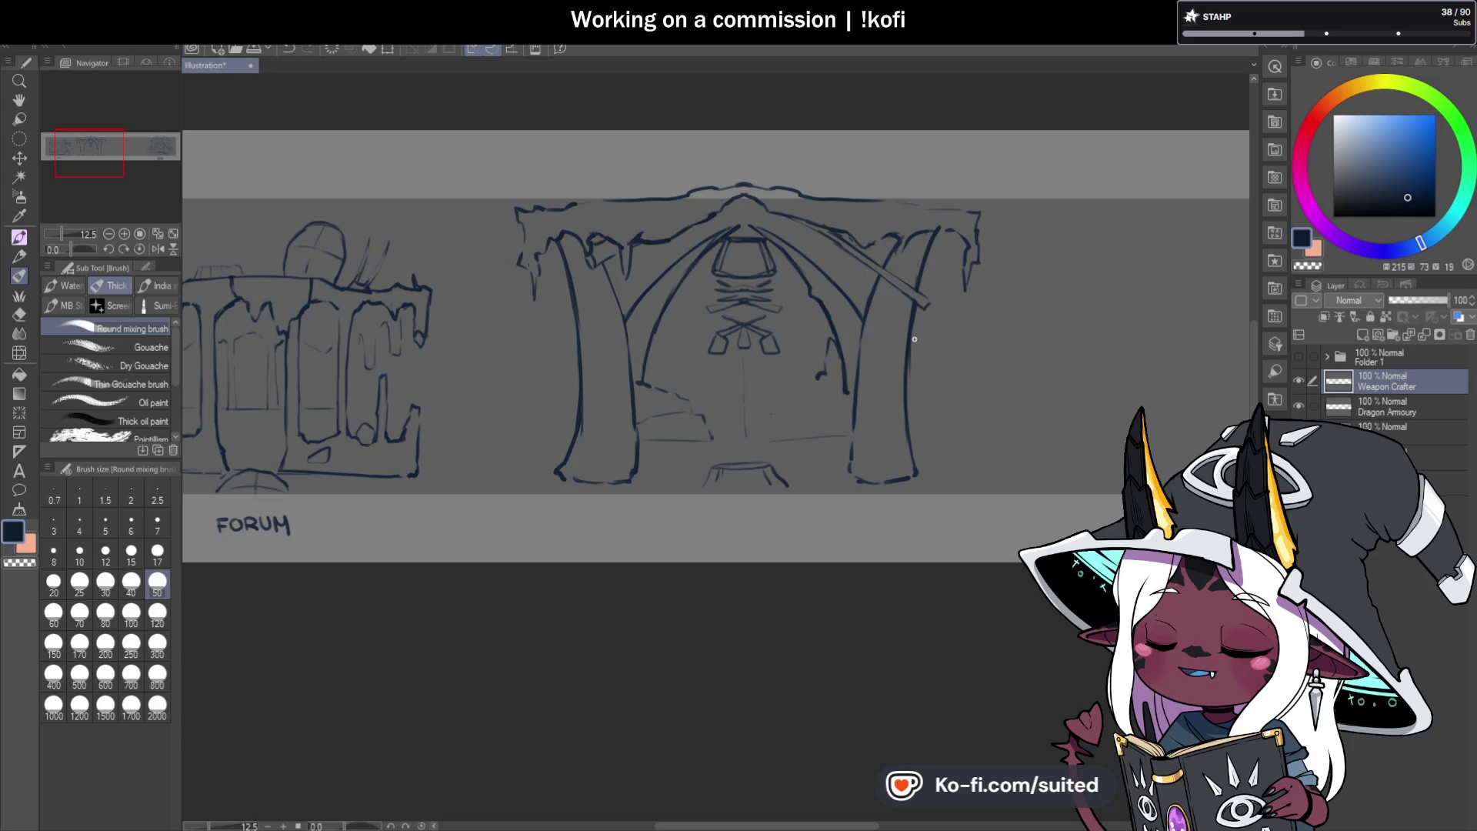
Draw crossguard bars across the left pillar, darken the weapon's lower edge, and add a stroke below.
scroll(577, 340, "up", 2)
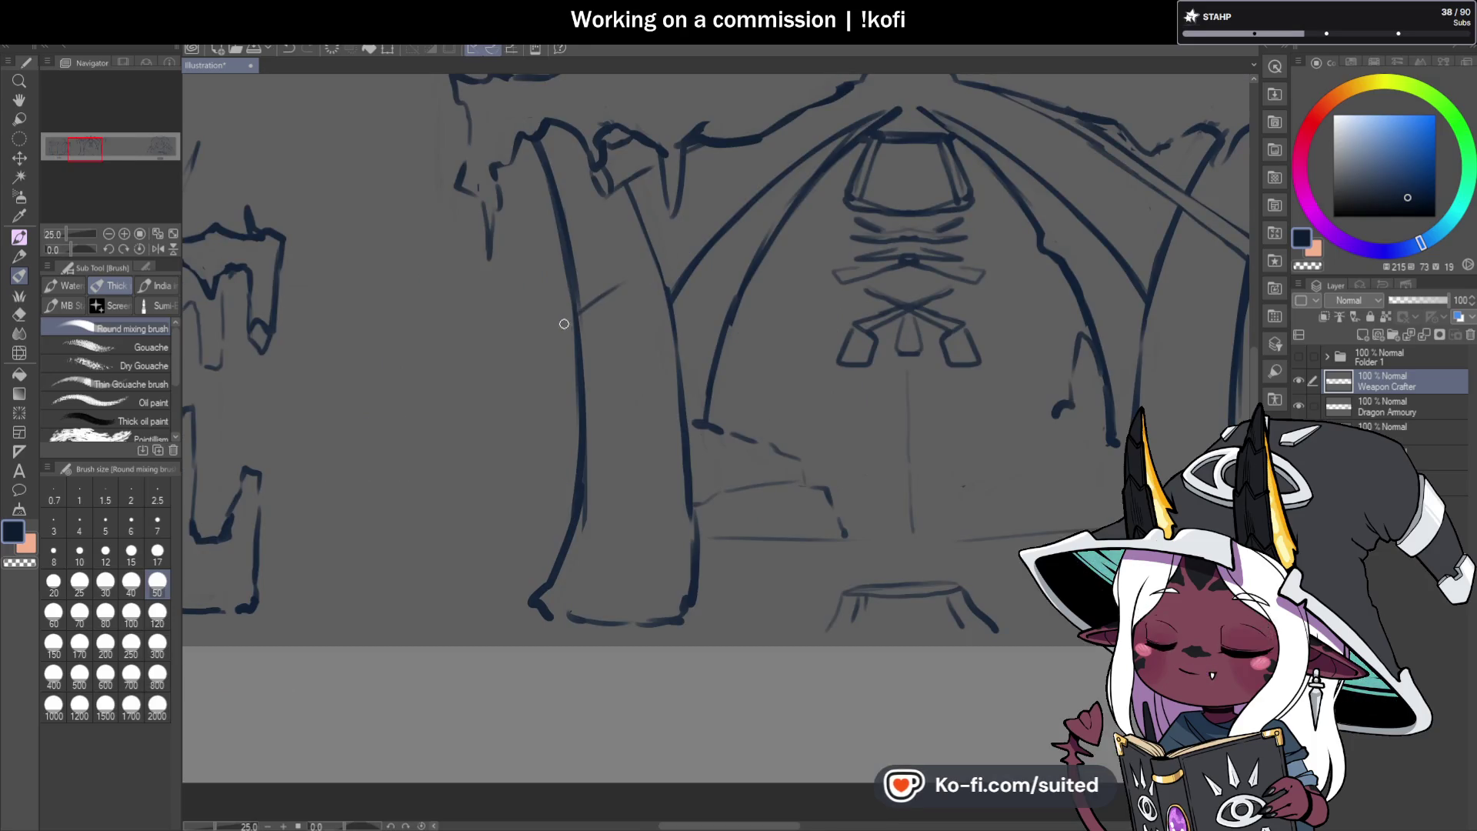
mouse_move(594, 302)
left_mouse_down()
mouse_move(674, 246)
mouse_move(573, 317)
mouse_move(644, 273)
left_mouse_up()
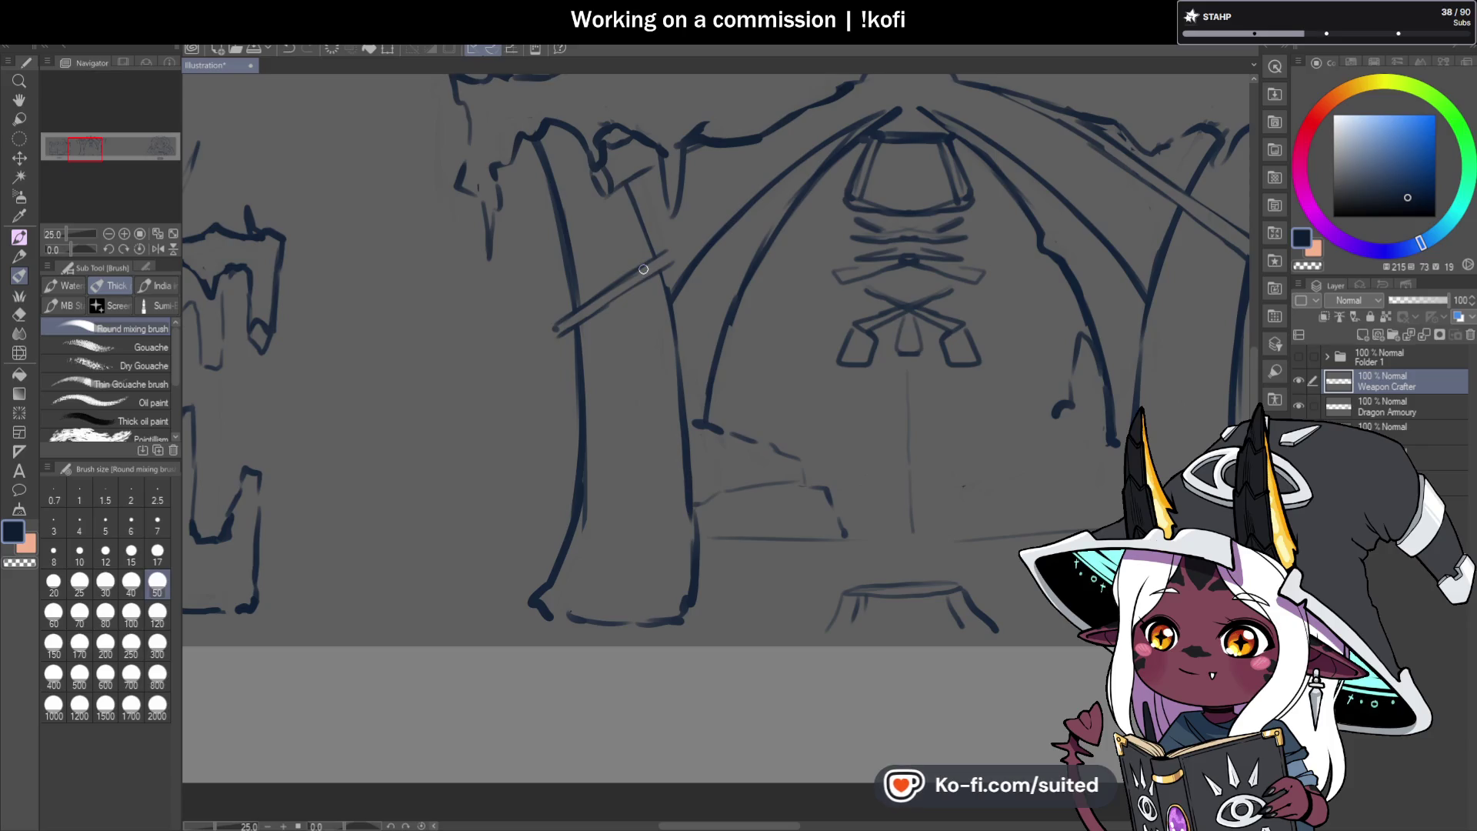
left_click_drag(585, 372, 671, 356)
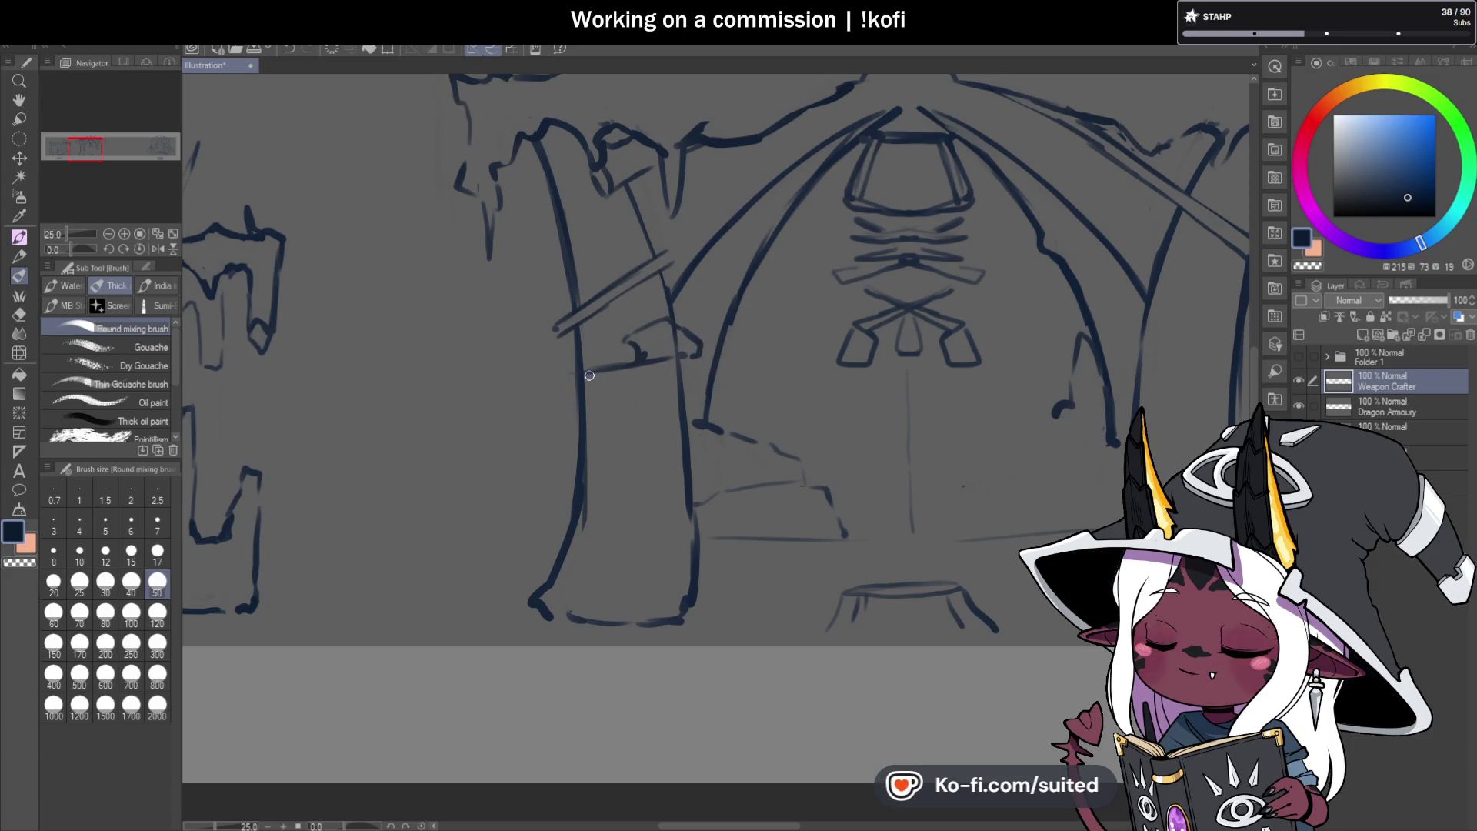
left_click_drag(593, 378, 663, 360)
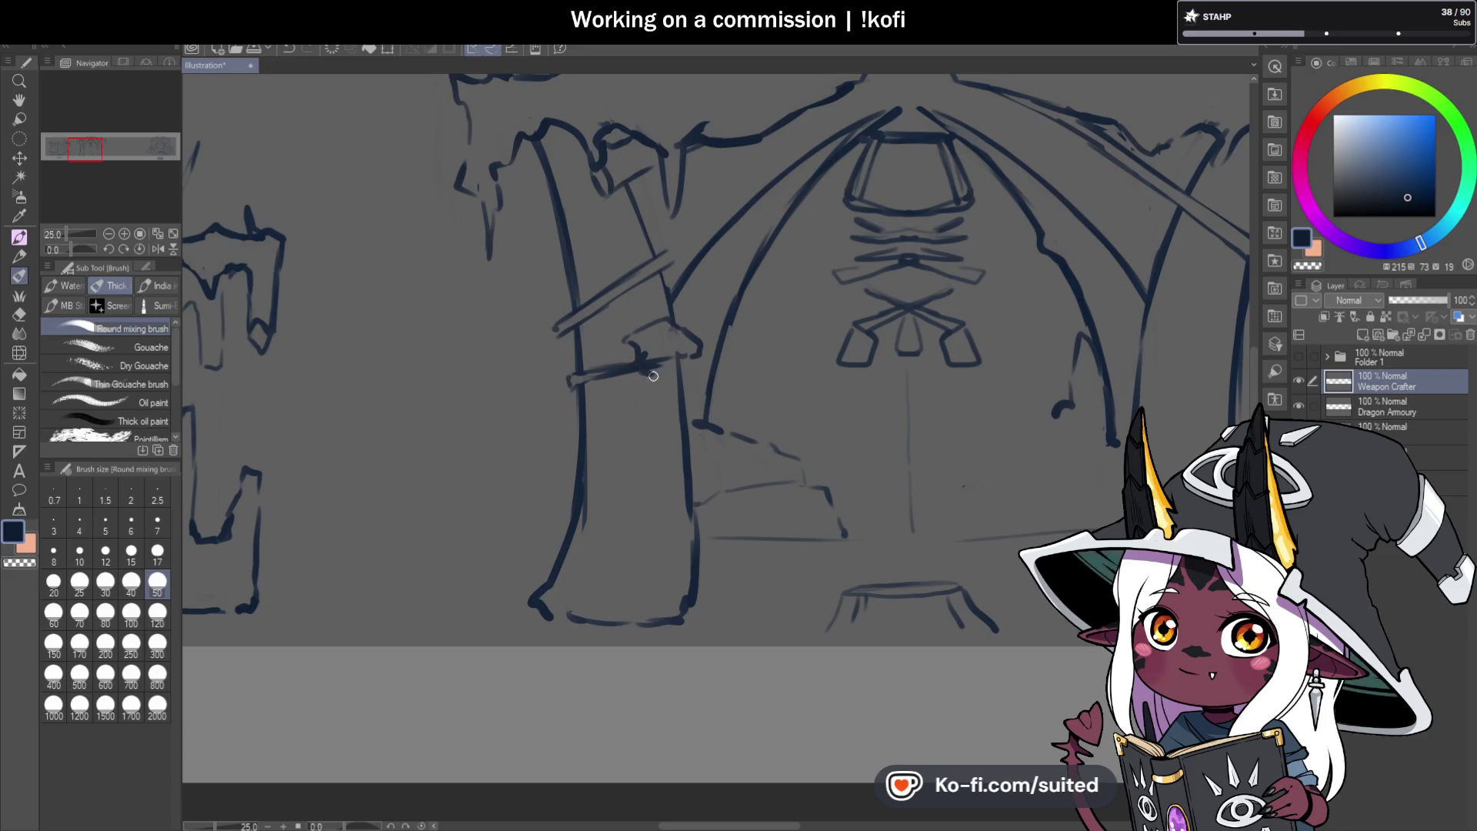
mouse_move(614, 399)
left_mouse_down()
mouse_move(681, 400)
mouse_move(696, 357)
left_mouse_up()
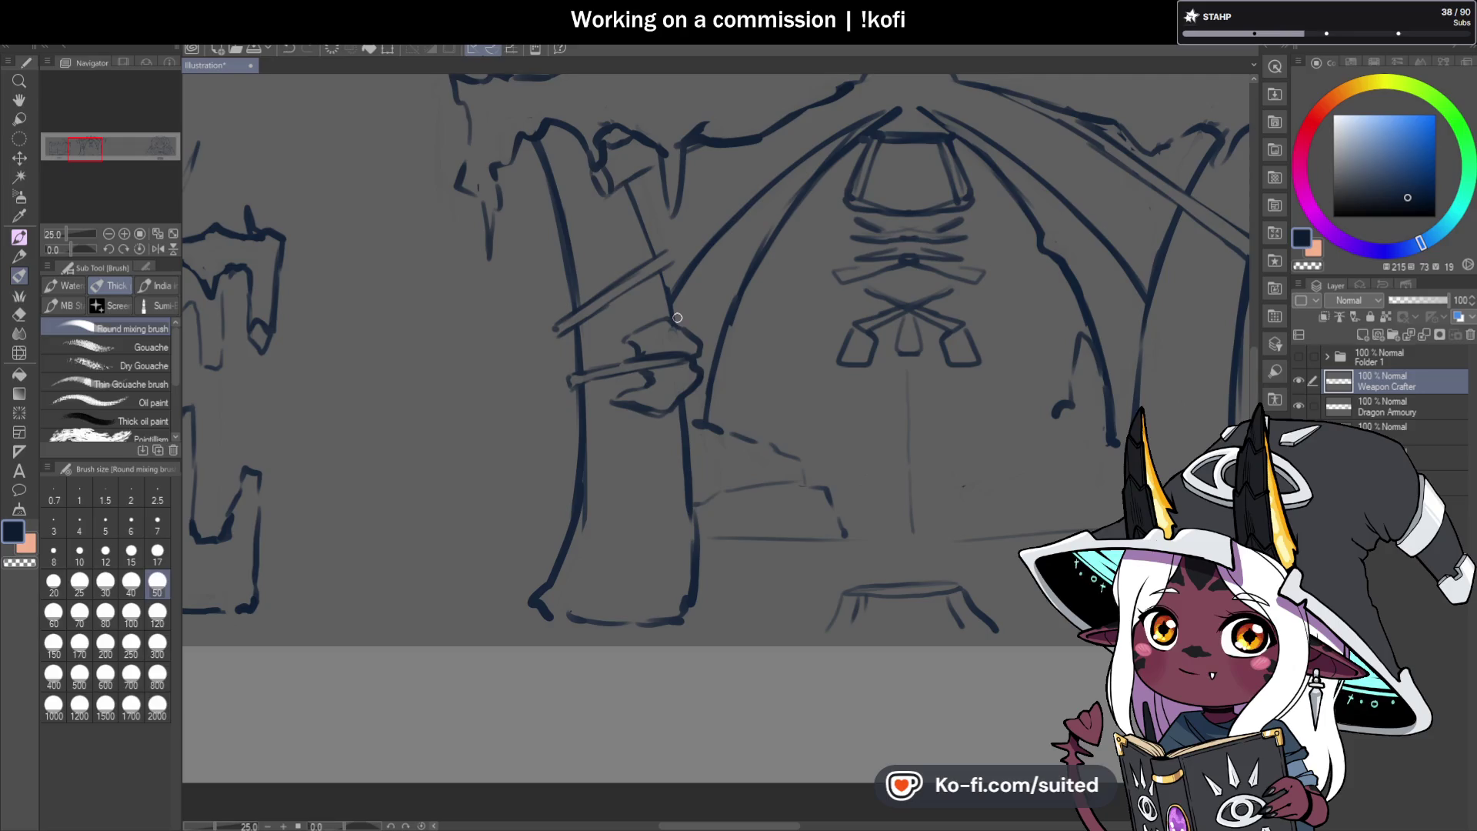
Erase the diagonal double-line bar, sketch a round knob on the weapon, and save.
scroll(665, 375, "up", 1)
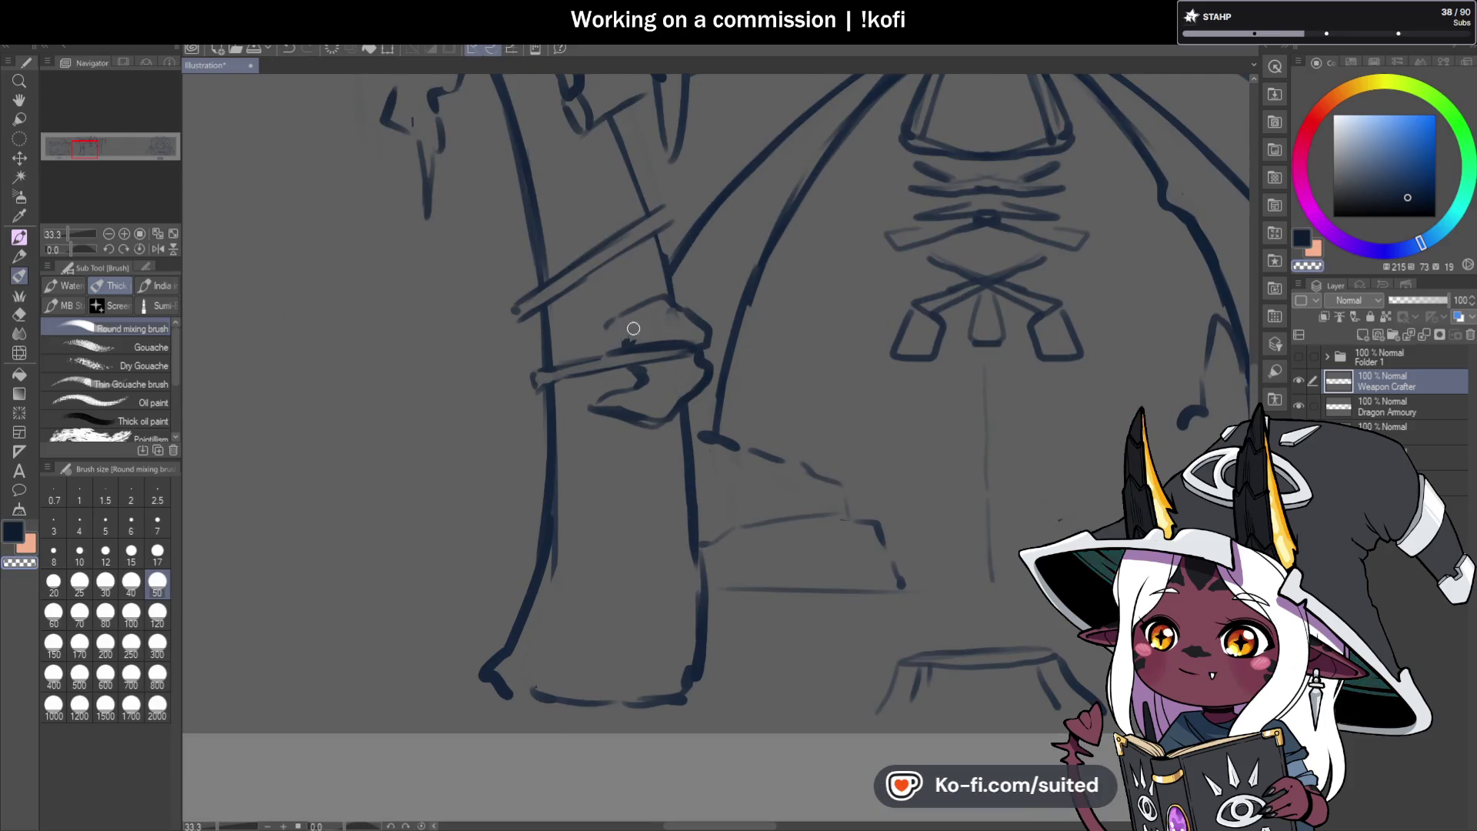
mouse_move(637, 331)
left_mouse_down()
mouse_move(626, 347)
mouse_move(600, 316)
mouse_move(655, 285)
mouse_move(706, 320)
left_mouse_up()
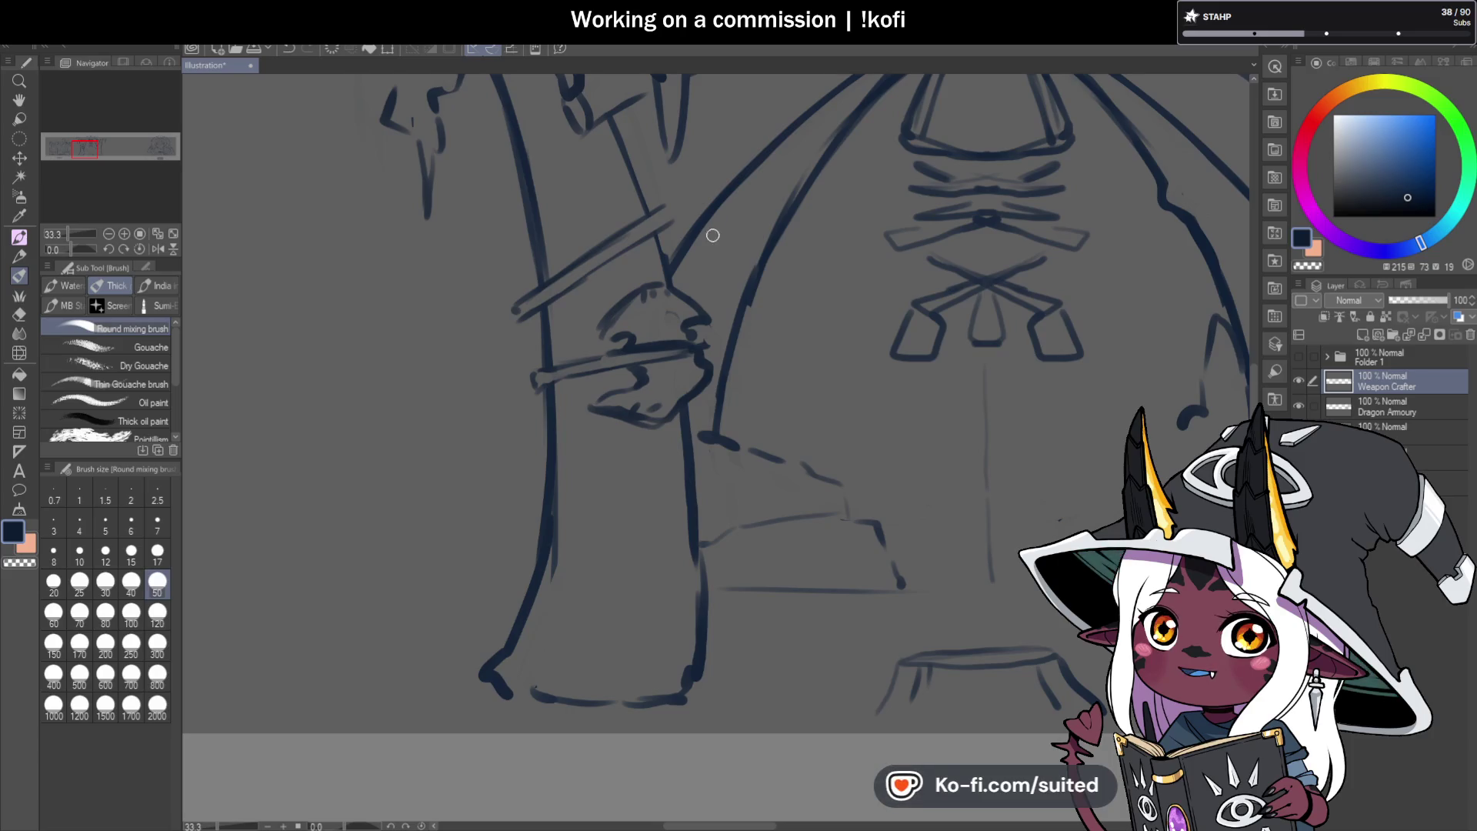
key("c")
left_click_drag(662, 196, 636, 221)
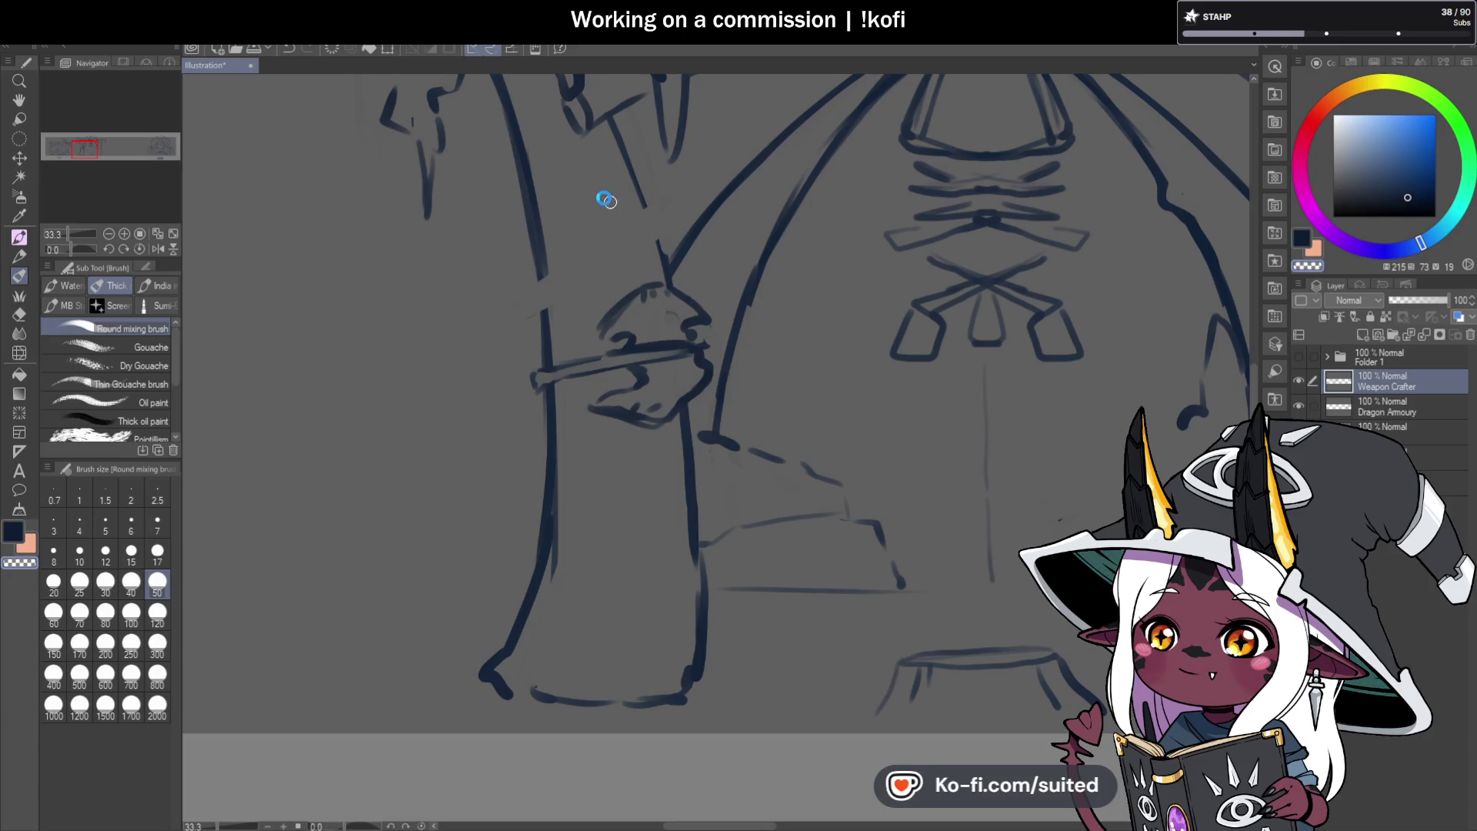
left_click_drag(546, 268, 537, 274)
left_click_drag(634, 223, 664, 262)
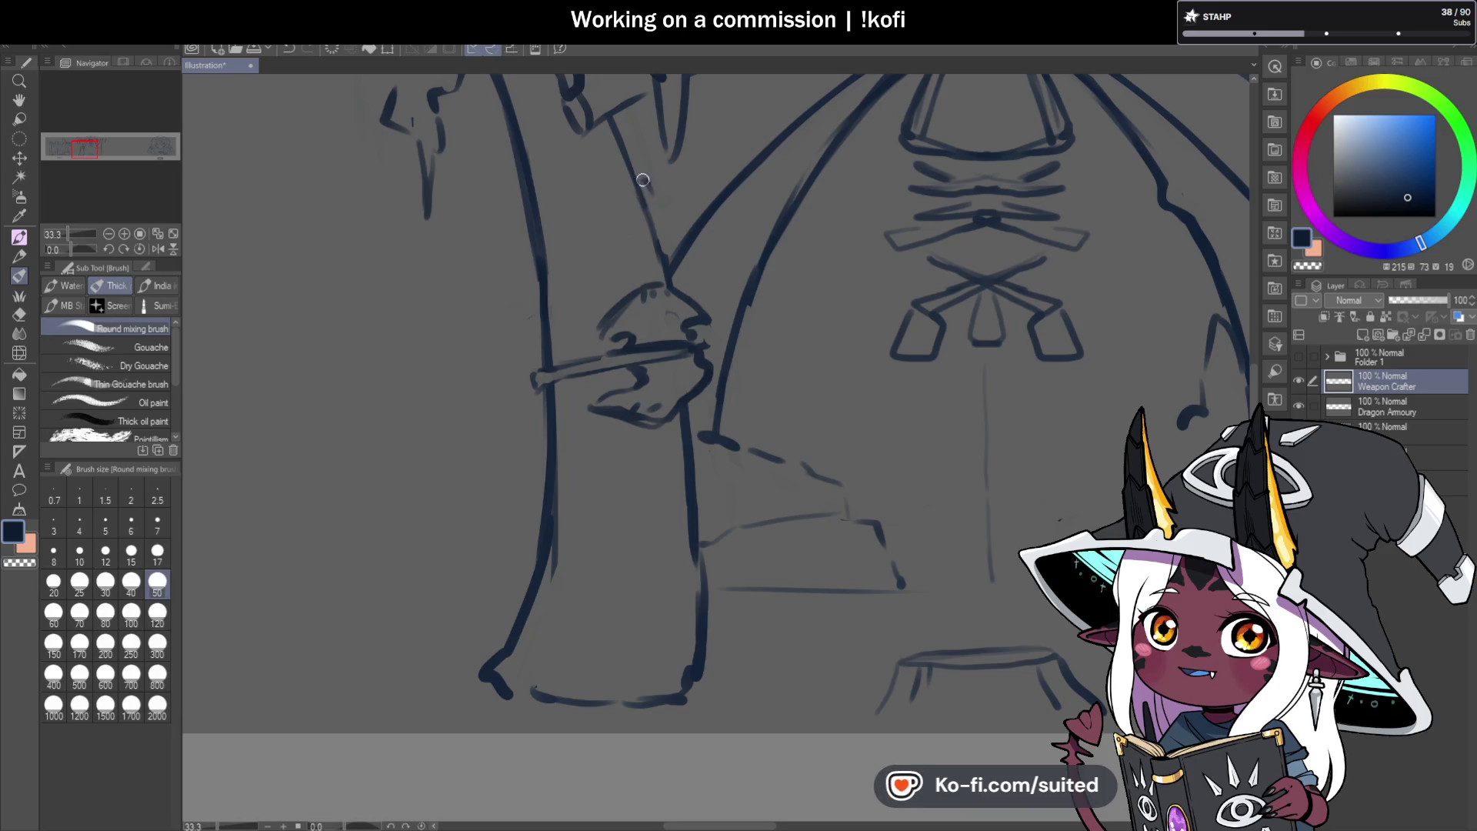
mouse_move(565, 199)
left_mouse_down()
mouse_move(500, 219)
mouse_move(539, 248)
mouse_move(575, 218)
left_mouse_up()
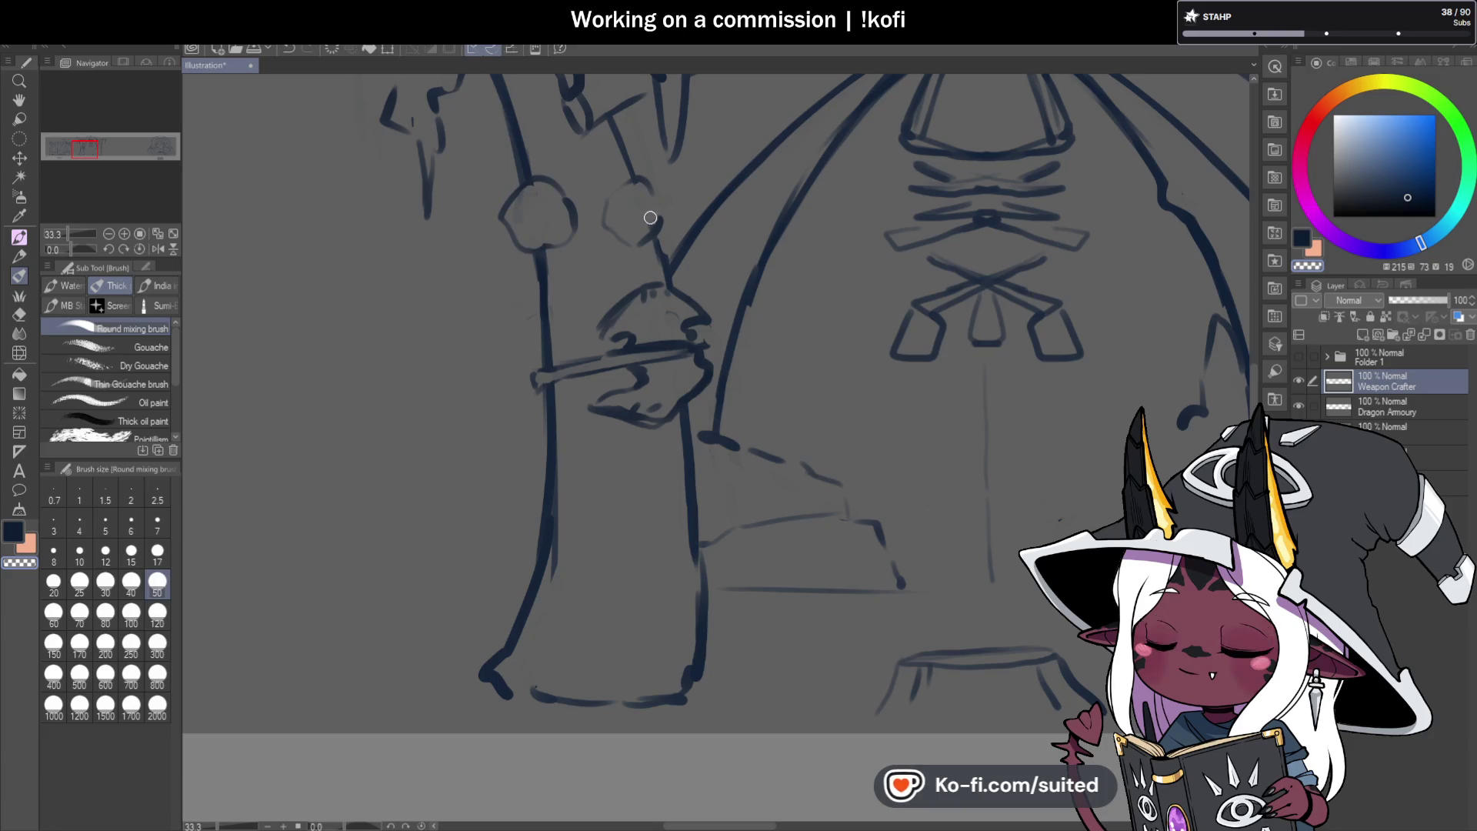
key("ctrl+s")
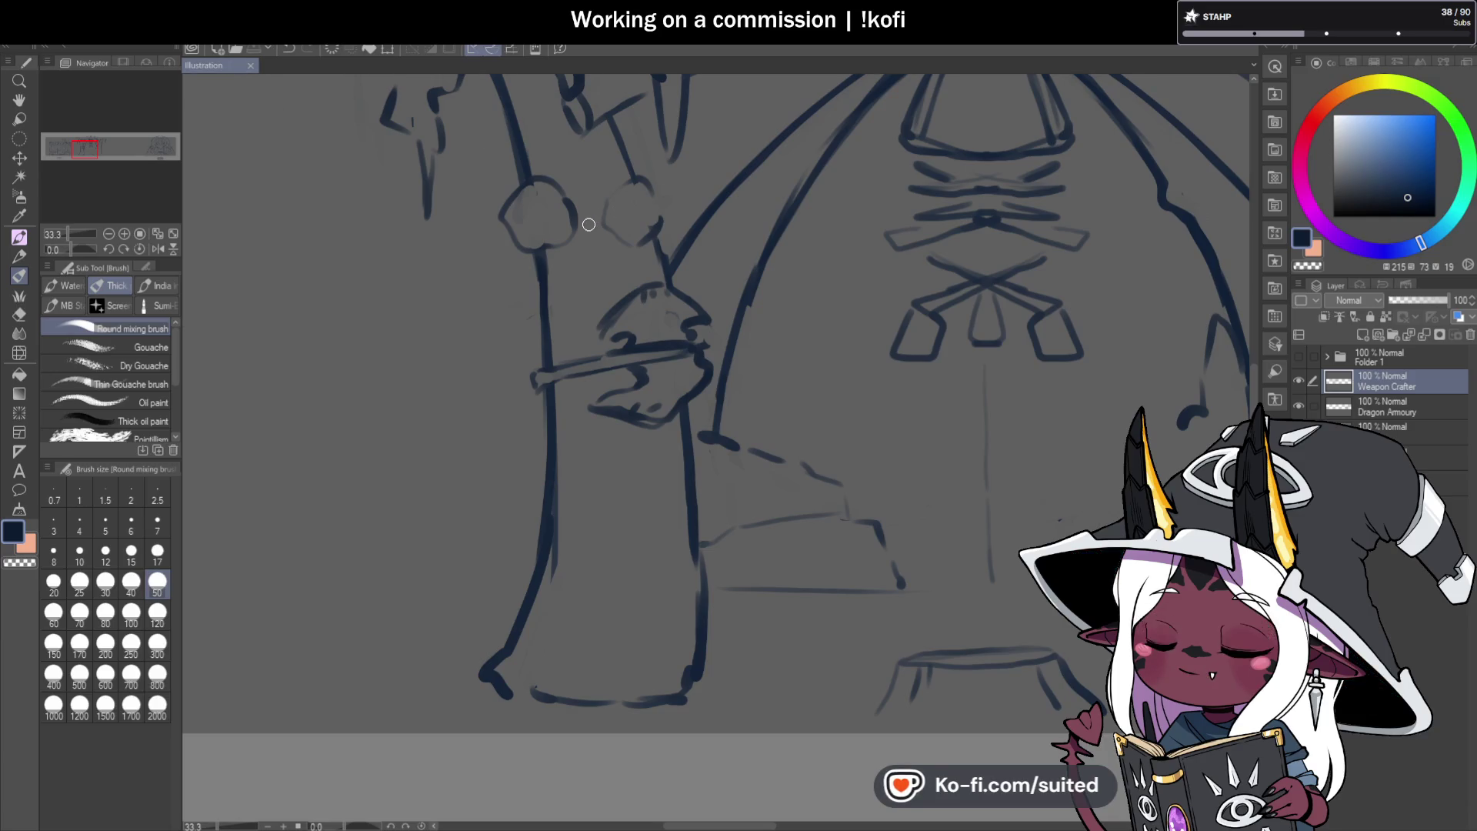
Redraw a darker band across the weapon on the left pillar.
mouse_move(527, 301)
left_mouse_down()
mouse_move(614, 240)
mouse_move(529, 317)
left_mouse_up()
key("c")
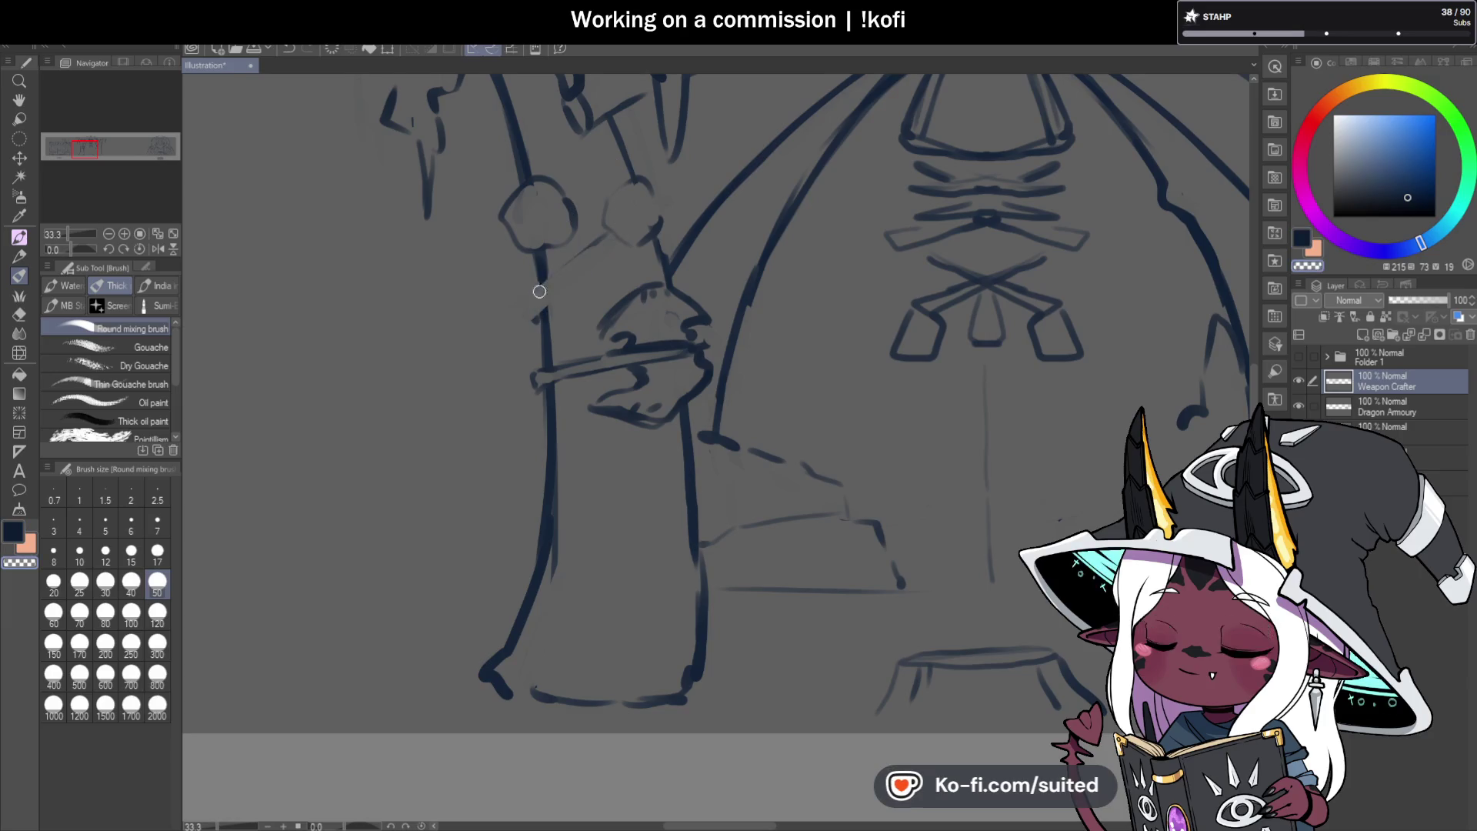
key("c")
mouse_move(625, 240)
left_mouse_down()
mouse_move(548, 311)
mouse_move(614, 239)
left_mouse_up()
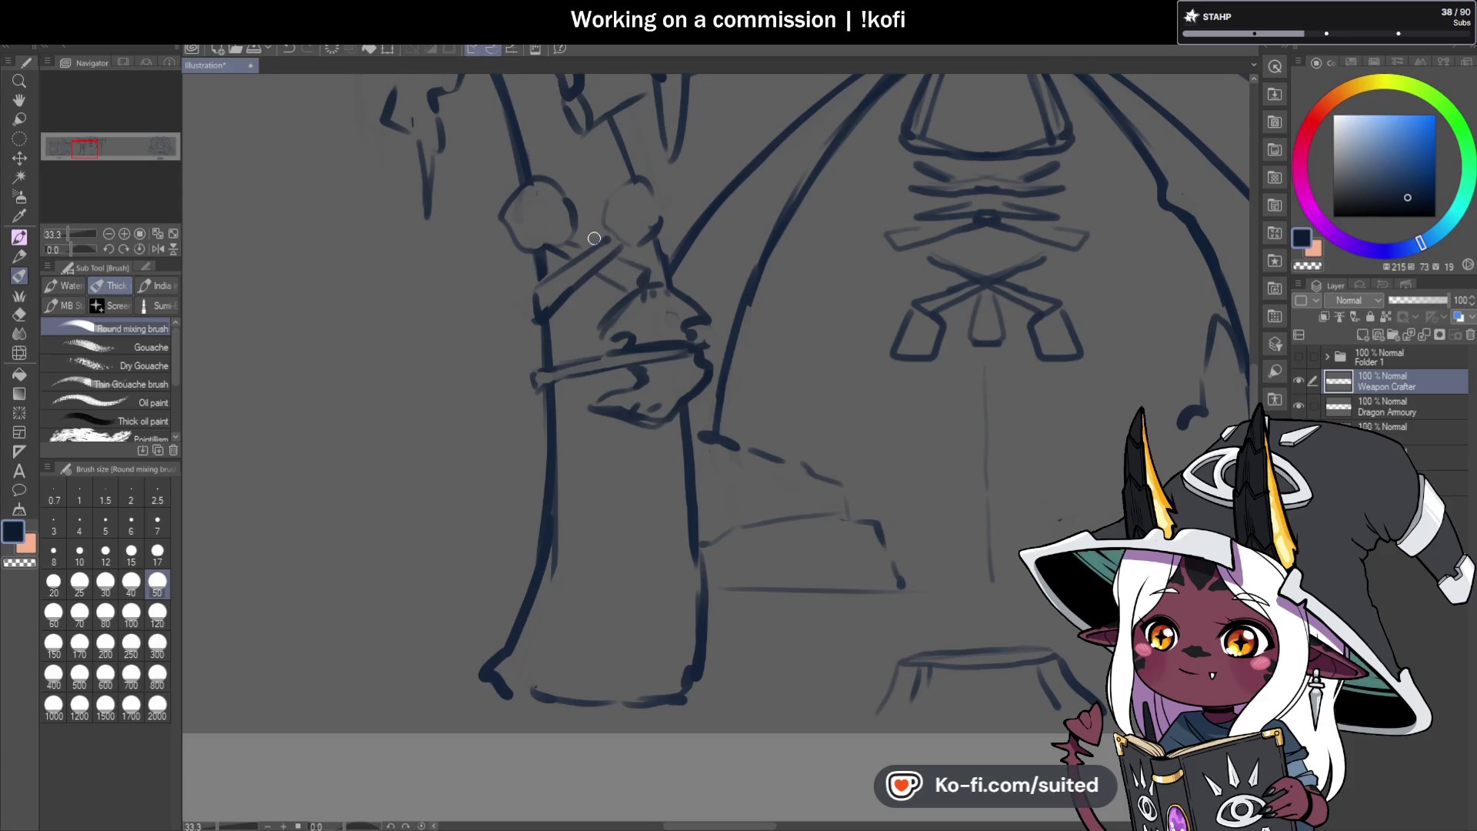
Sketch the first sword's blade line along the right pillar in the dark colour and save.
scroll(627, 347, "down", 1)
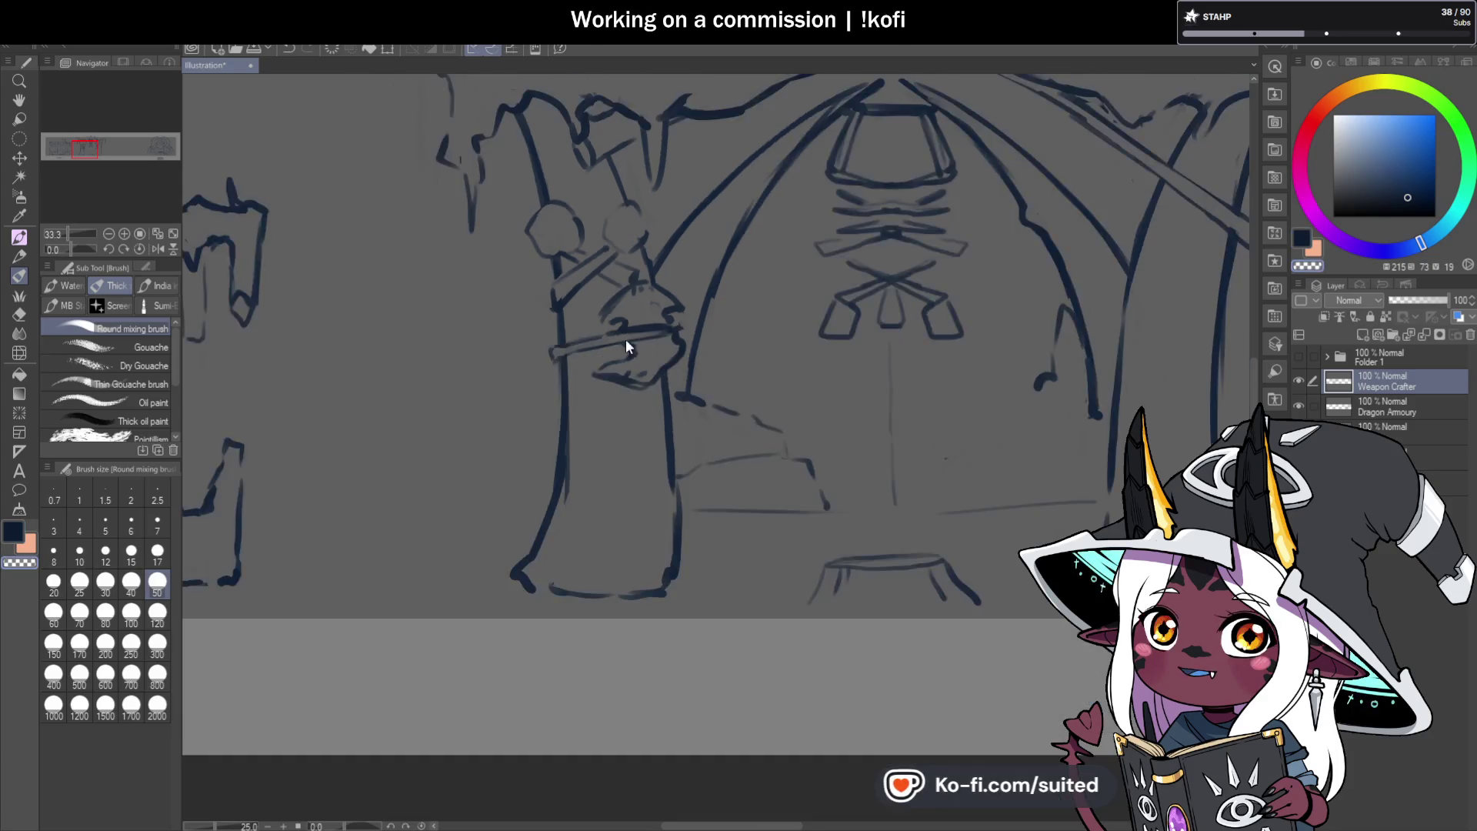
scroll(1005, 352, "down", 3)
scroll(1010, 354, "up", 3)
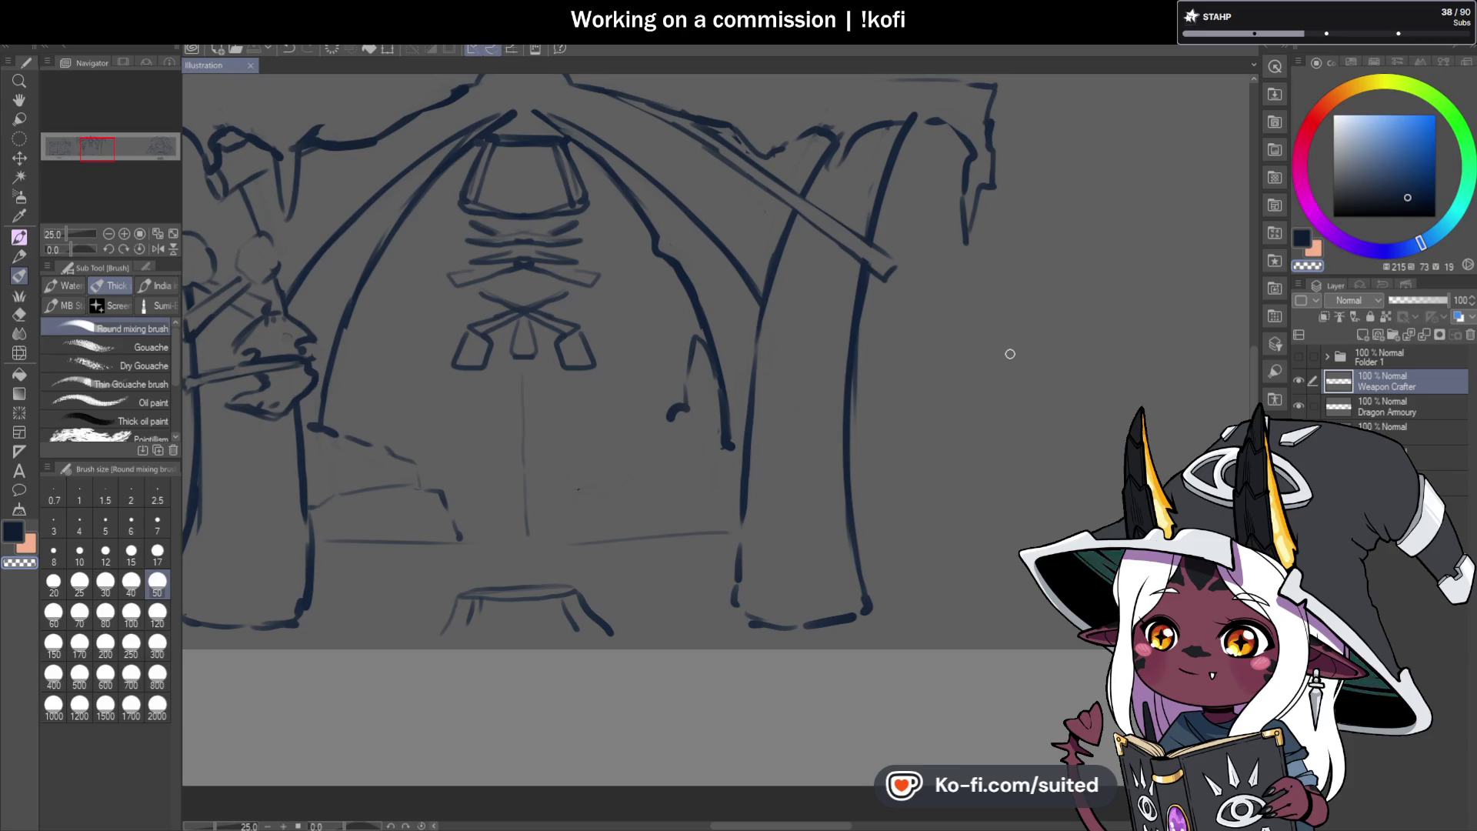
key("c")
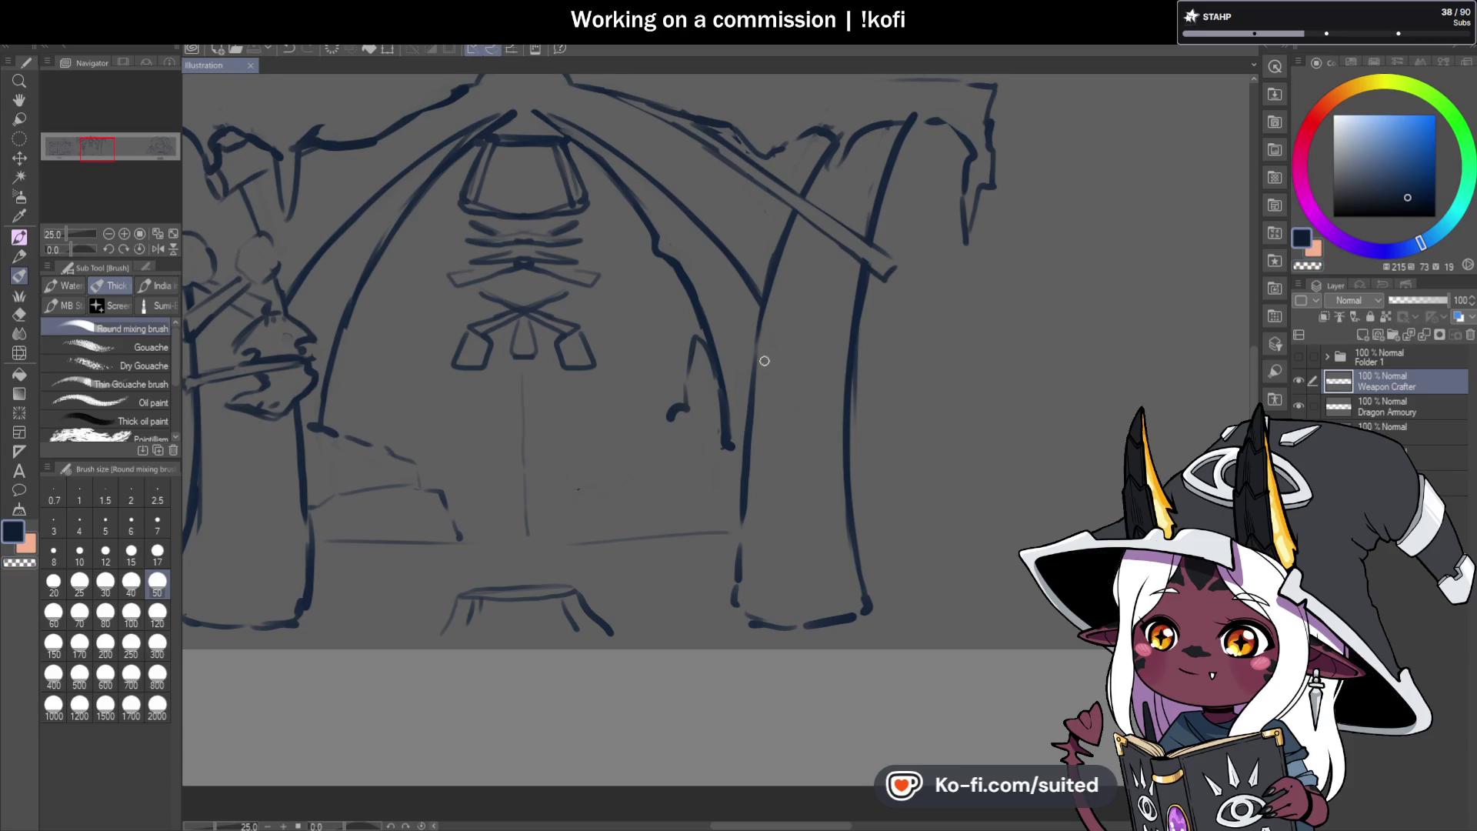
left_click_drag(798, 418, 865, 496)
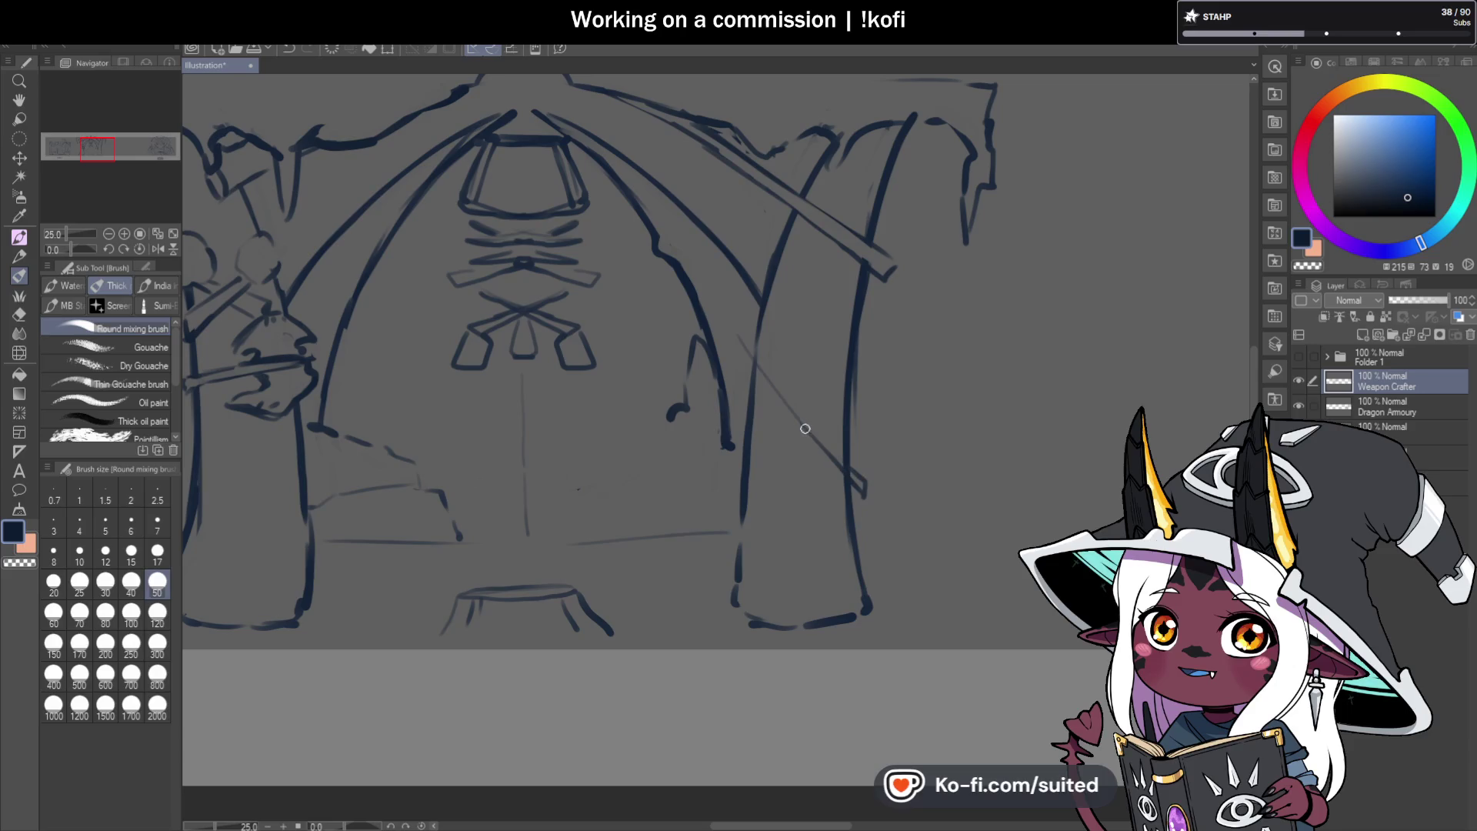
left_click_drag(738, 330, 824, 453)
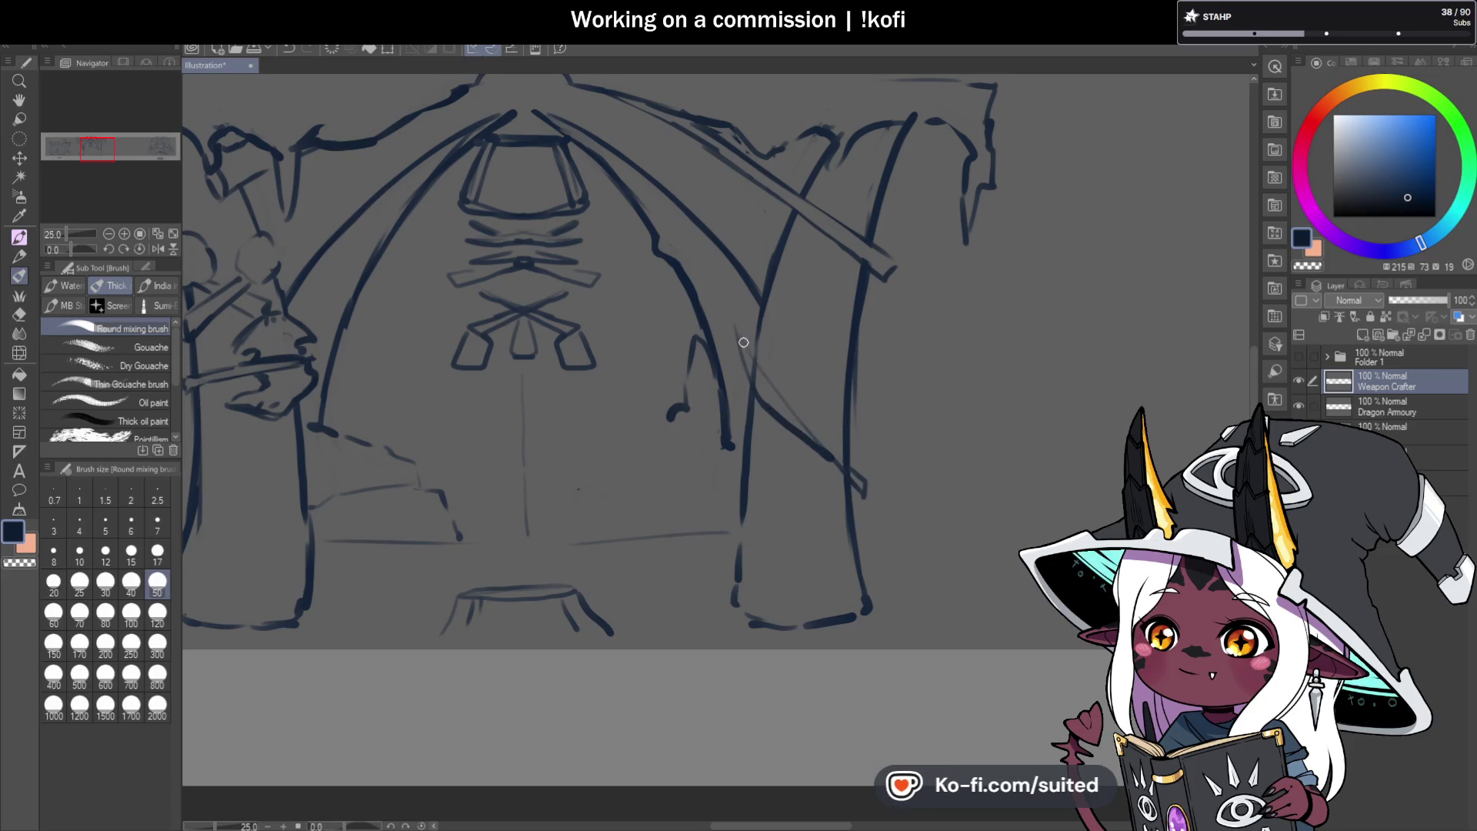
key("c")
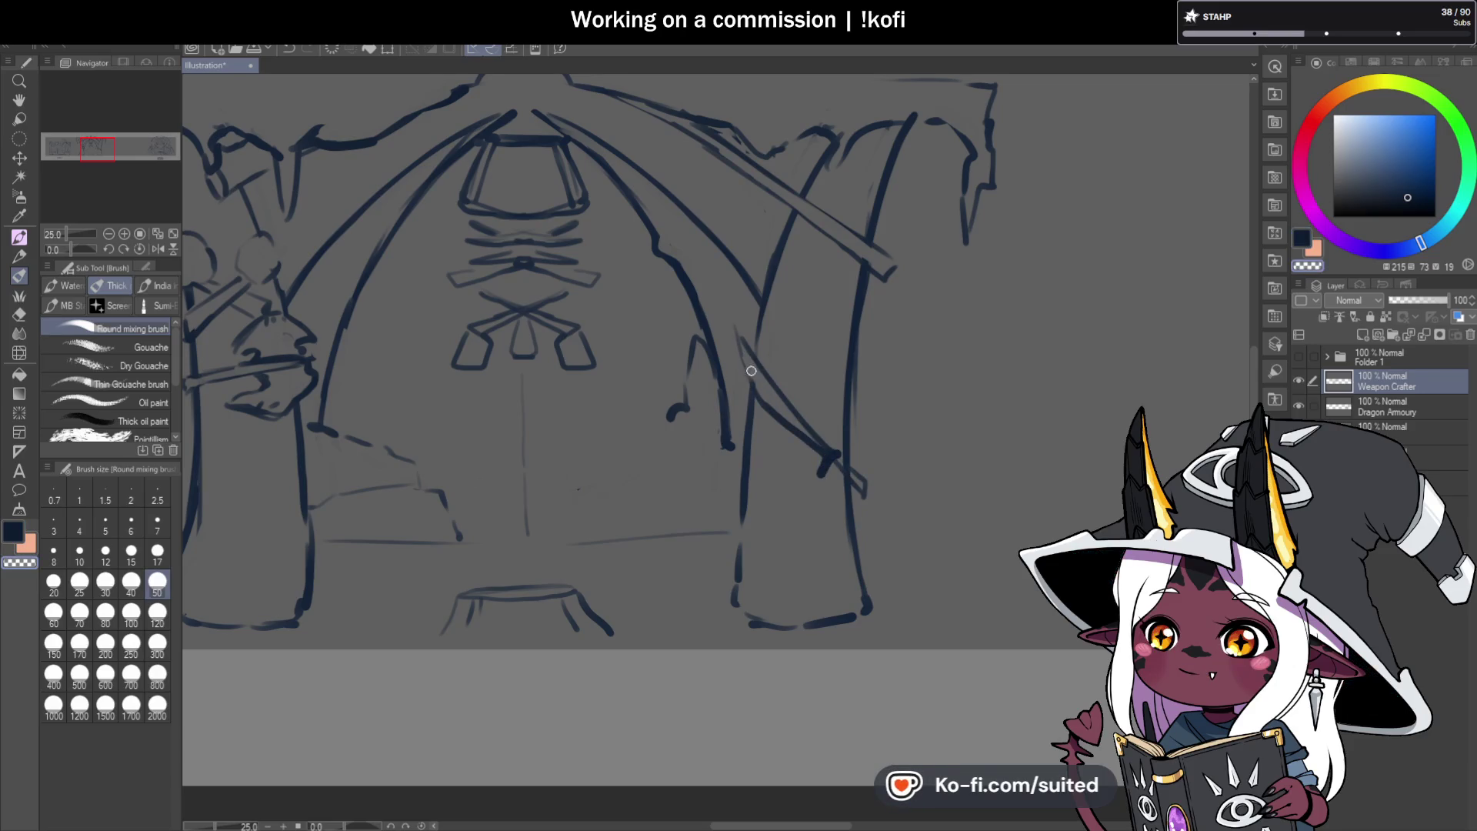
key("c")
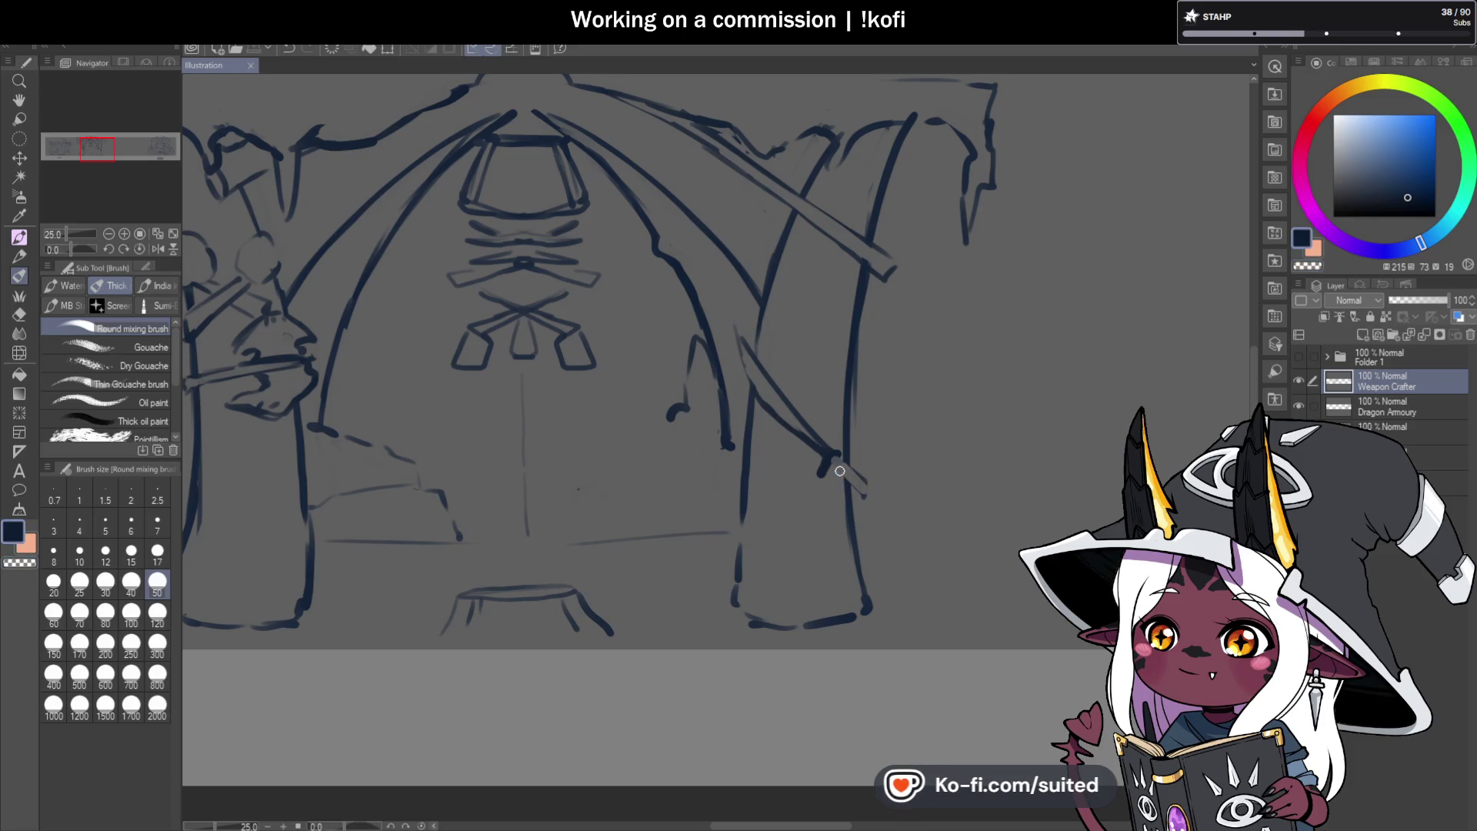
key("ctrl+s")
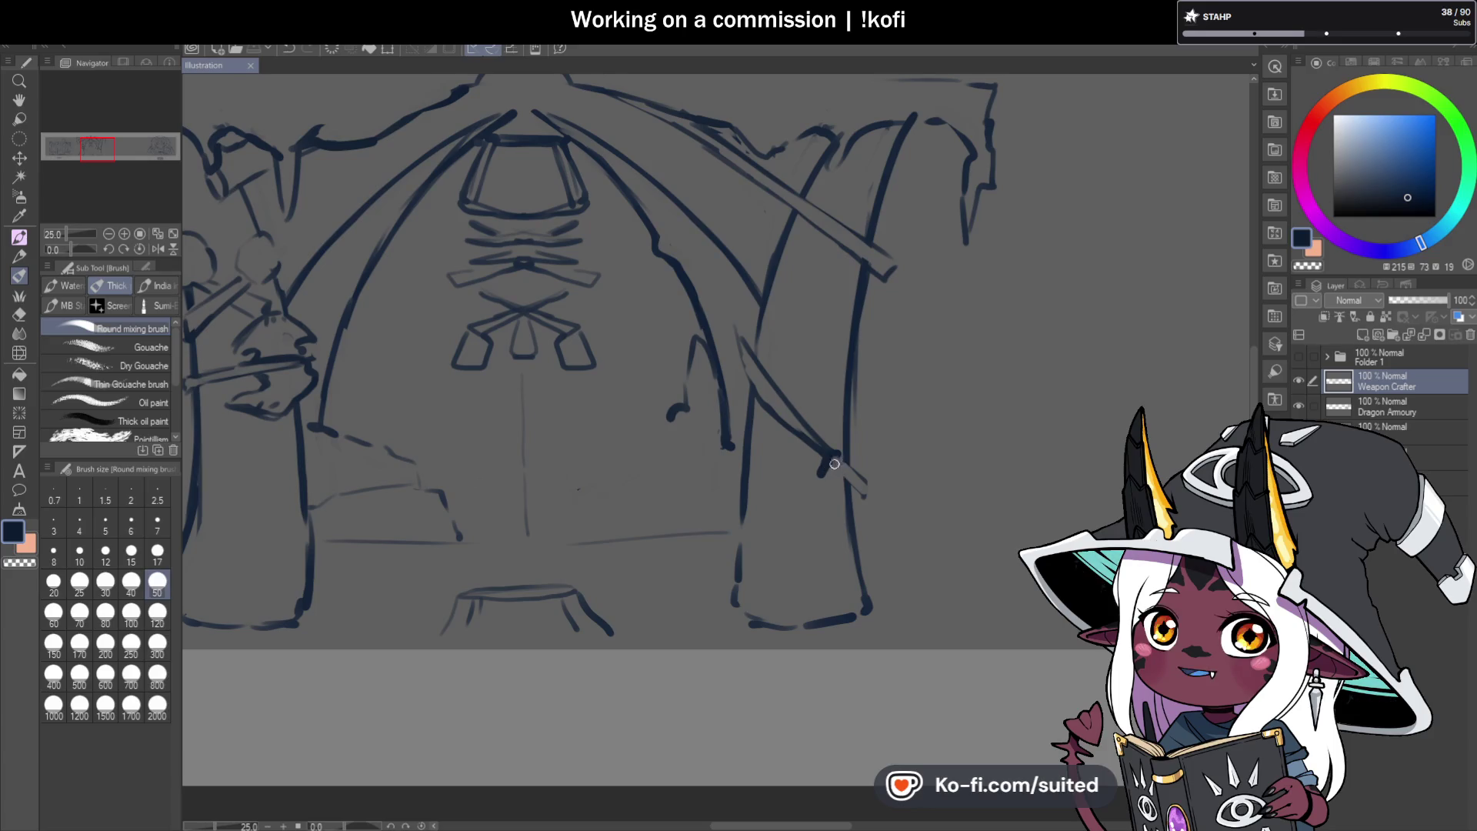
Add a second sword crossing the first in an X, thicken its hilt and blade, and save.
left_click_drag(833, 459, 869, 491)
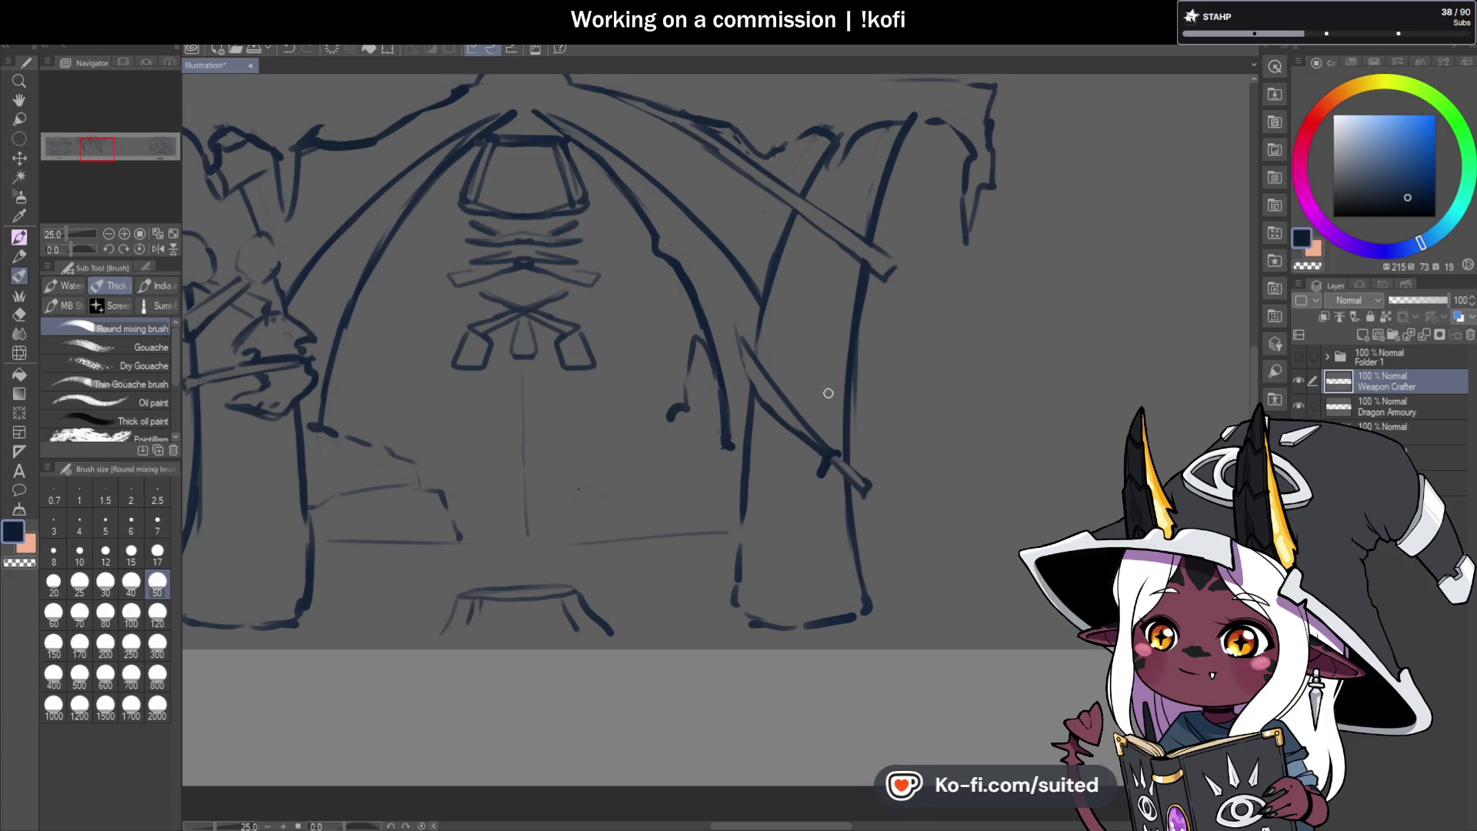
mouse_move(721, 497)
left_mouse_down()
mouse_move(883, 352)
mouse_move(884, 390)
mouse_move(773, 460)
left_mouse_up()
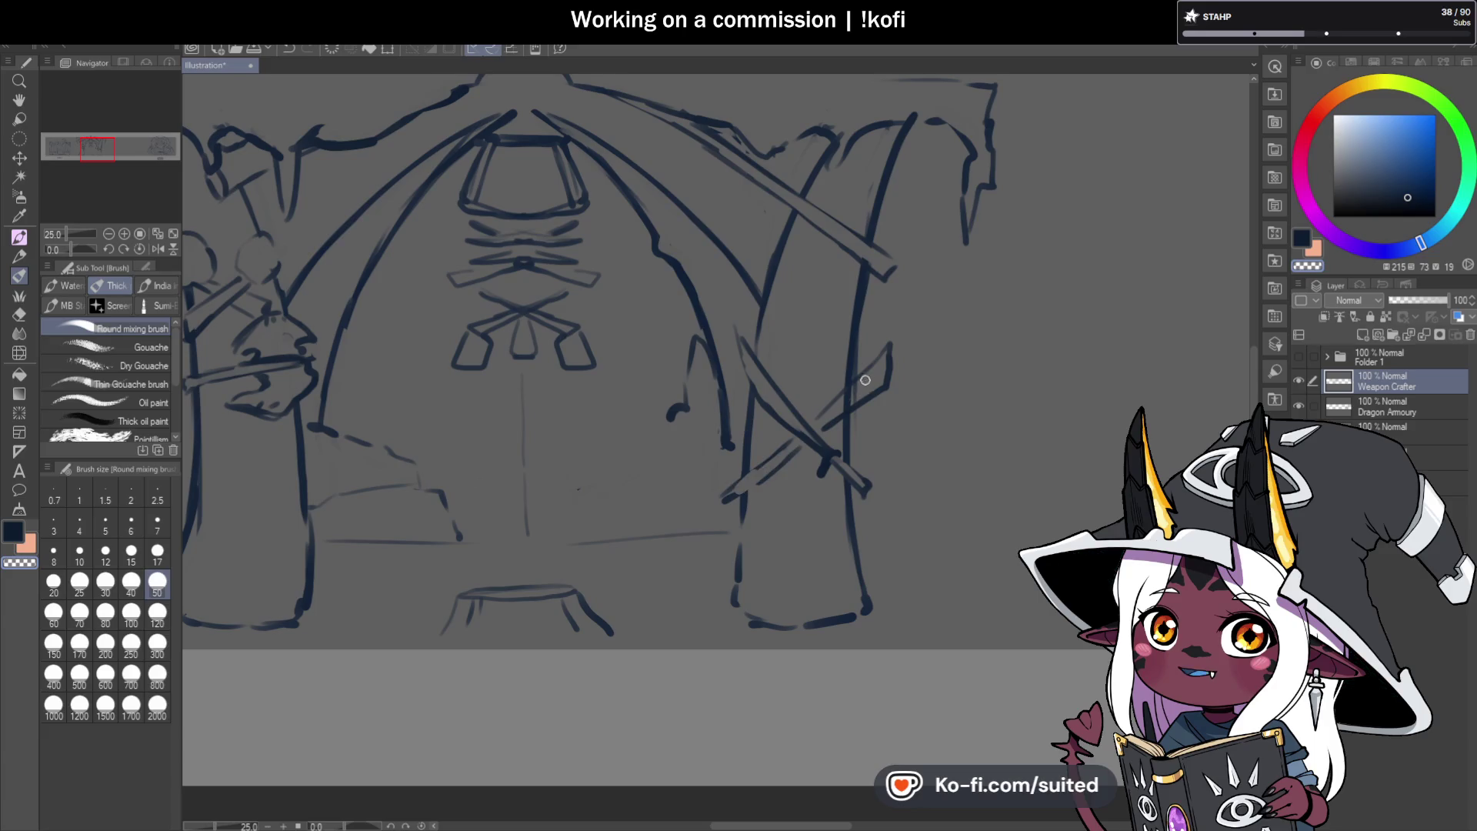
mouse_move(755, 480)
left_mouse_down()
mouse_move(779, 440)
mouse_move(787, 476)
mouse_move(715, 500)
left_mouse_up()
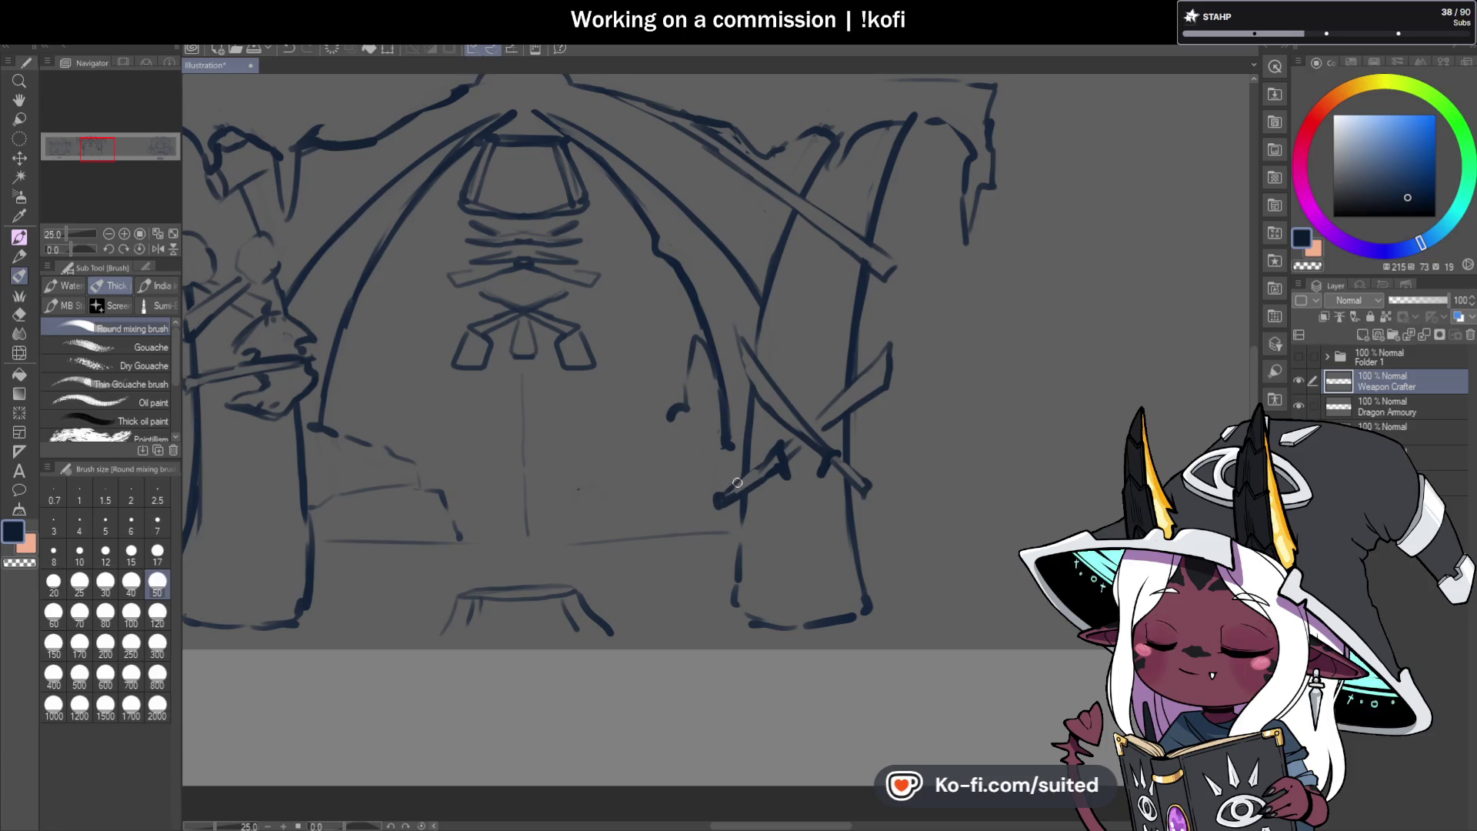
left_click_drag(775, 453, 787, 442)
key("ctrl+s")
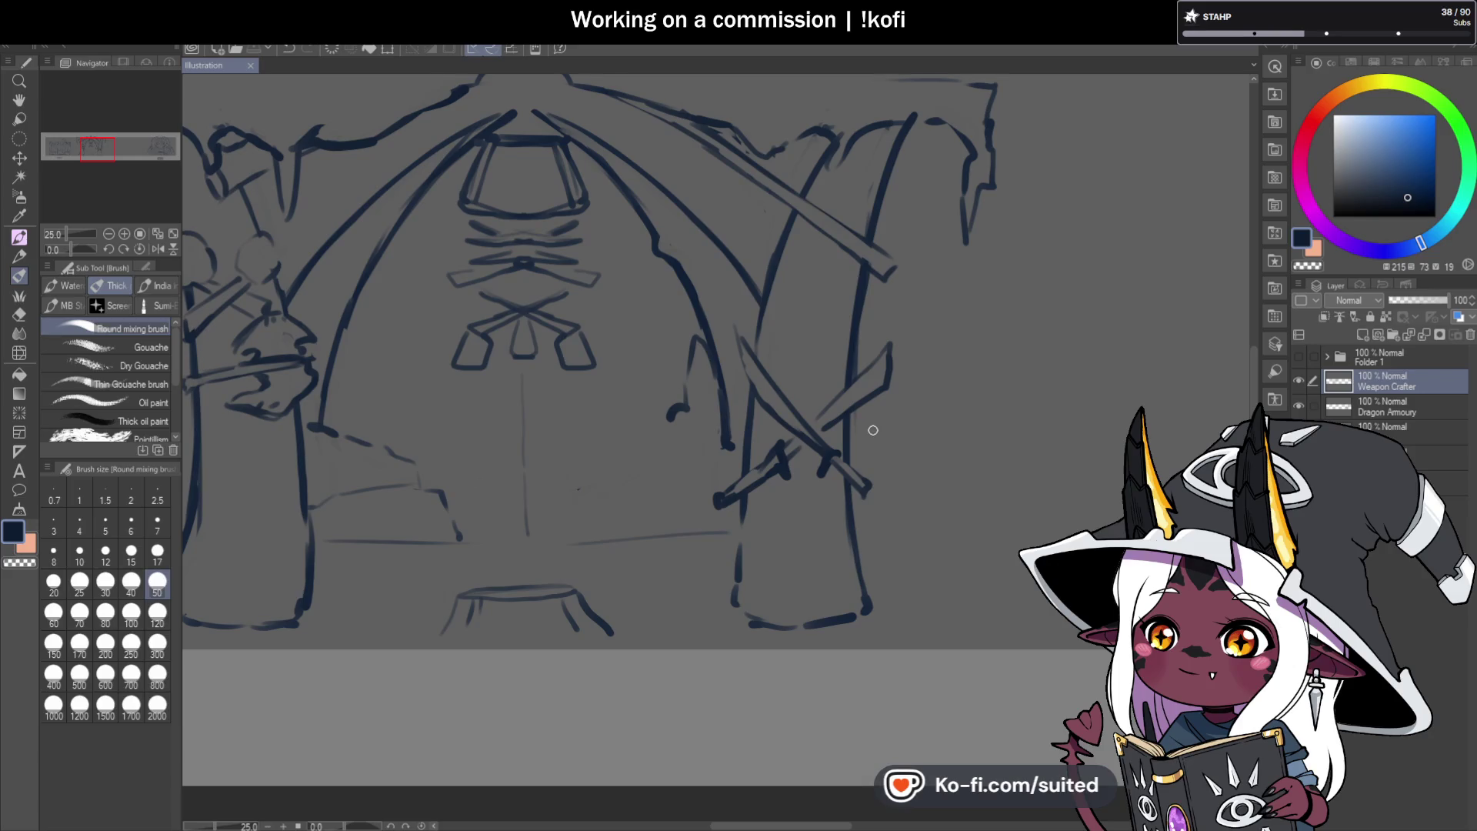
Add two small loops on the weapon shaft at the left pillar top and save.
scroll(846, 428, "down", 2)
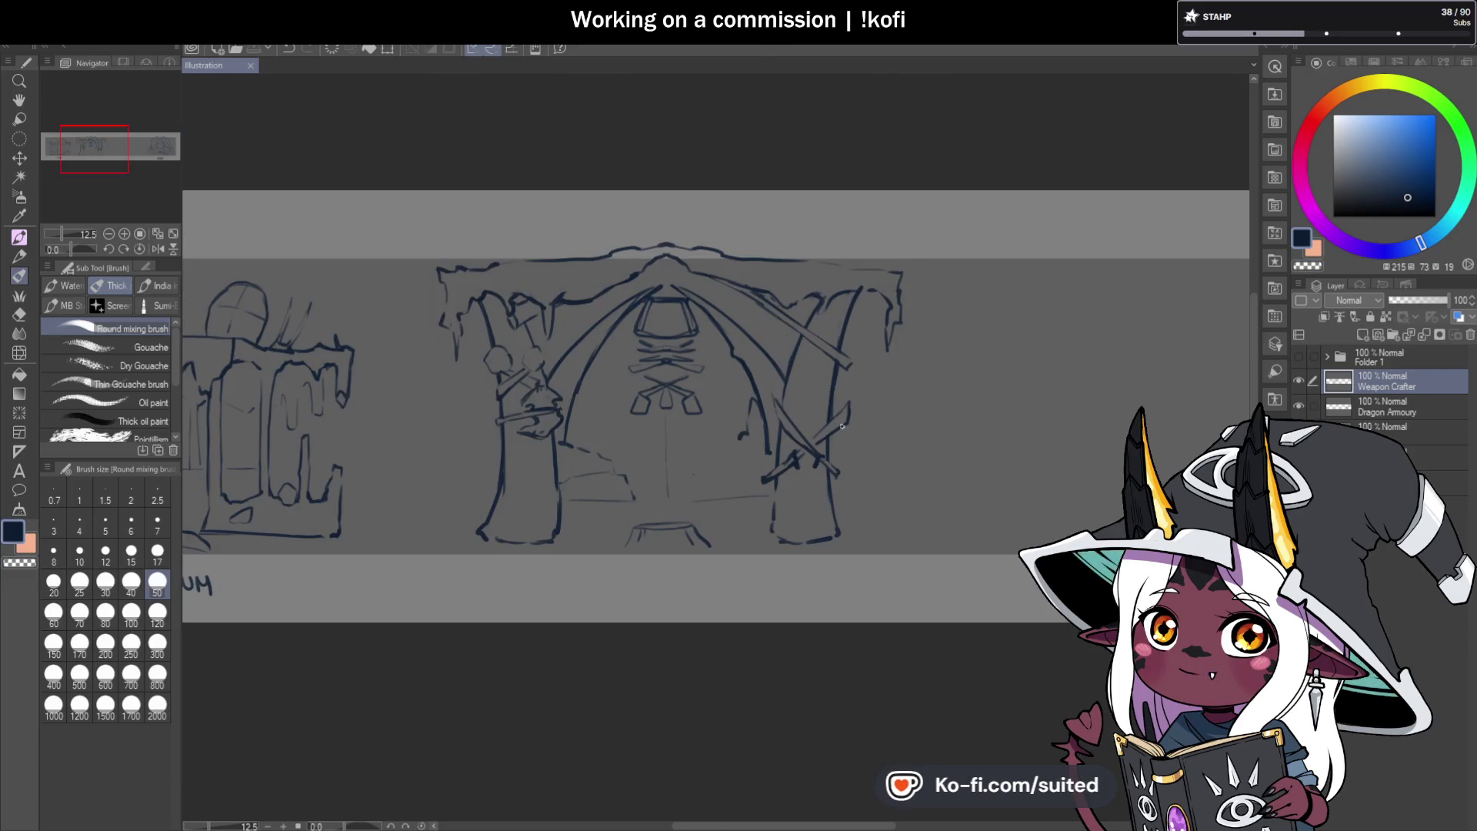
scroll(841, 426, "up", 2)
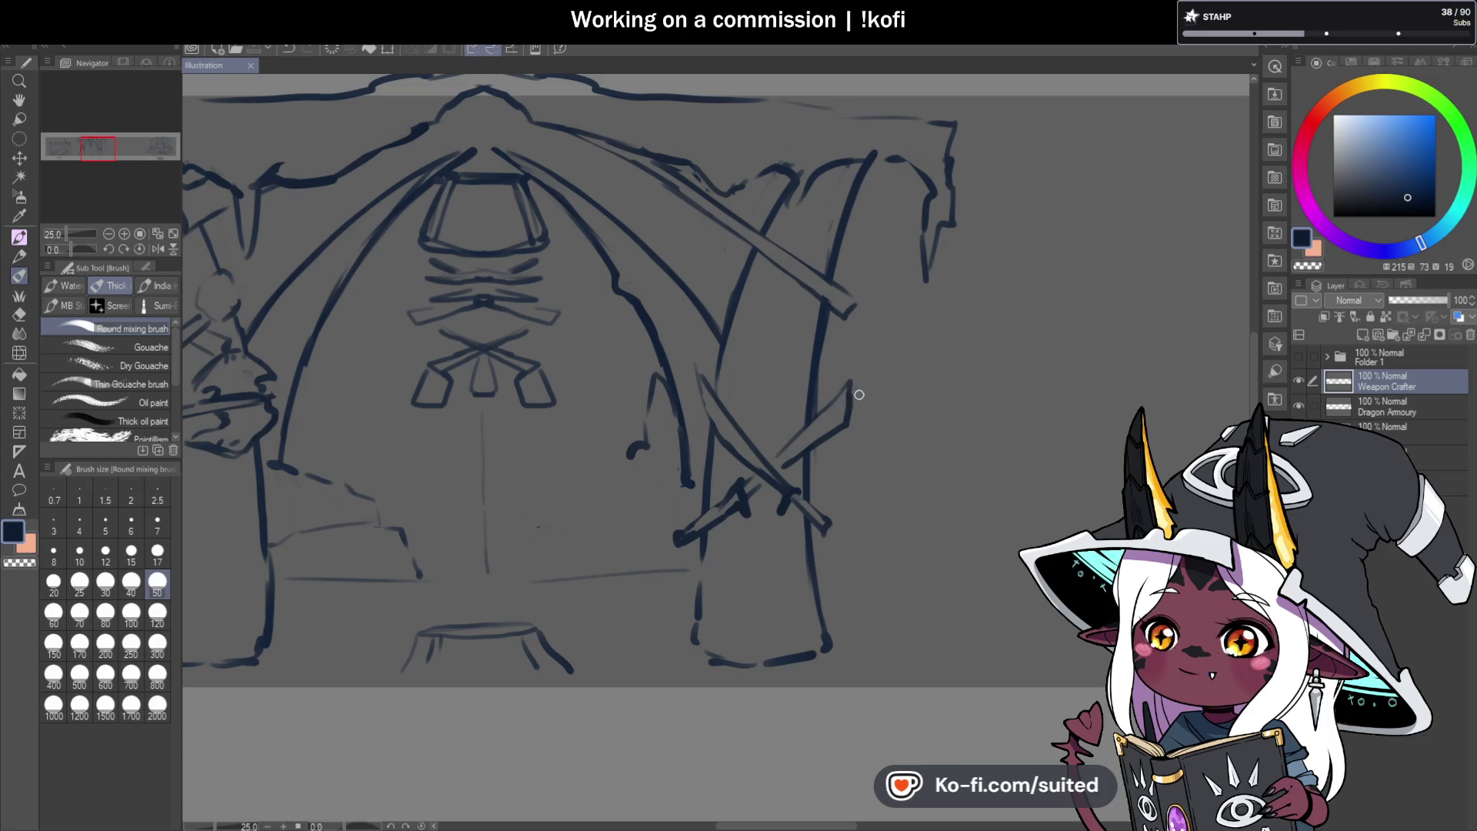
scroll(746, 234, "up", 1)
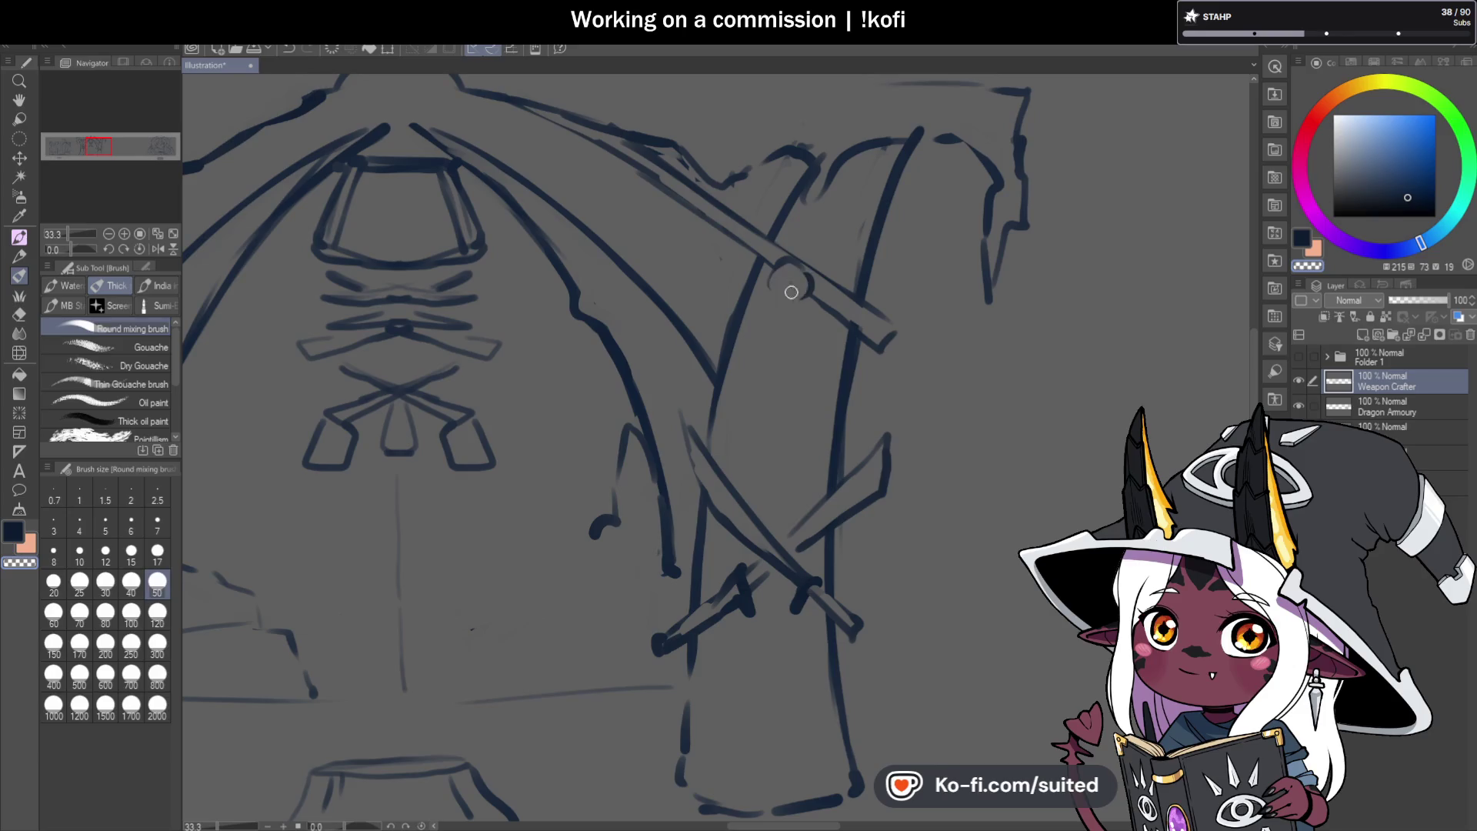
mouse_move(791, 284)
left_mouse_down()
mouse_move(778, 277)
mouse_move(797, 272)
left_mouse_up()
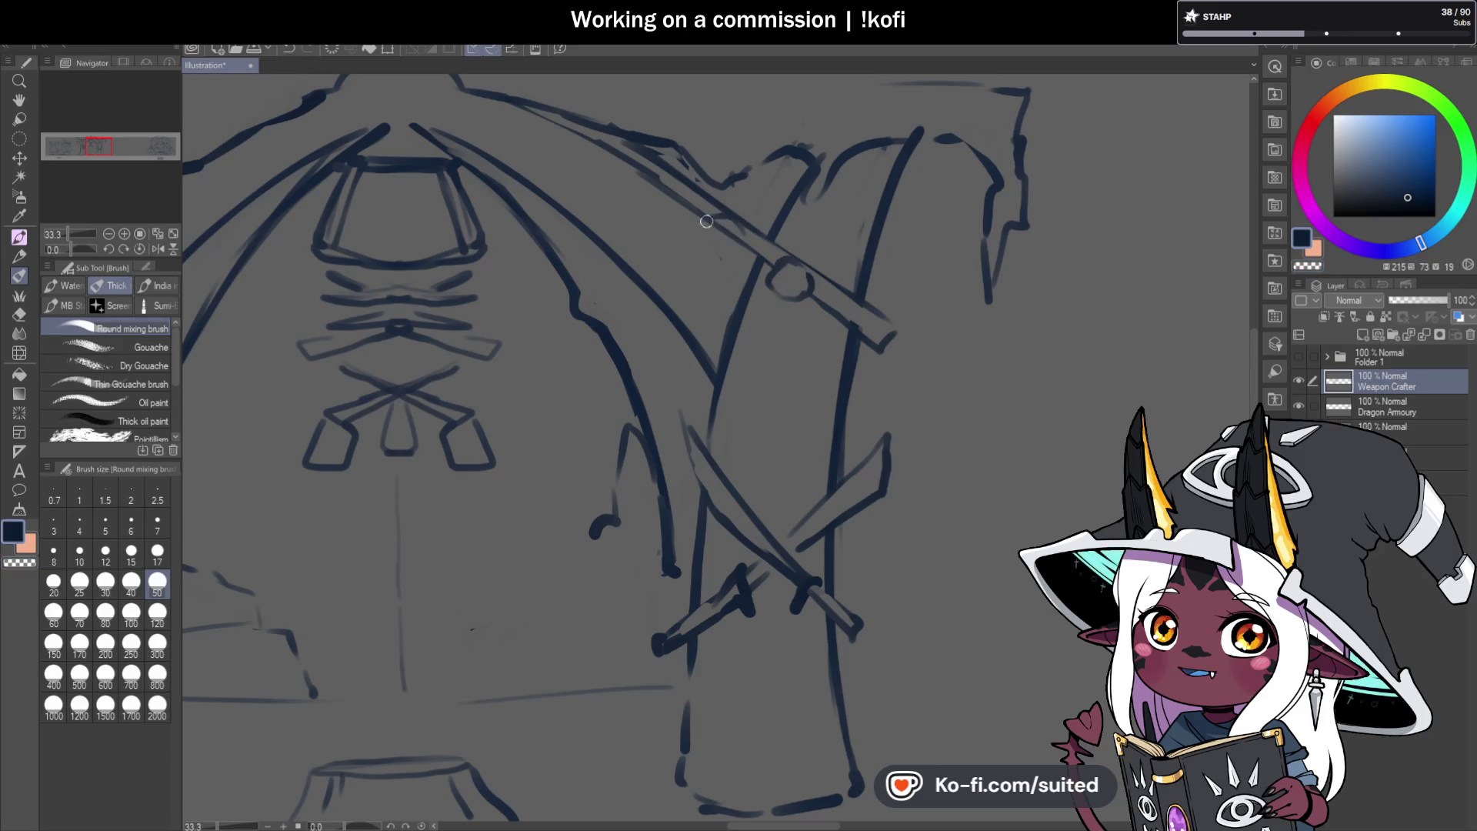
left_click_drag(708, 223, 727, 223)
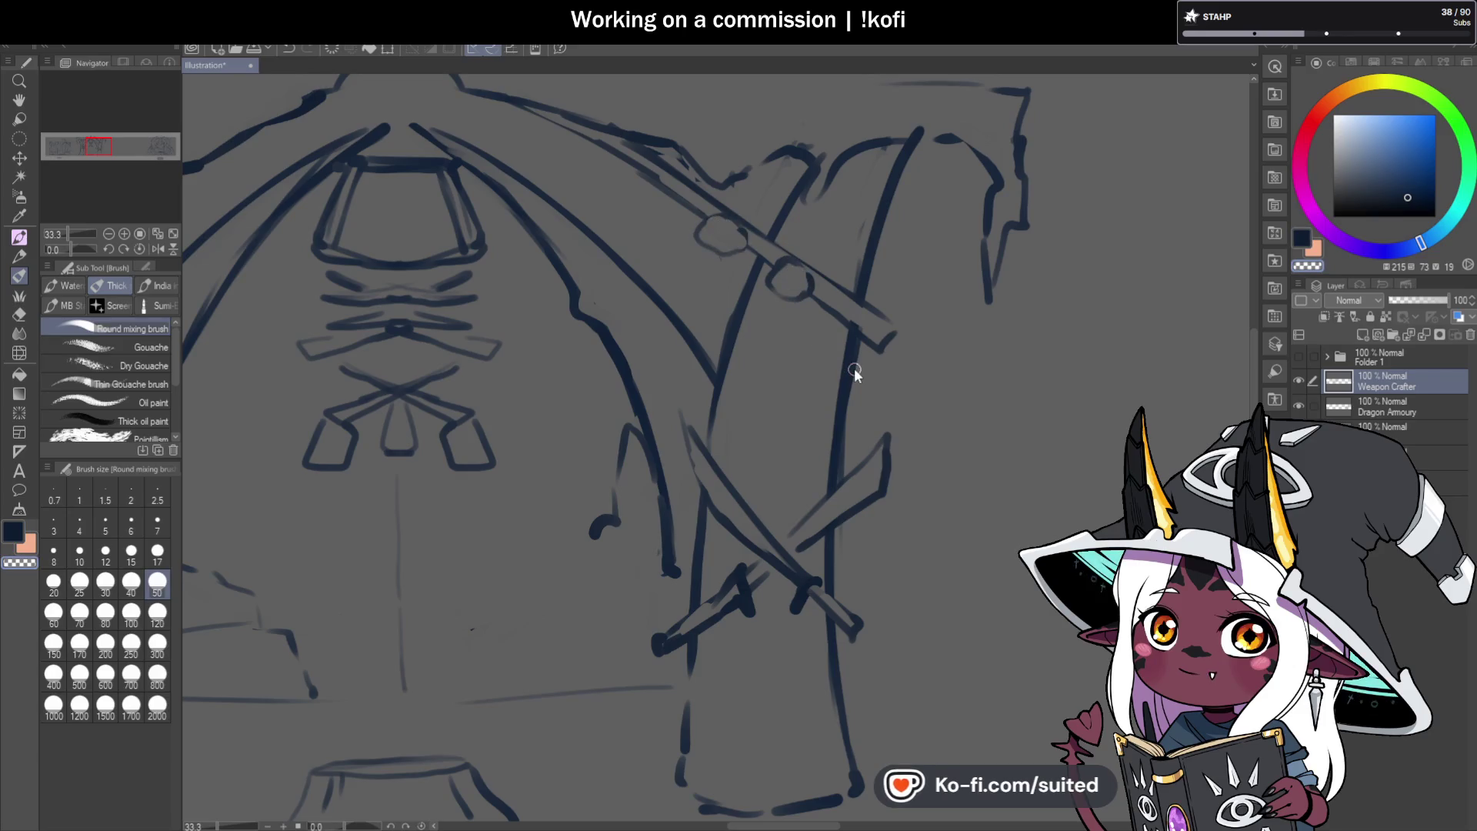
key("ctrl+s")
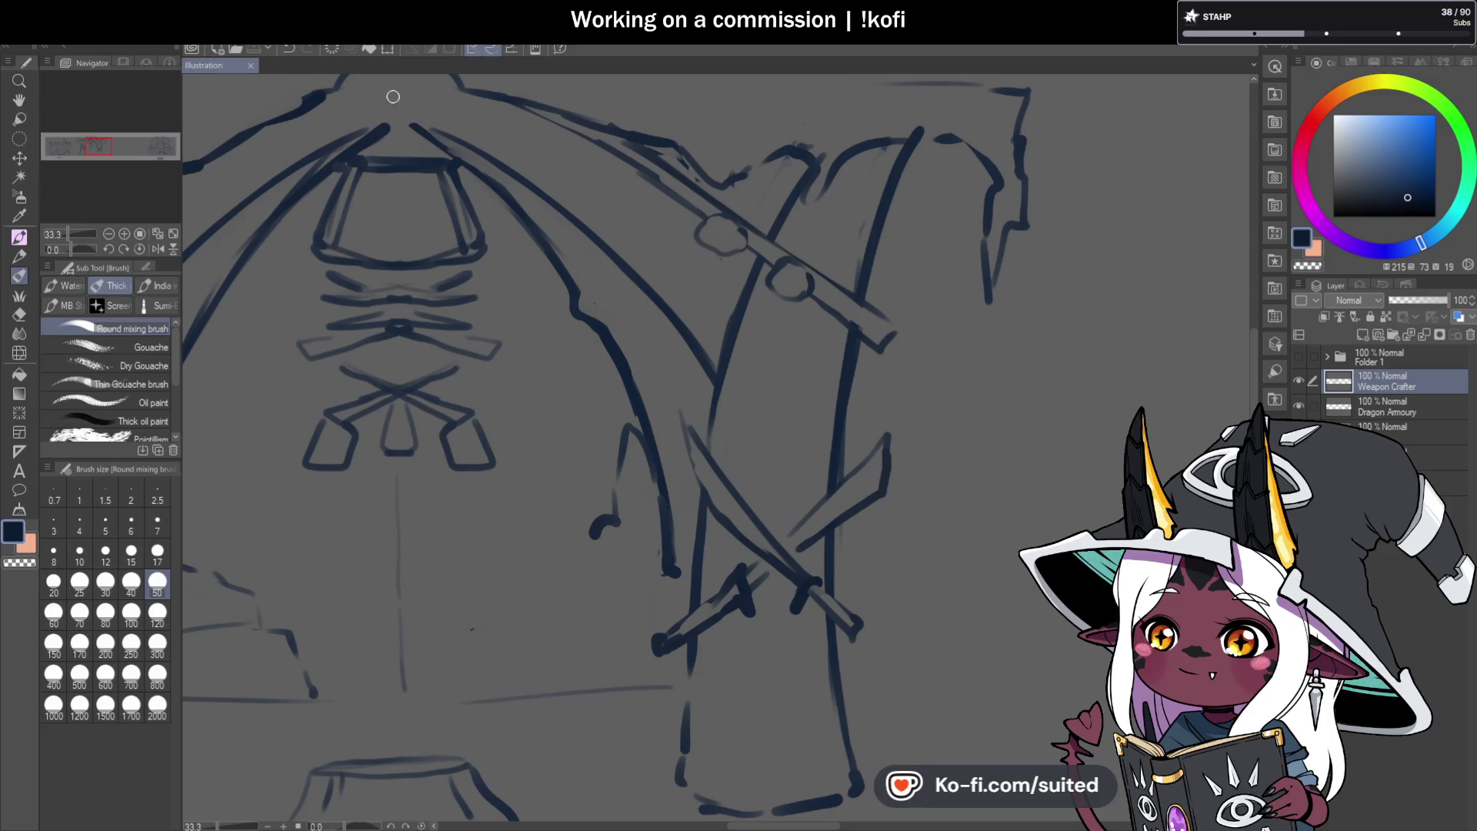
Redraw the left pillar weapon with a cleaner thin stroke, ending in the dark colour.
scroll(999, 353, "down", 1)
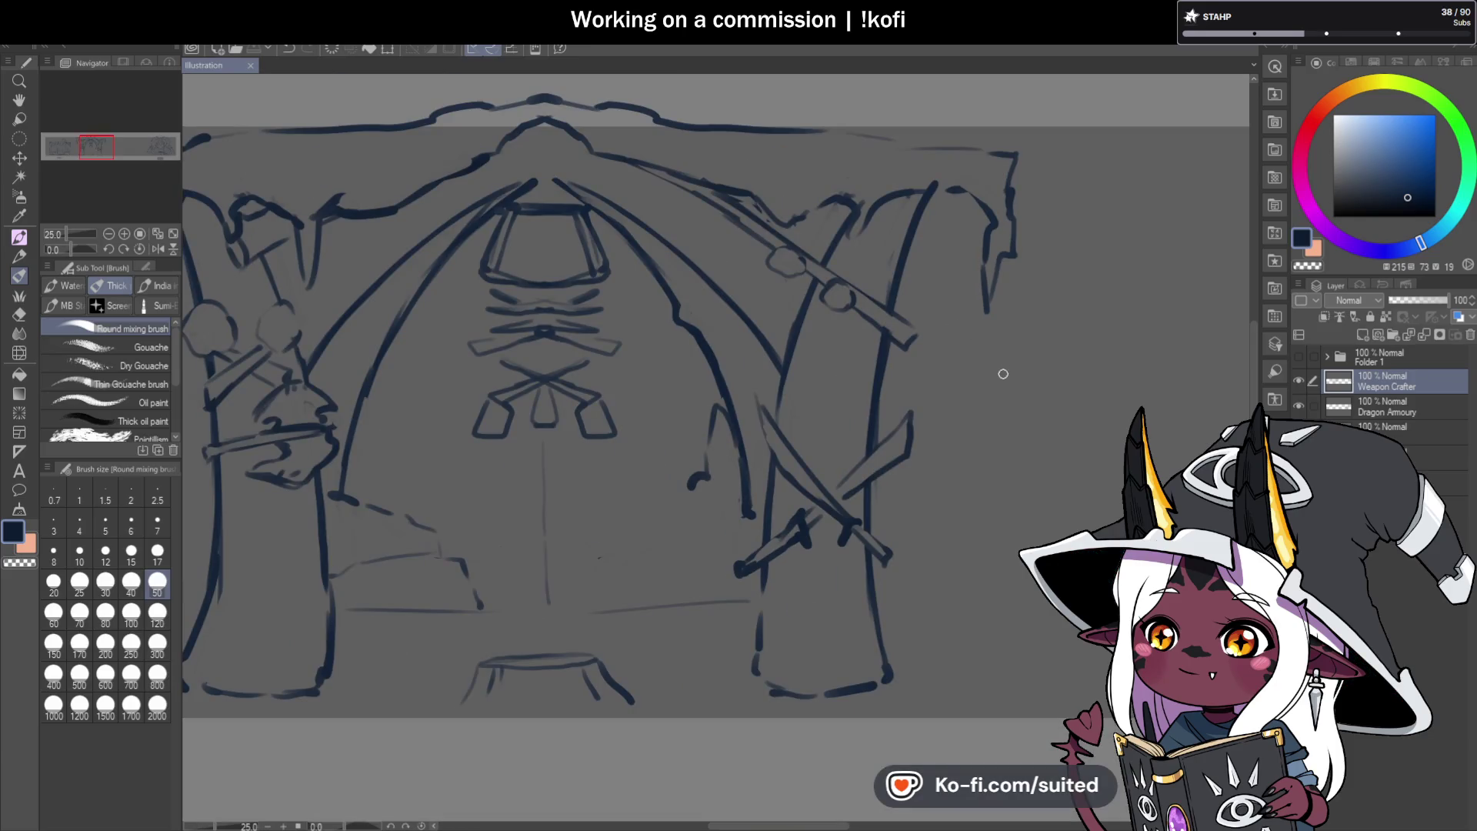
scroll(1124, 329, "down", 1)
scroll(578, 231, "up", 2)
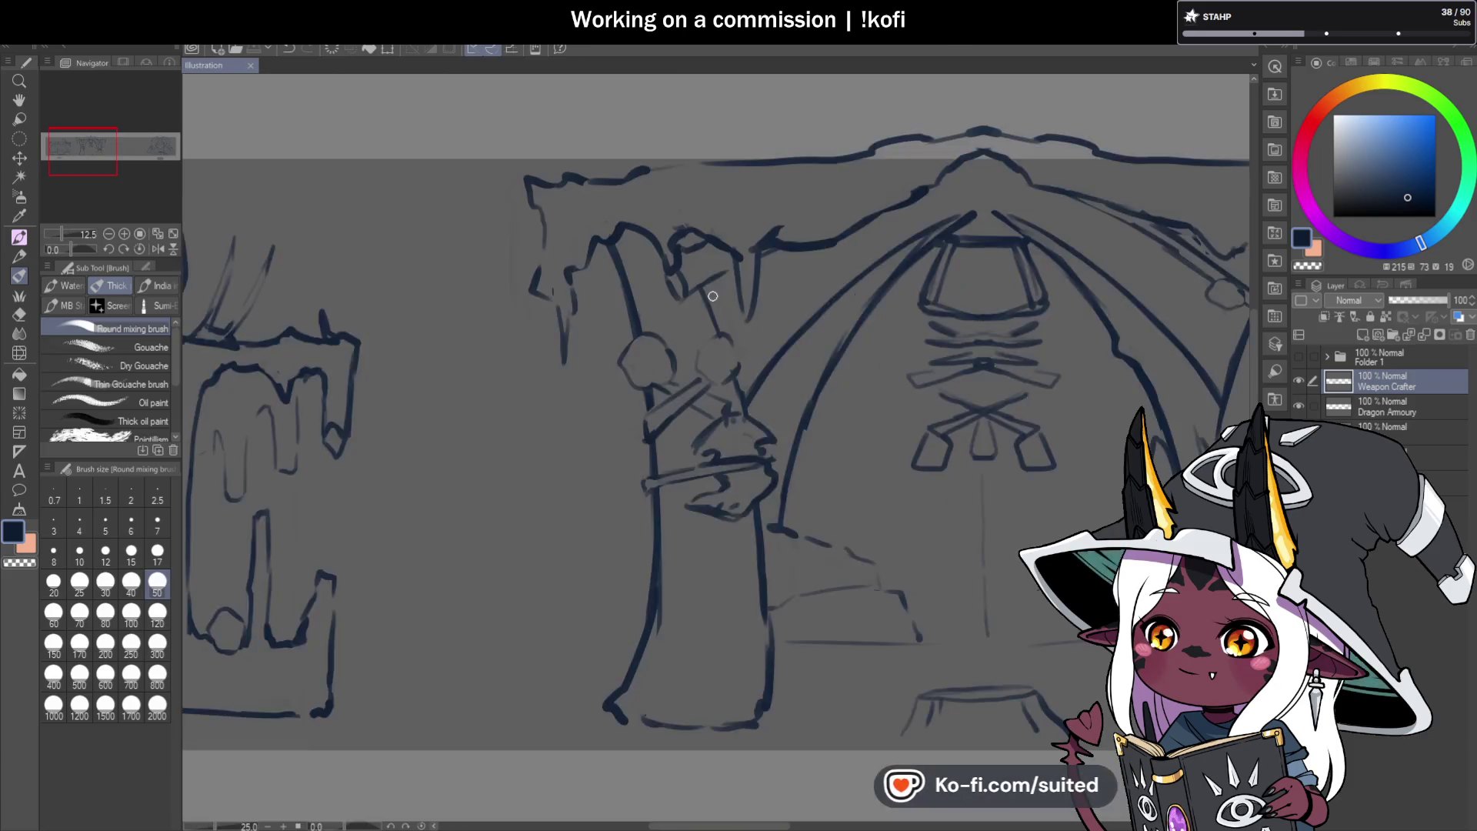
mouse_move(577, 231)
left_mouse_down()
mouse_move(680, 248)
mouse_move(726, 283)
left_mouse_up()
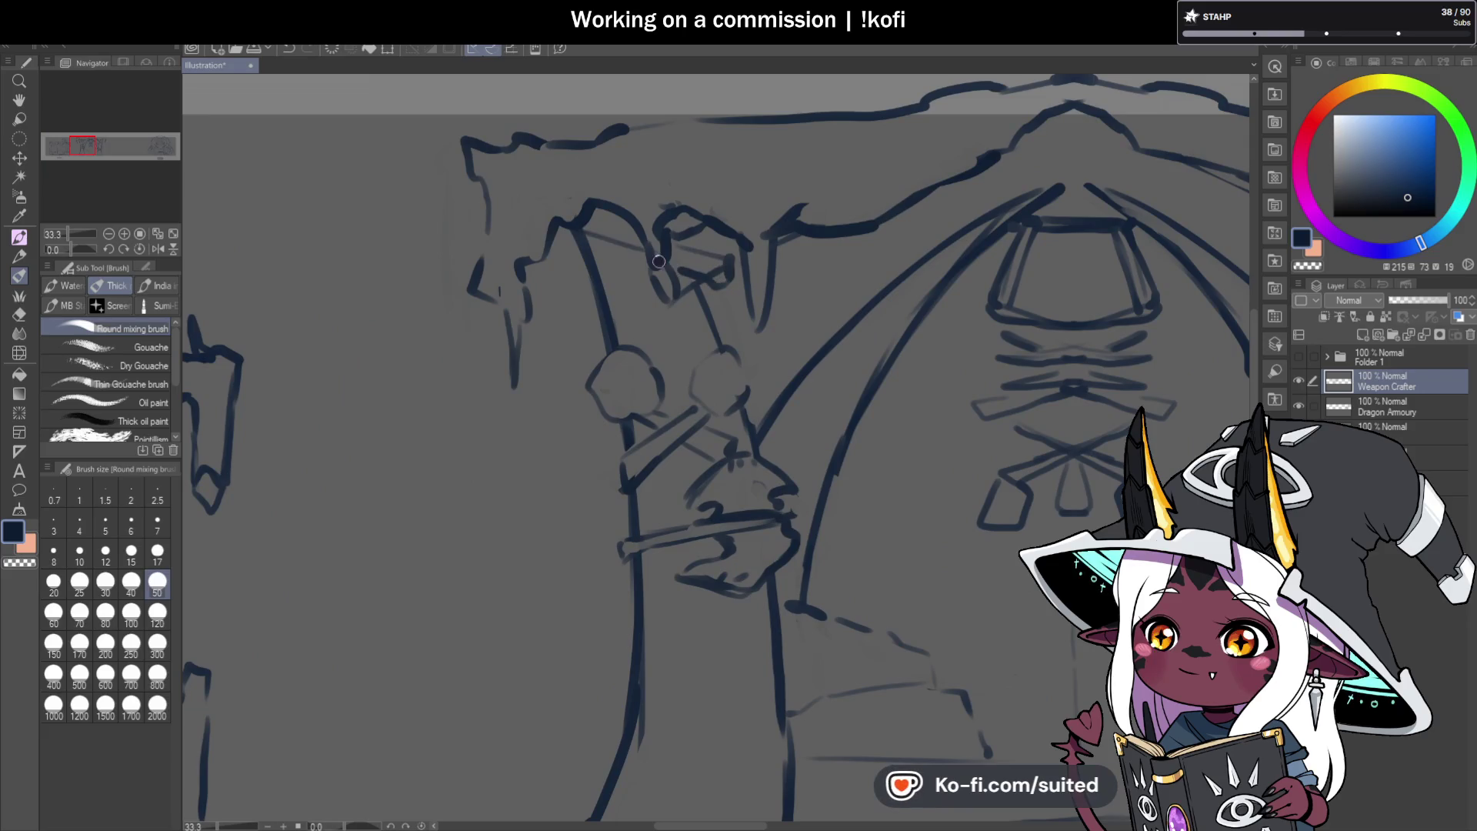
key("c")
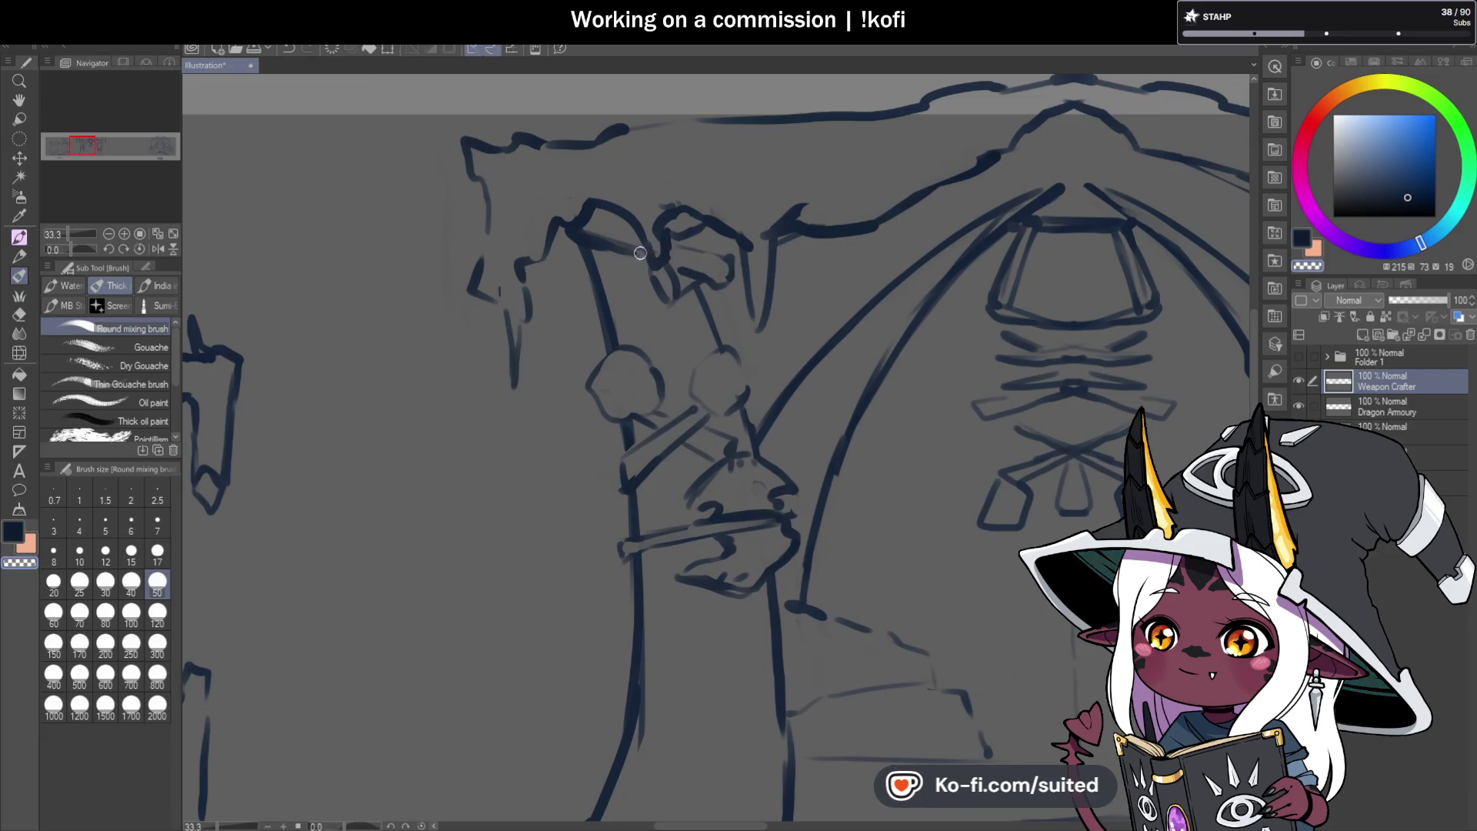
key("c")
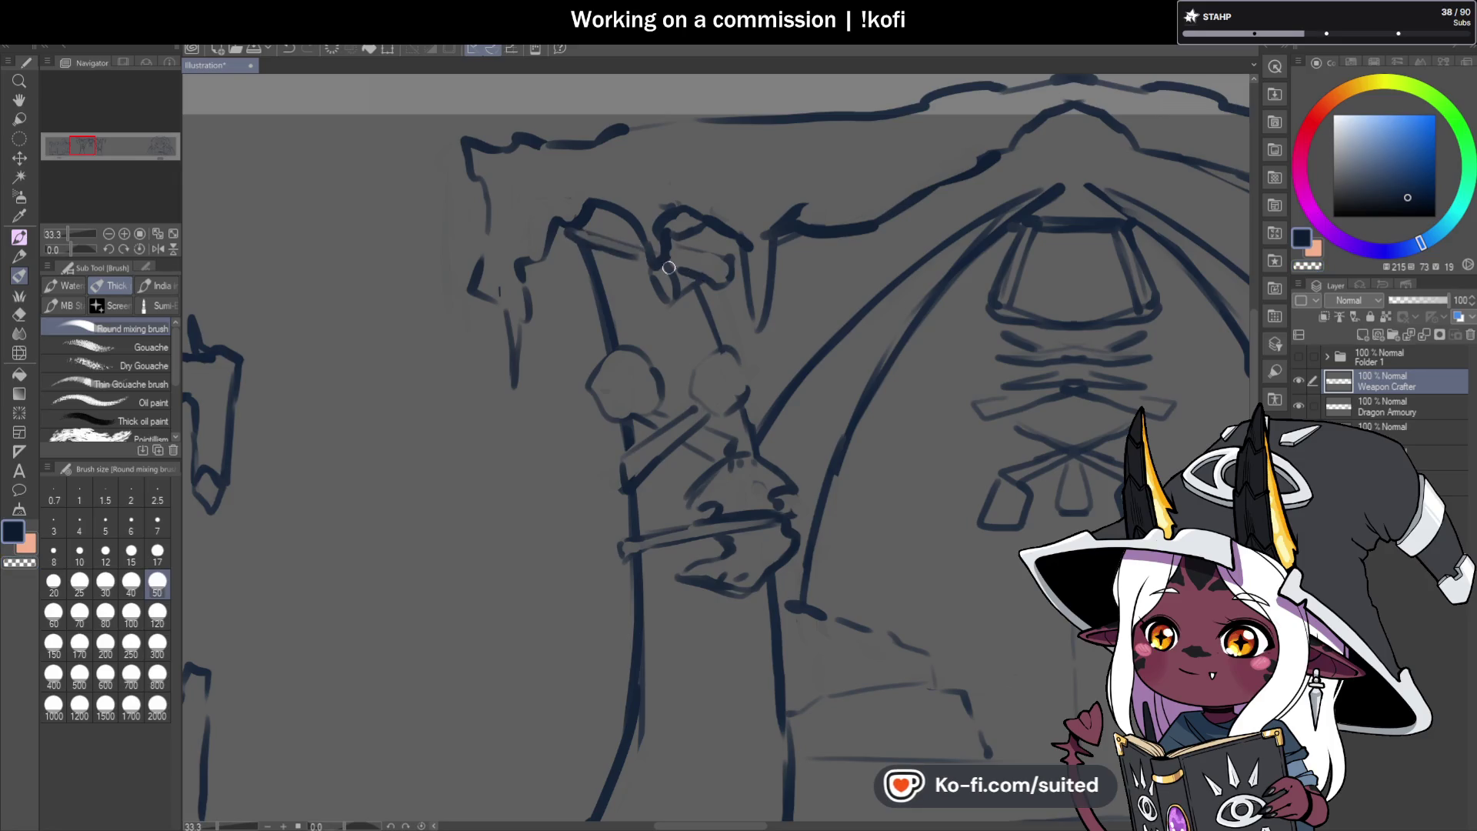
scroll(650, 292, "down", 3)
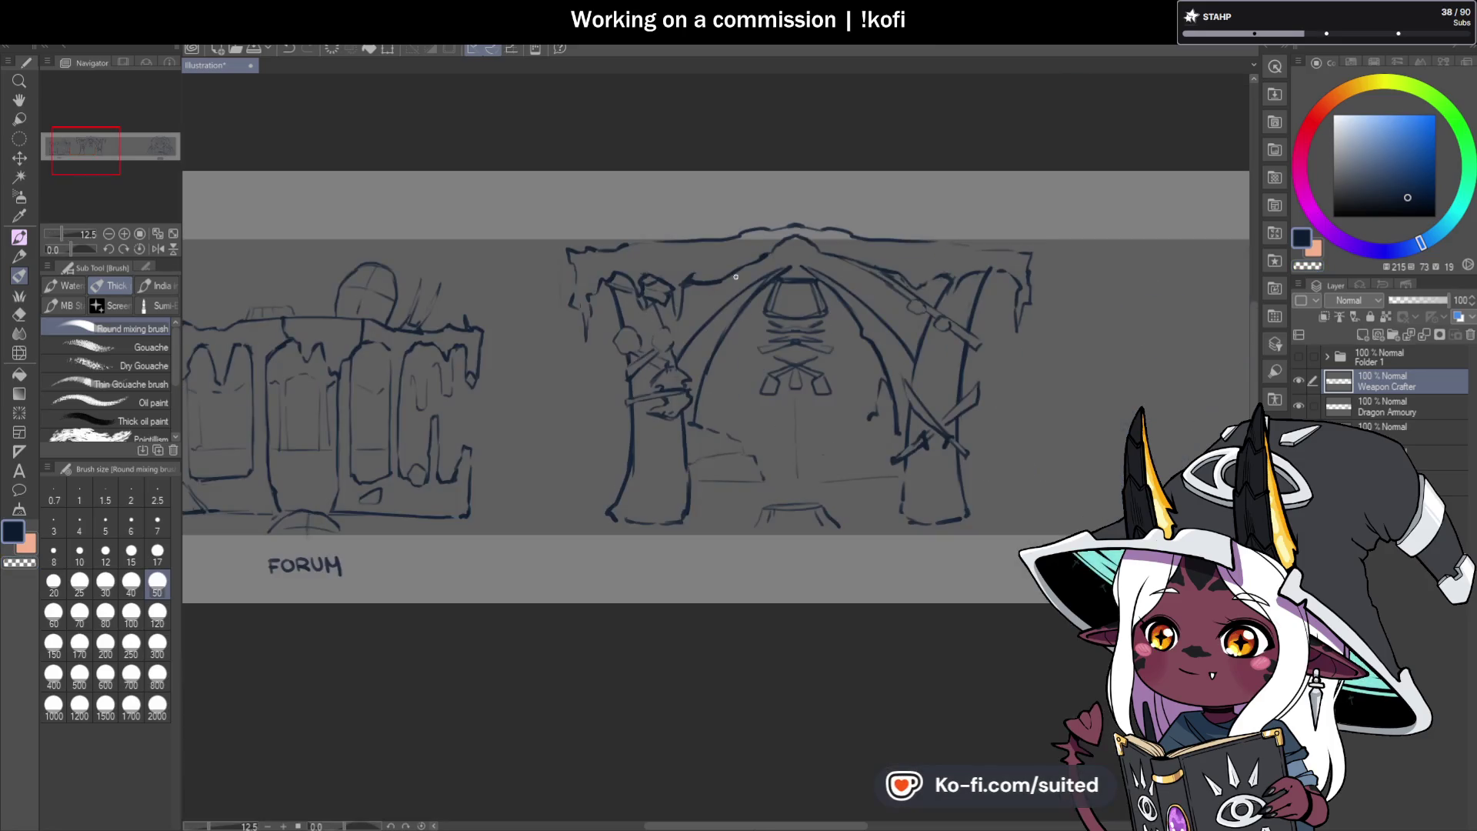
Smooth the arch's top ridge line, erasing the rough part with the transparent colour.
scroll(810, 231, "up", 3)
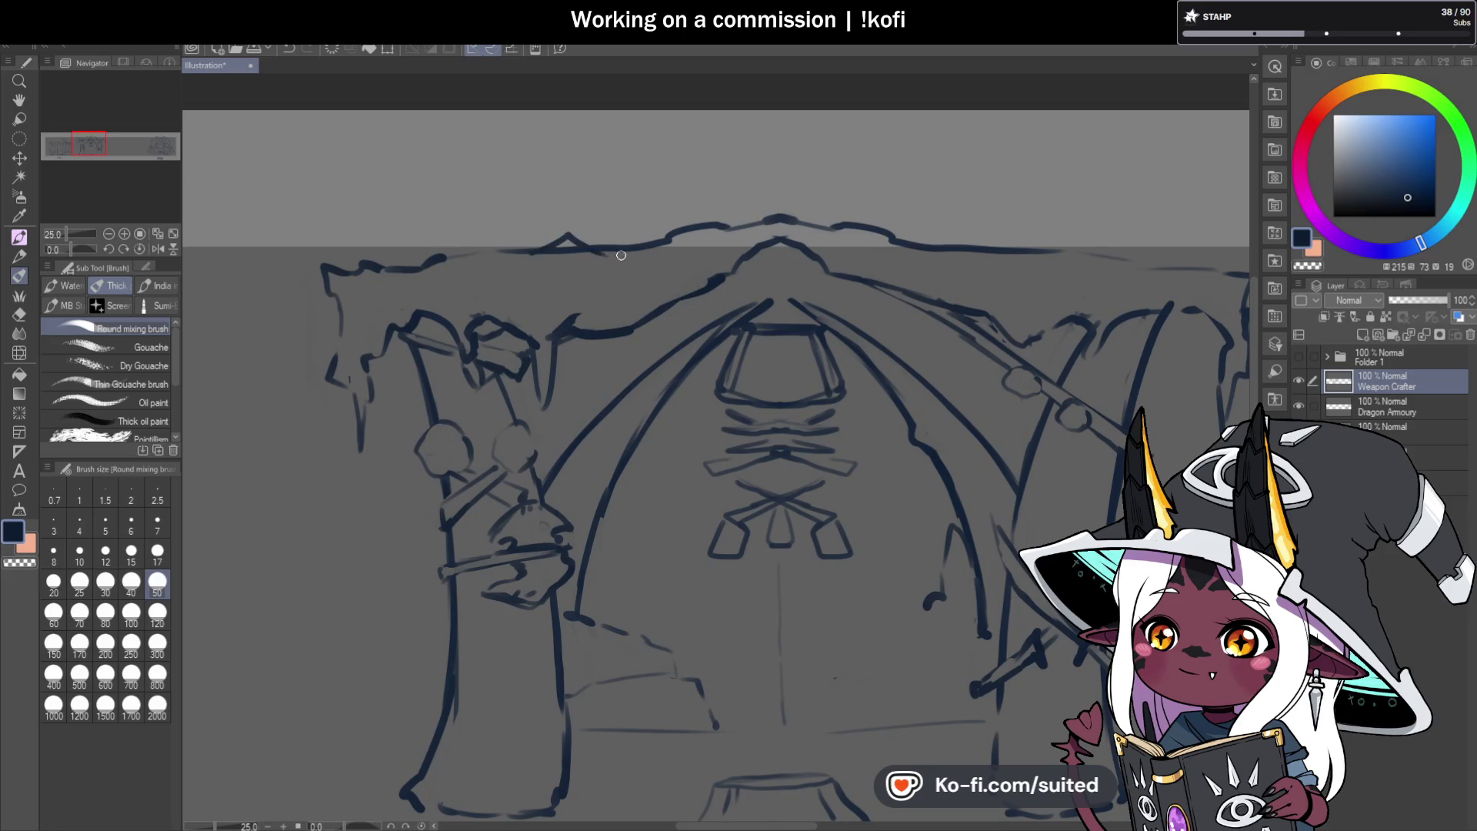
left_click_drag(621, 254, 681, 244)
key("c")
mouse_move(566, 248)
left_mouse_down()
mouse_move(485, 257)
mouse_move(577, 240)
mouse_move(701, 268)
left_mouse_up()
key("c")
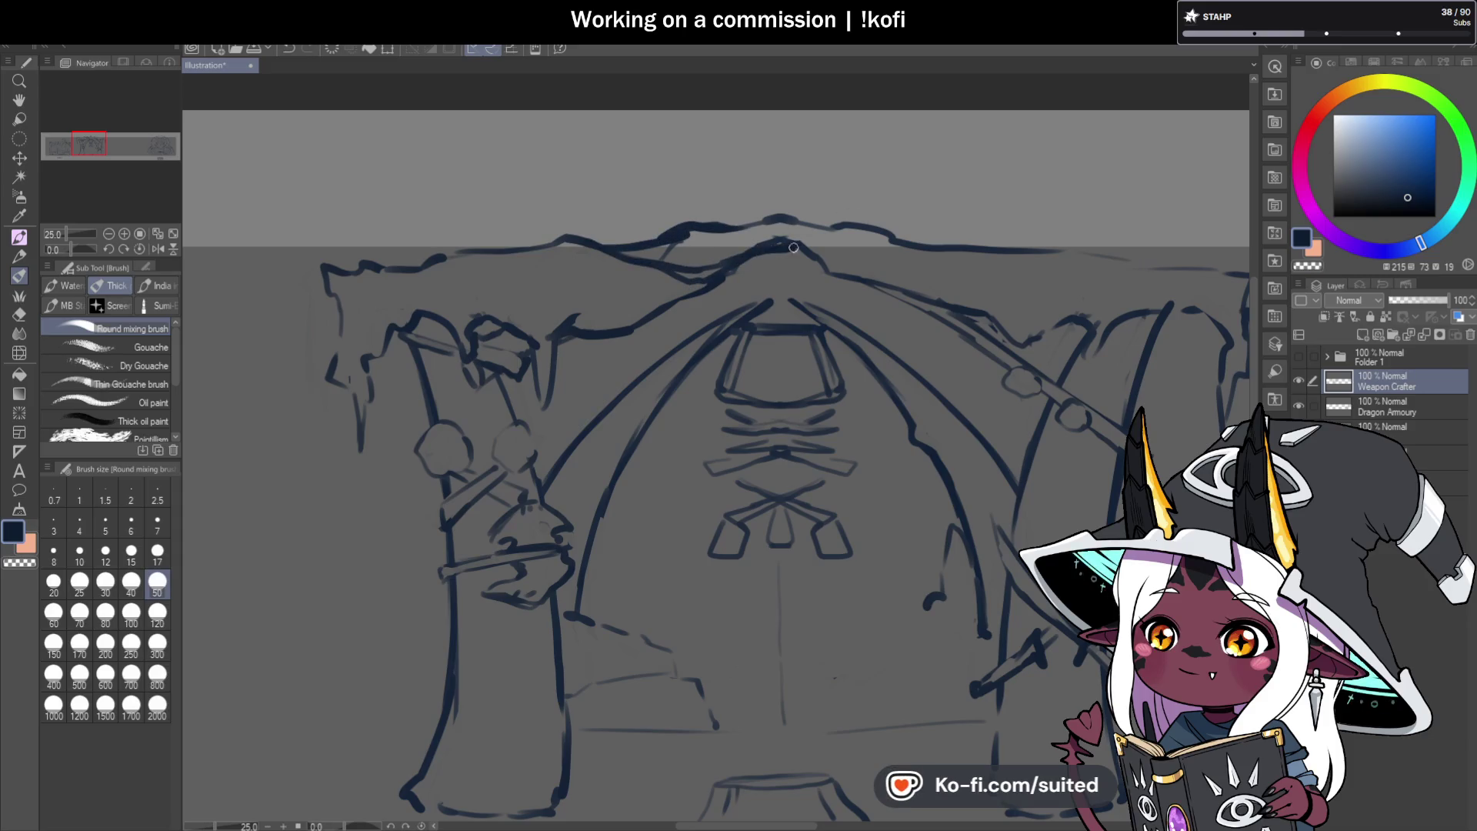
Draw a band across the base of the left pillar and save.
scroll(884, 350, "down", 4)
scroll(851, 303, "up", 2)
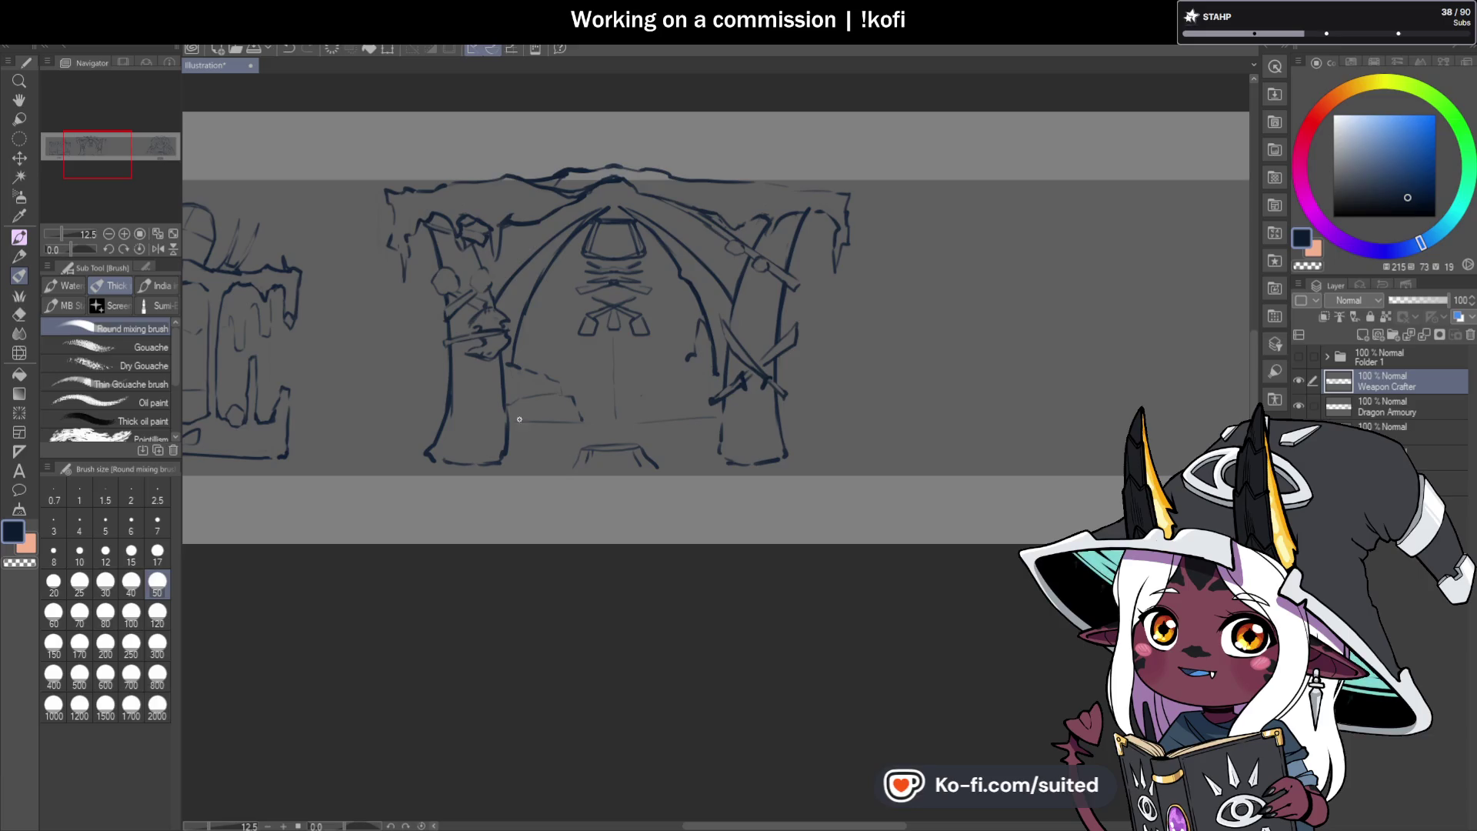
scroll(479, 411, "up", 2)
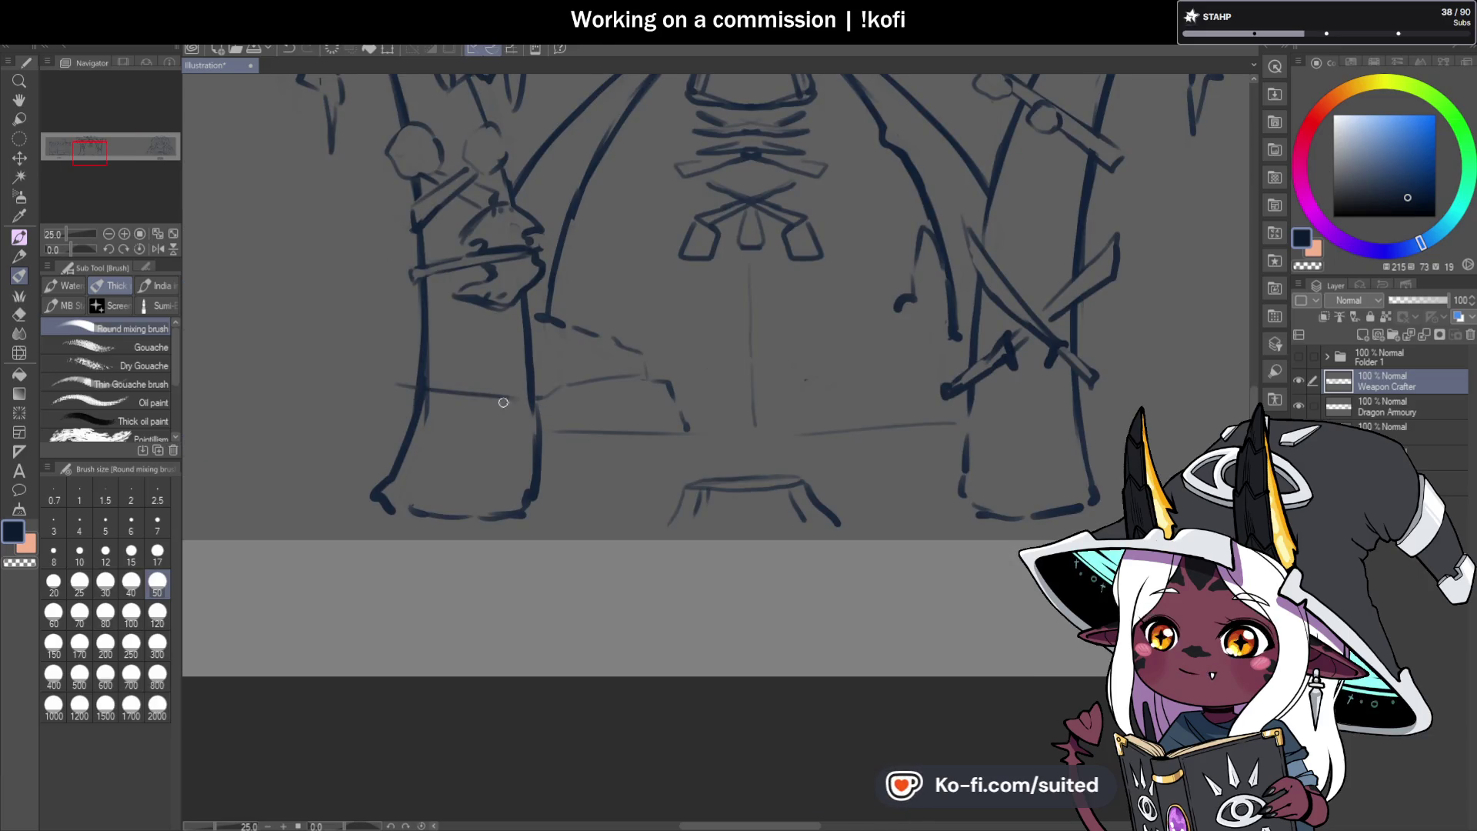
mouse_move(396, 403)
left_mouse_down()
mouse_move(526, 419)
mouse_move(530, 398)
mouse_move(414, 396)
left_mouse_up()
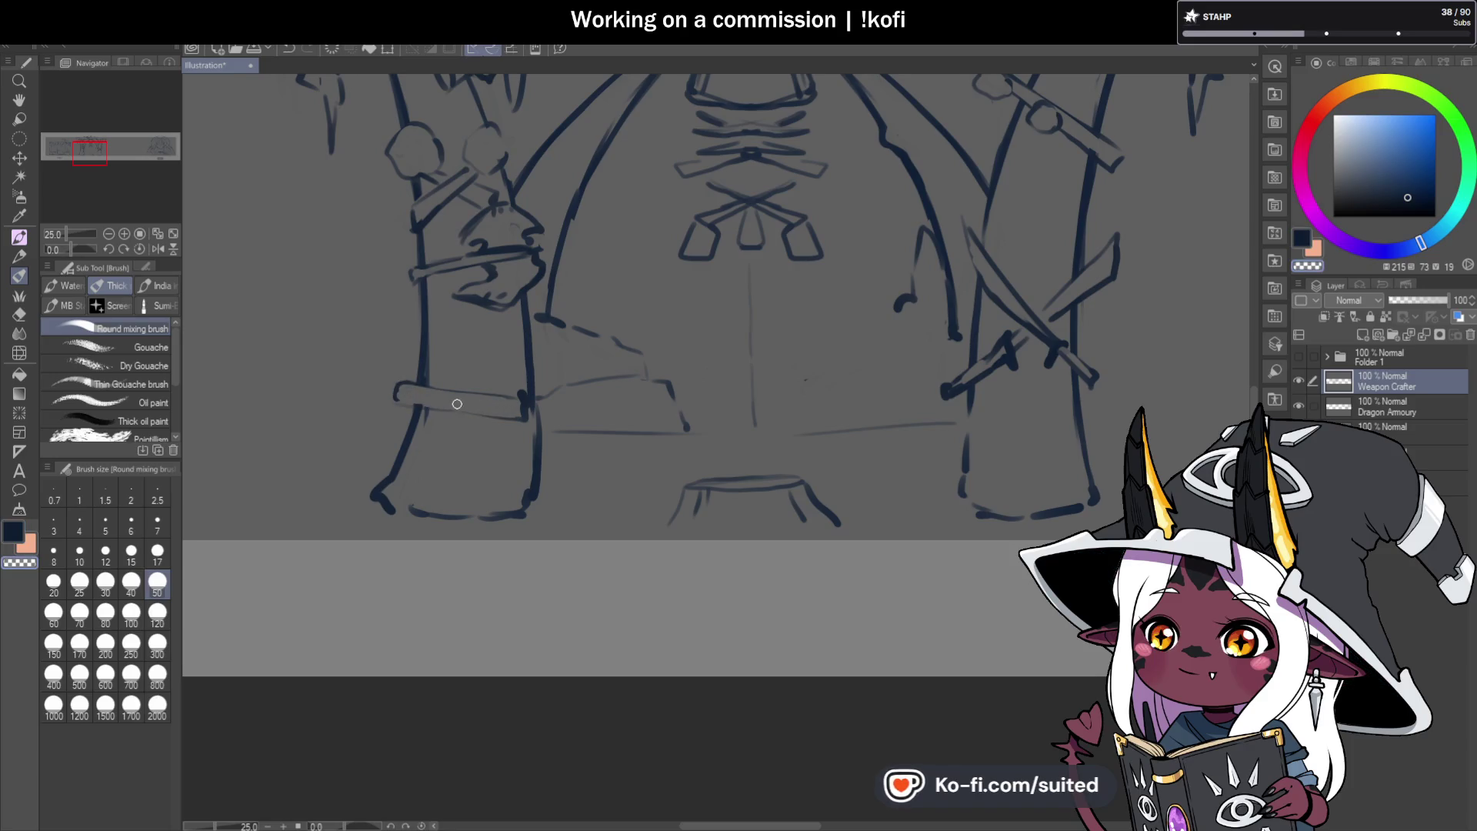
key("ctrl+s")
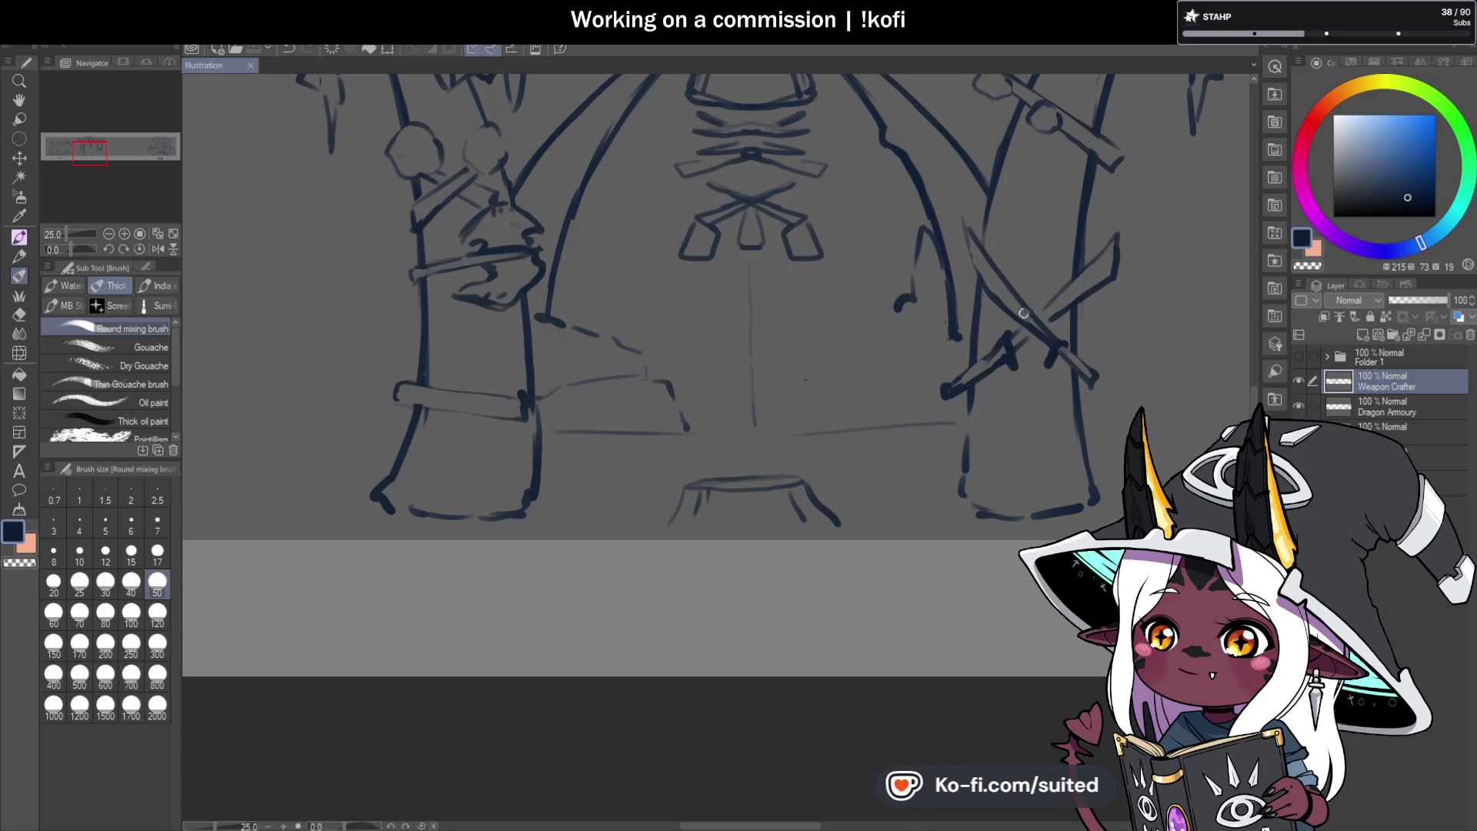
Sketch a sack shape beside the right pillar, save, and zoom out to the whole banner.
mouse_move(969, 465)
left_mouse_down()
mouse_move(1021, 437)
mouse_move(972, 462)
left_mouse_up()
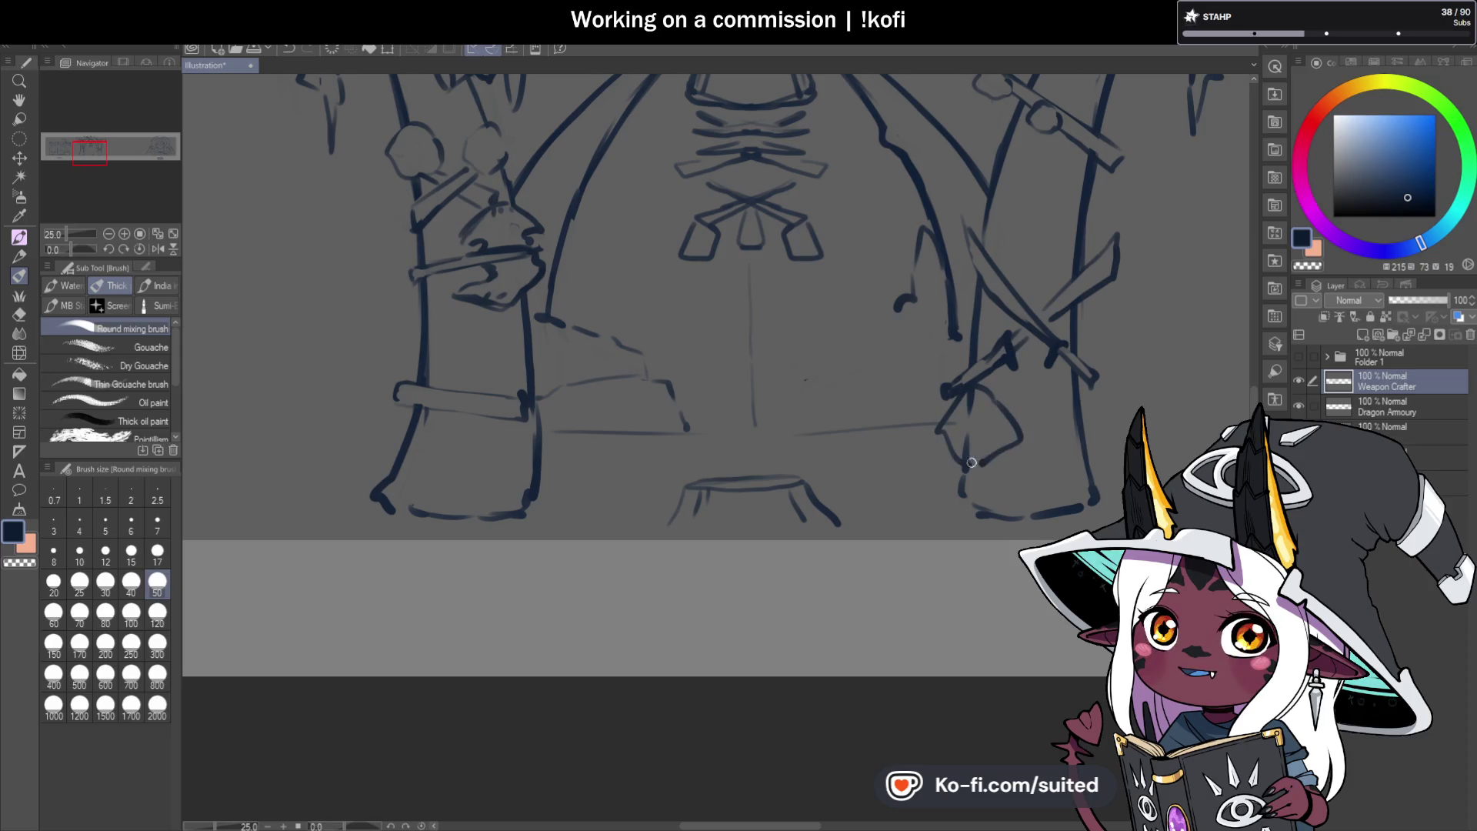
key("c")
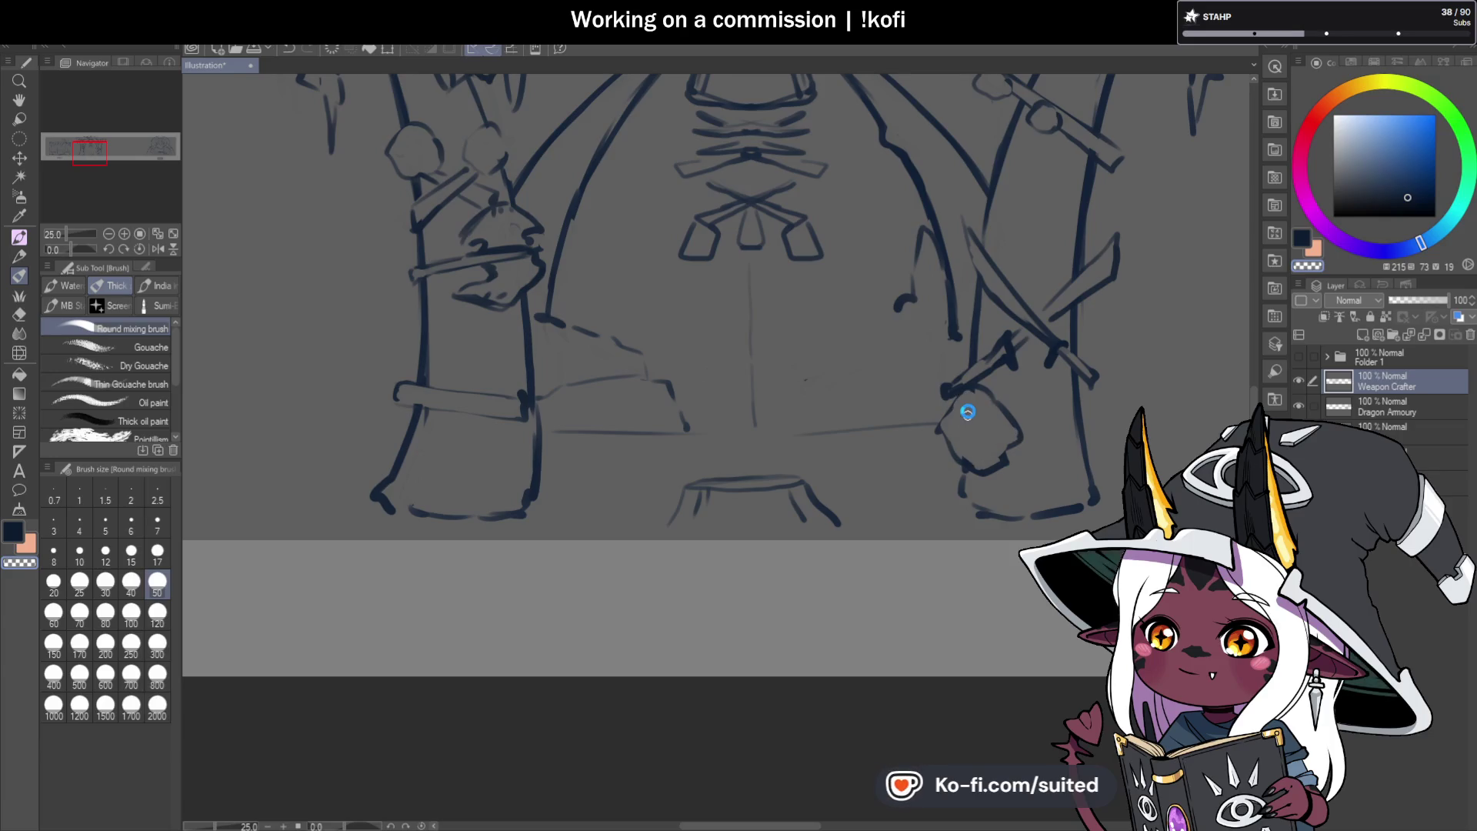
key("c")
key("ctrl+s")
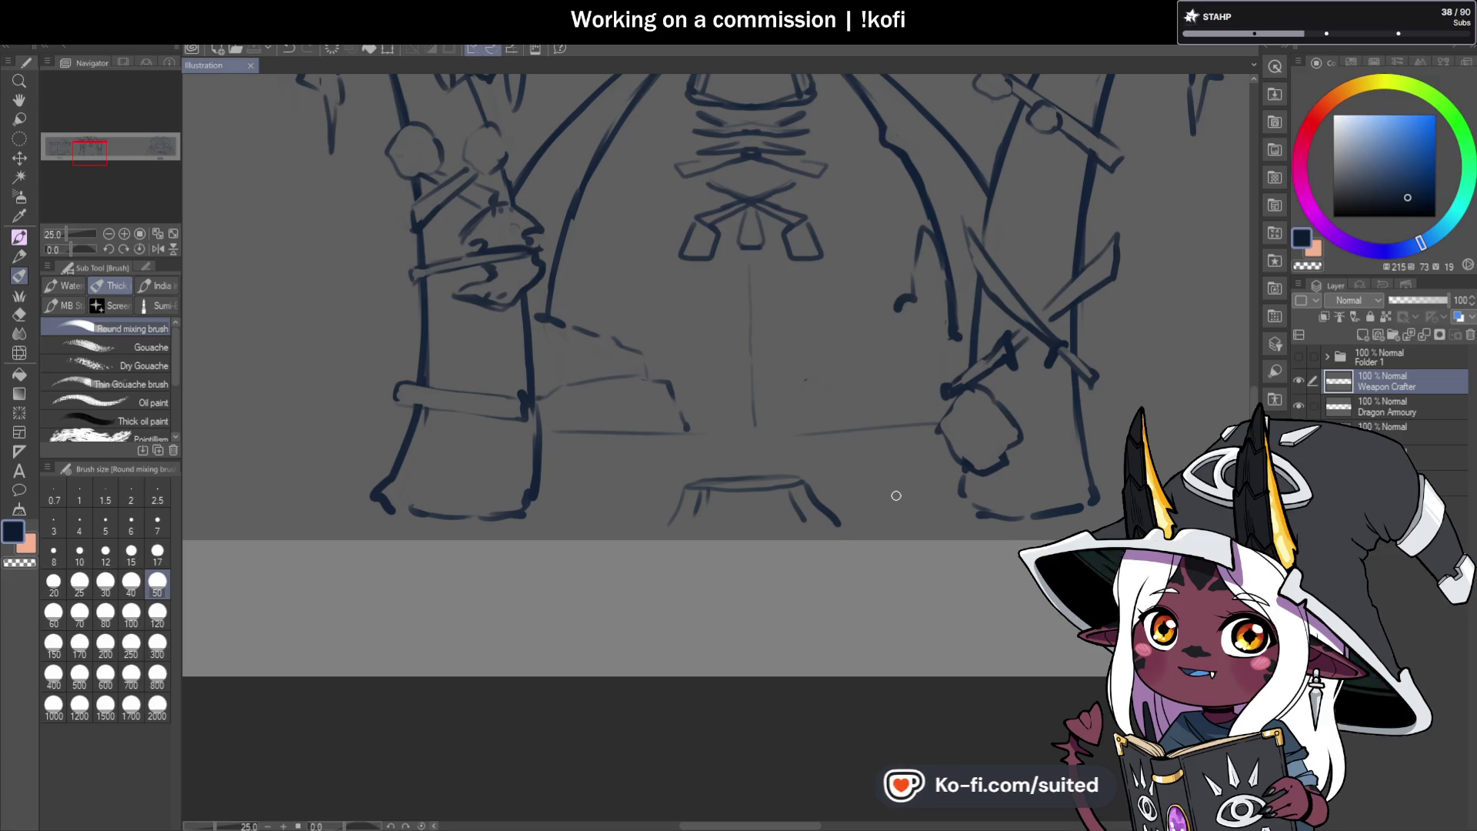
key("ctrl+minus")
key("ctrl+minus")
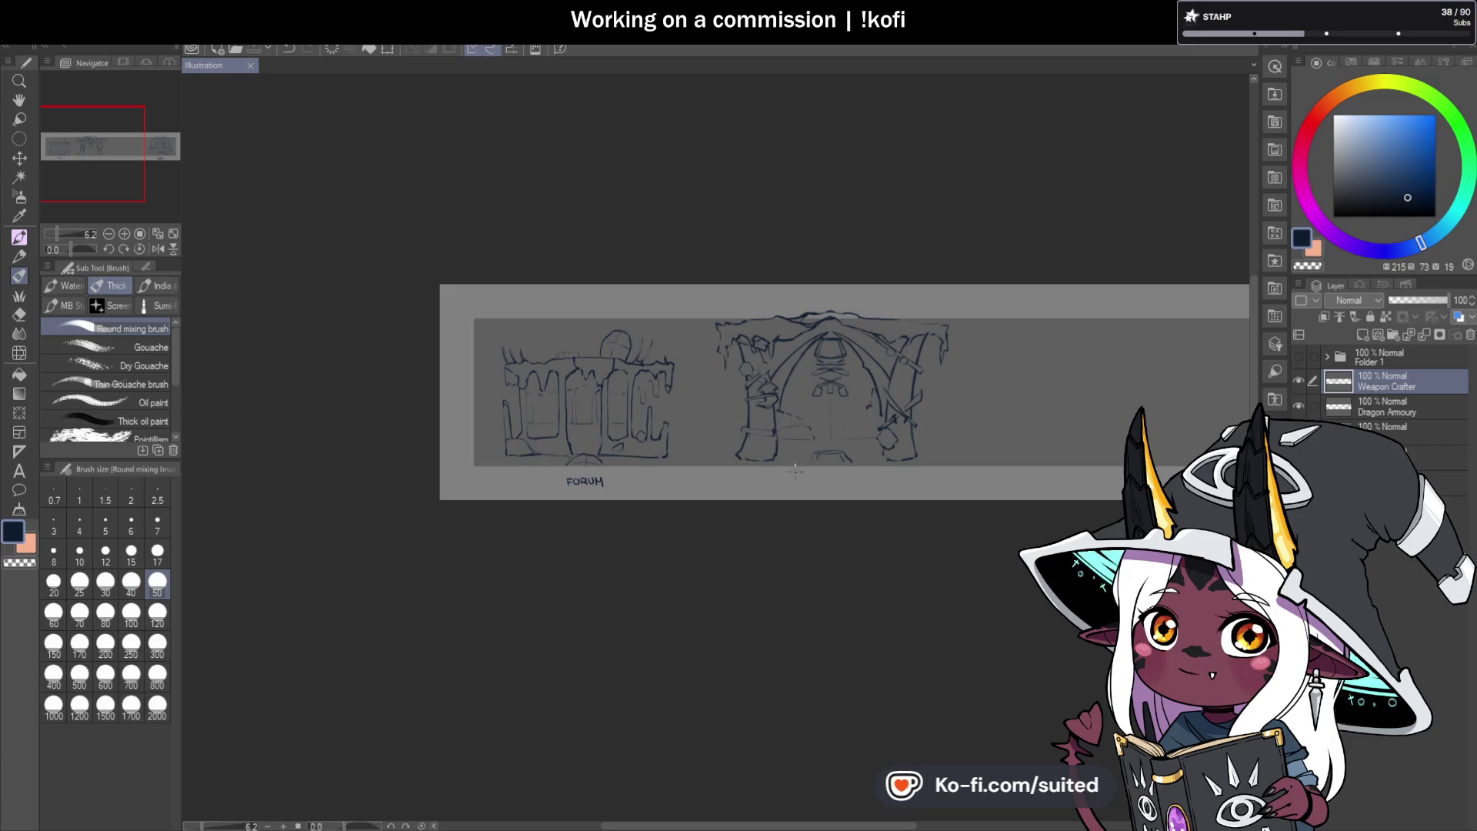
Pan over to check the Dragon Armoury sketch, then return zoomed in on the Weapon Crafter interior with the brush.
scroll(908, 454, "up", 2)
scroll(910, 452, "down", 2)
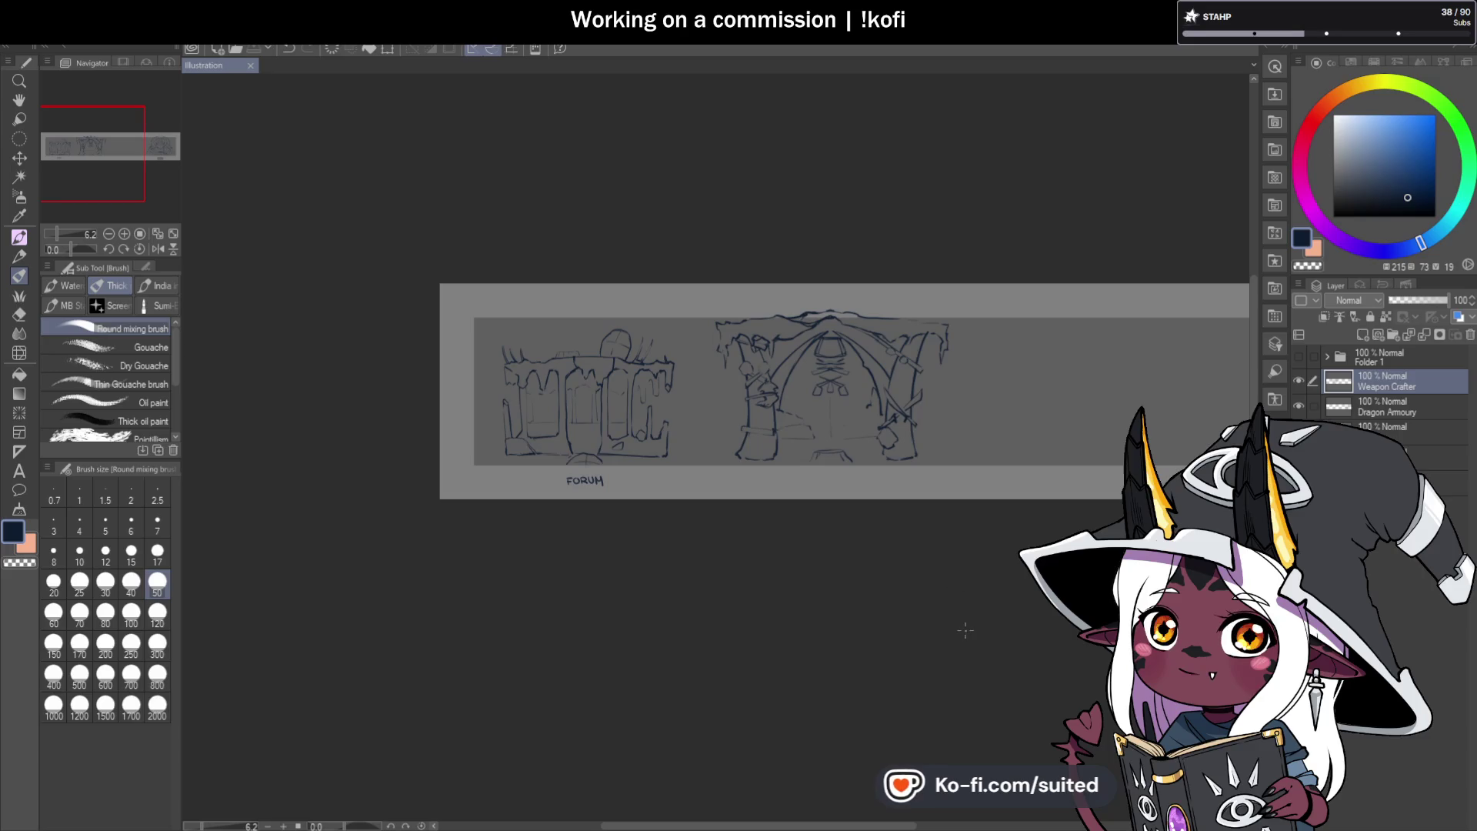
left_click(19, 100)
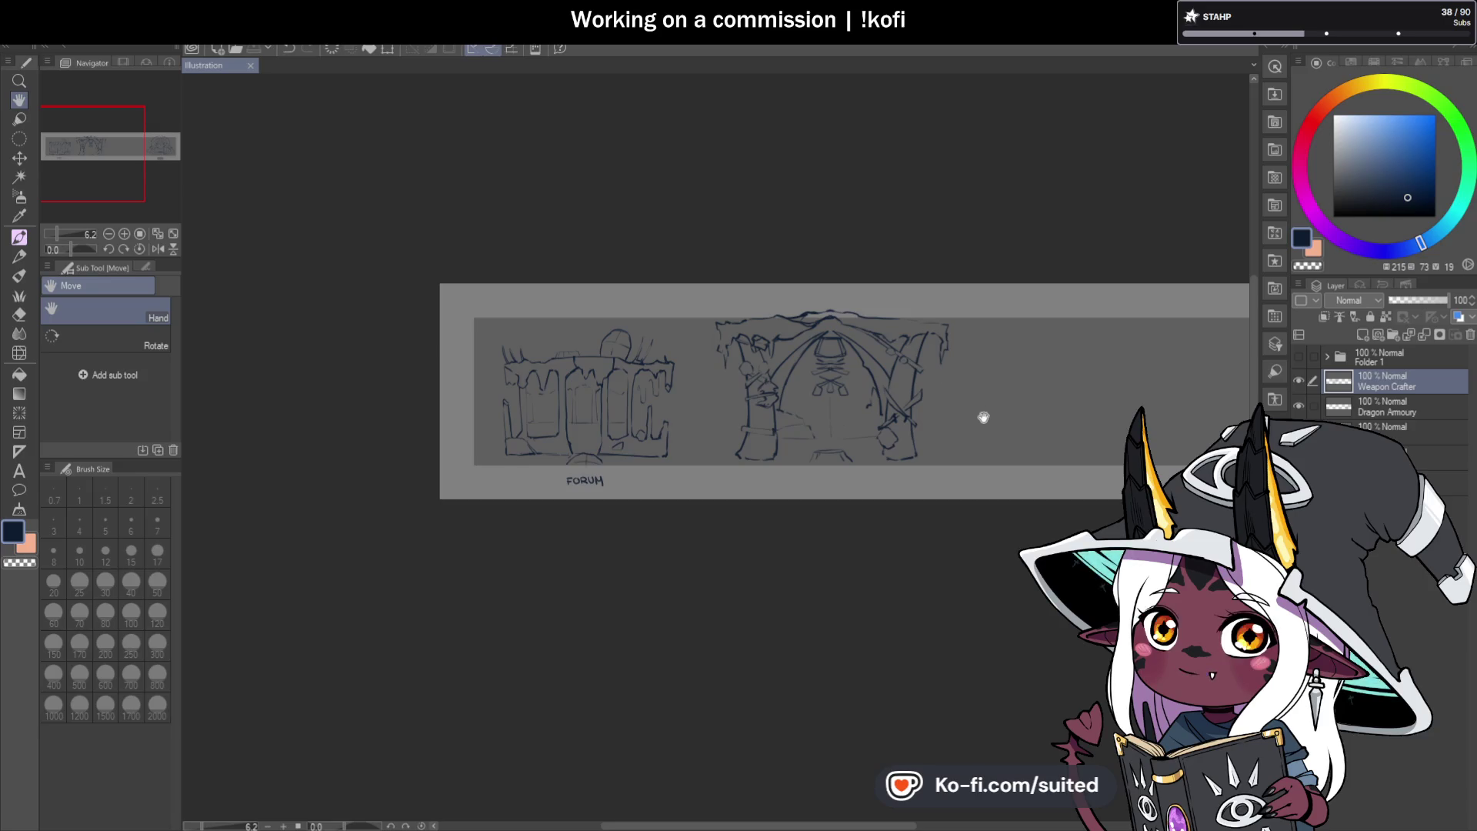
mouse_move(982, 419)
left_mouse_down()
mouse_move(936, 428)
mouse_move(952, 425)
mouse_move(858, 391)
mouse_move(1052, 427)
left_mouse_up()
scroll(1050, 399, "up", 3)
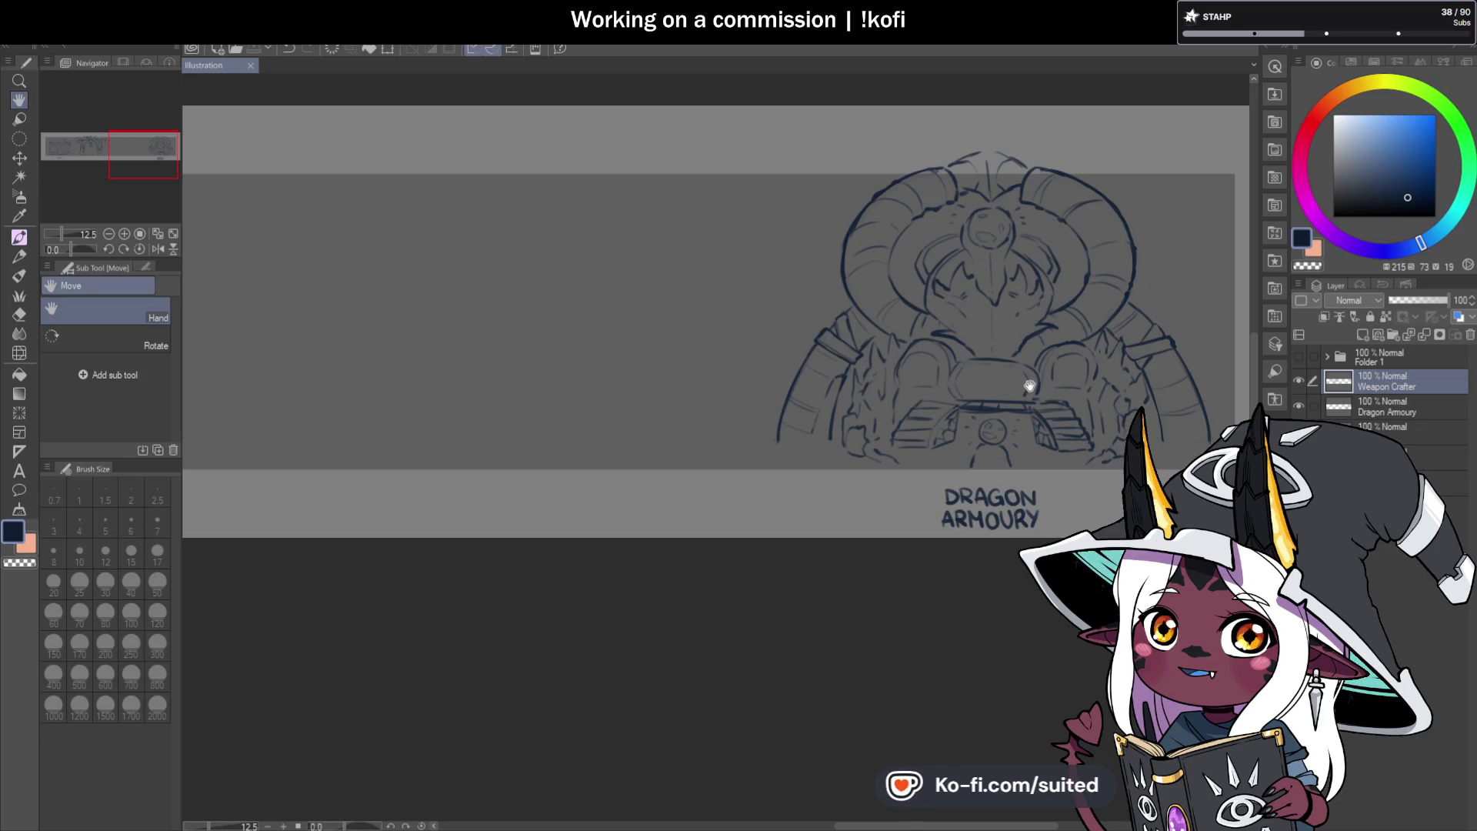
mouse_move(817, 413)
left_mouse_down()
mouse_move(906, 387)
mouse_move(897, 402)
mouse_move(1098, 431)
mouse_move(918, 430)
mouse_move(939, 431)
left_mouse_up()
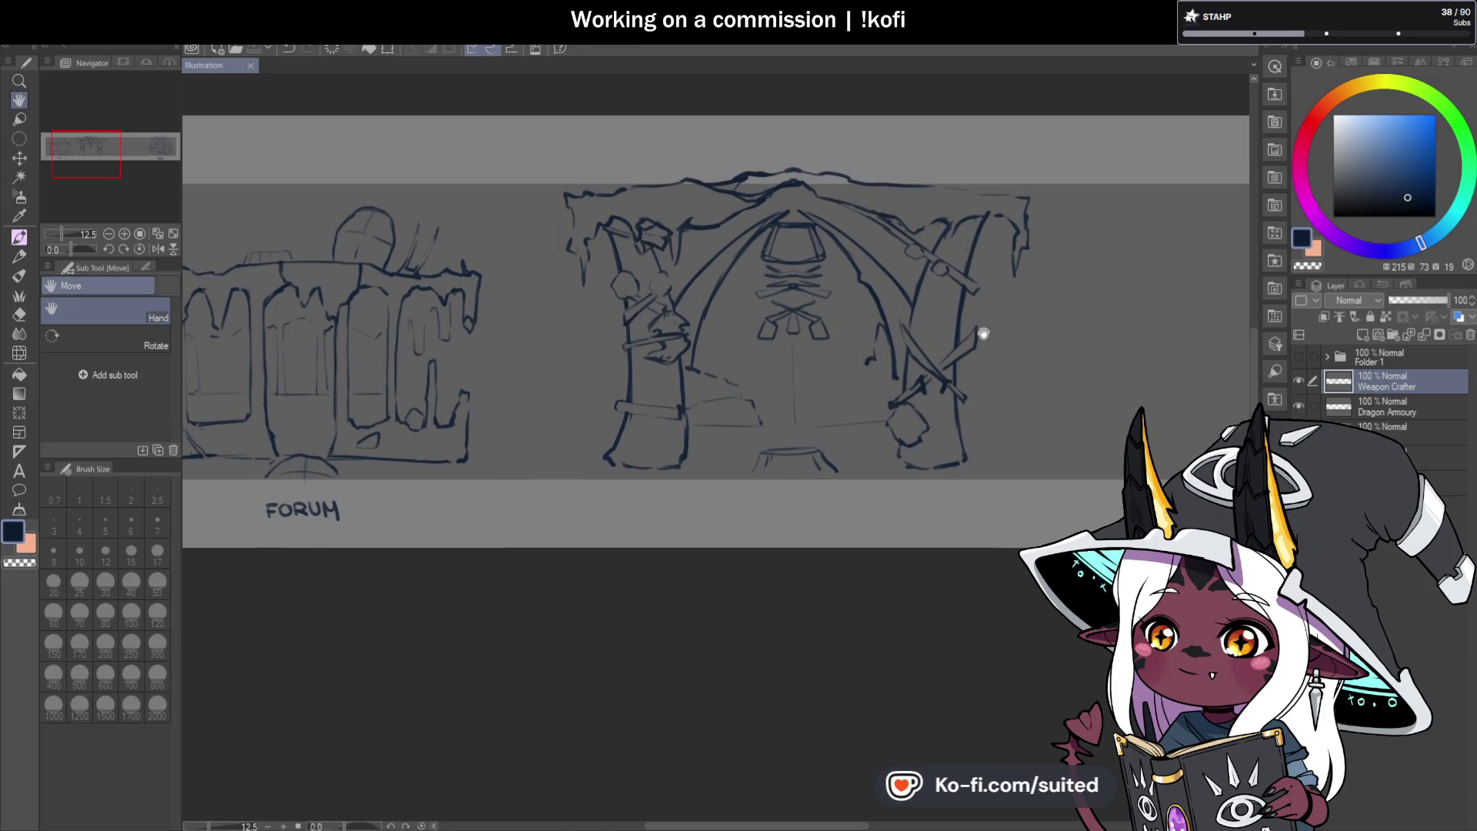
key("b")
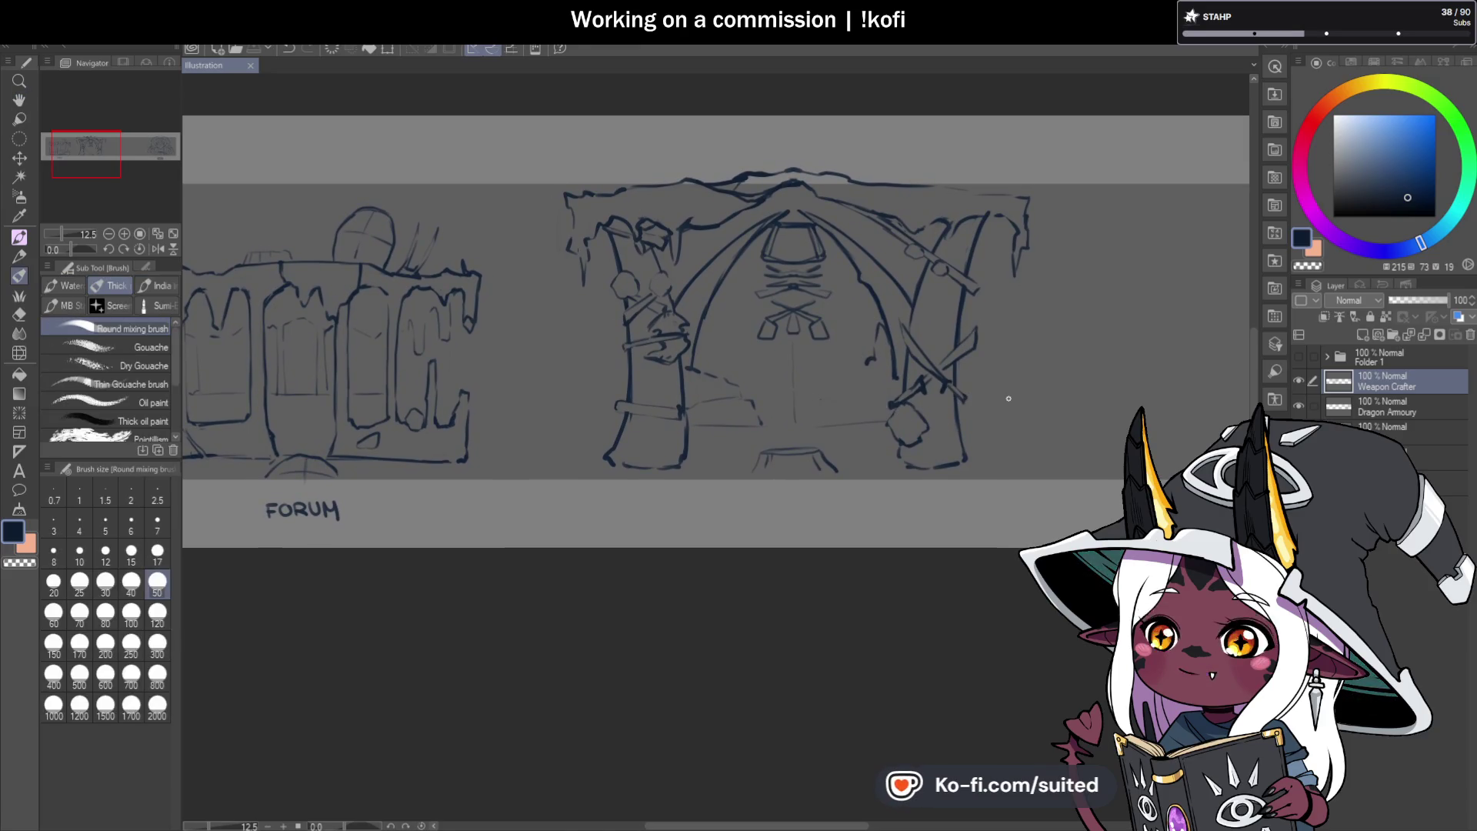
scroll(934, 362, "up", 3)
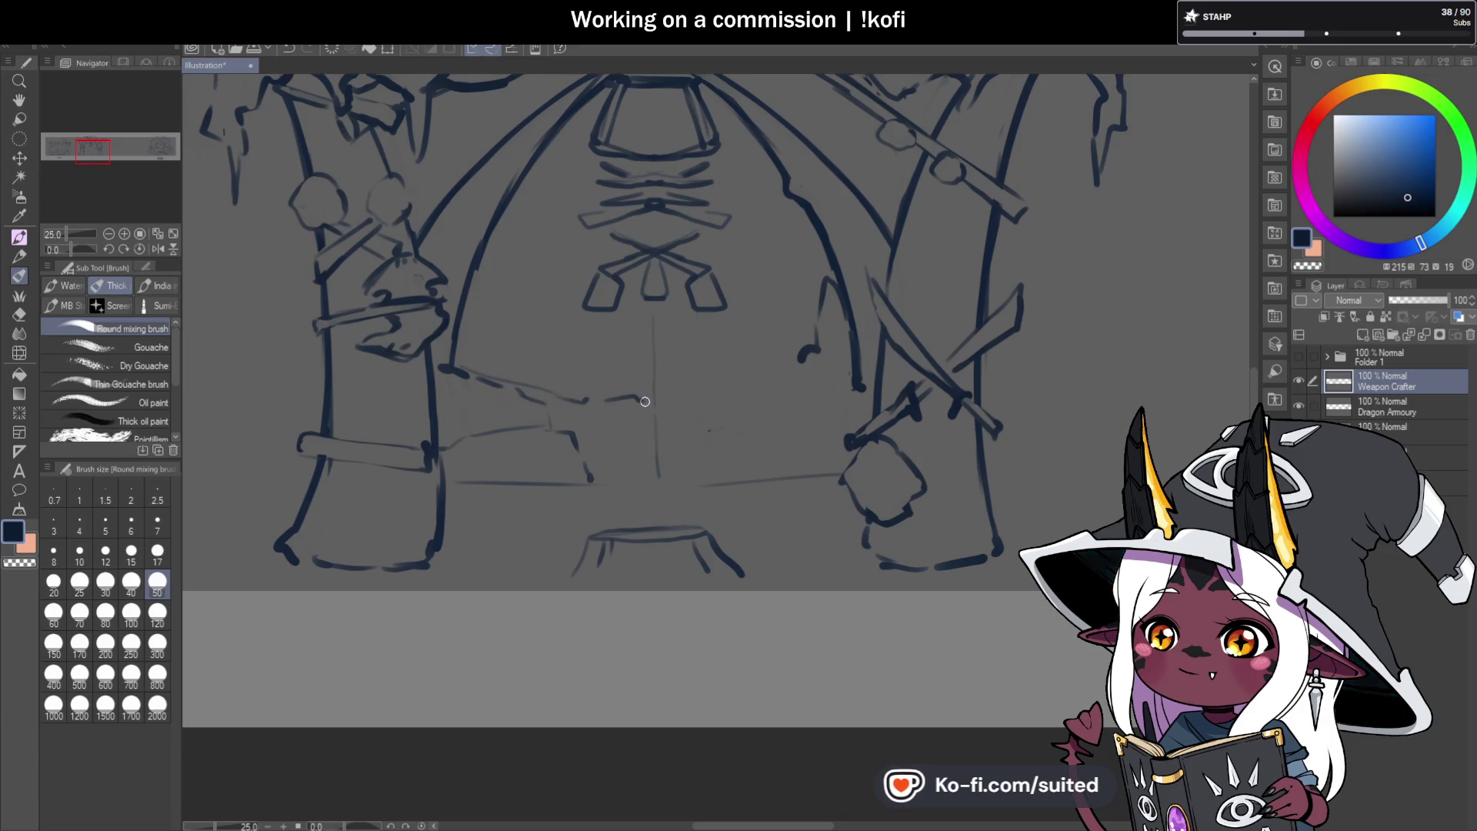
Rough in the left part of the table, erase a stray vertical line, and save.
mouse_move(645, 401)
left_mouse_down()
mouse_move(658, 475)
mouse_move(634, 482)
left_mouse_up()
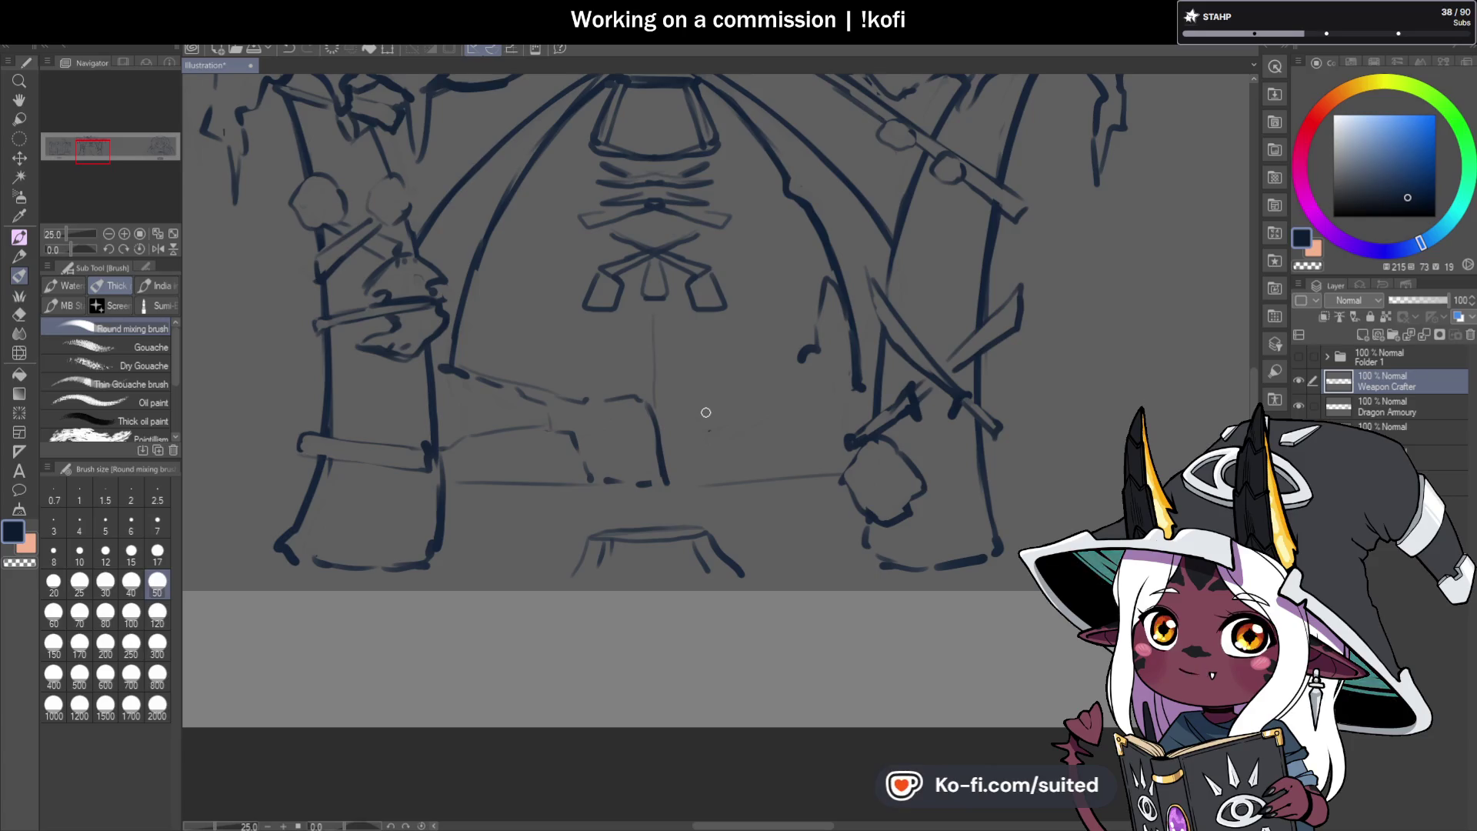
key("c")
left_click_drag(660, 483, 638, 396)
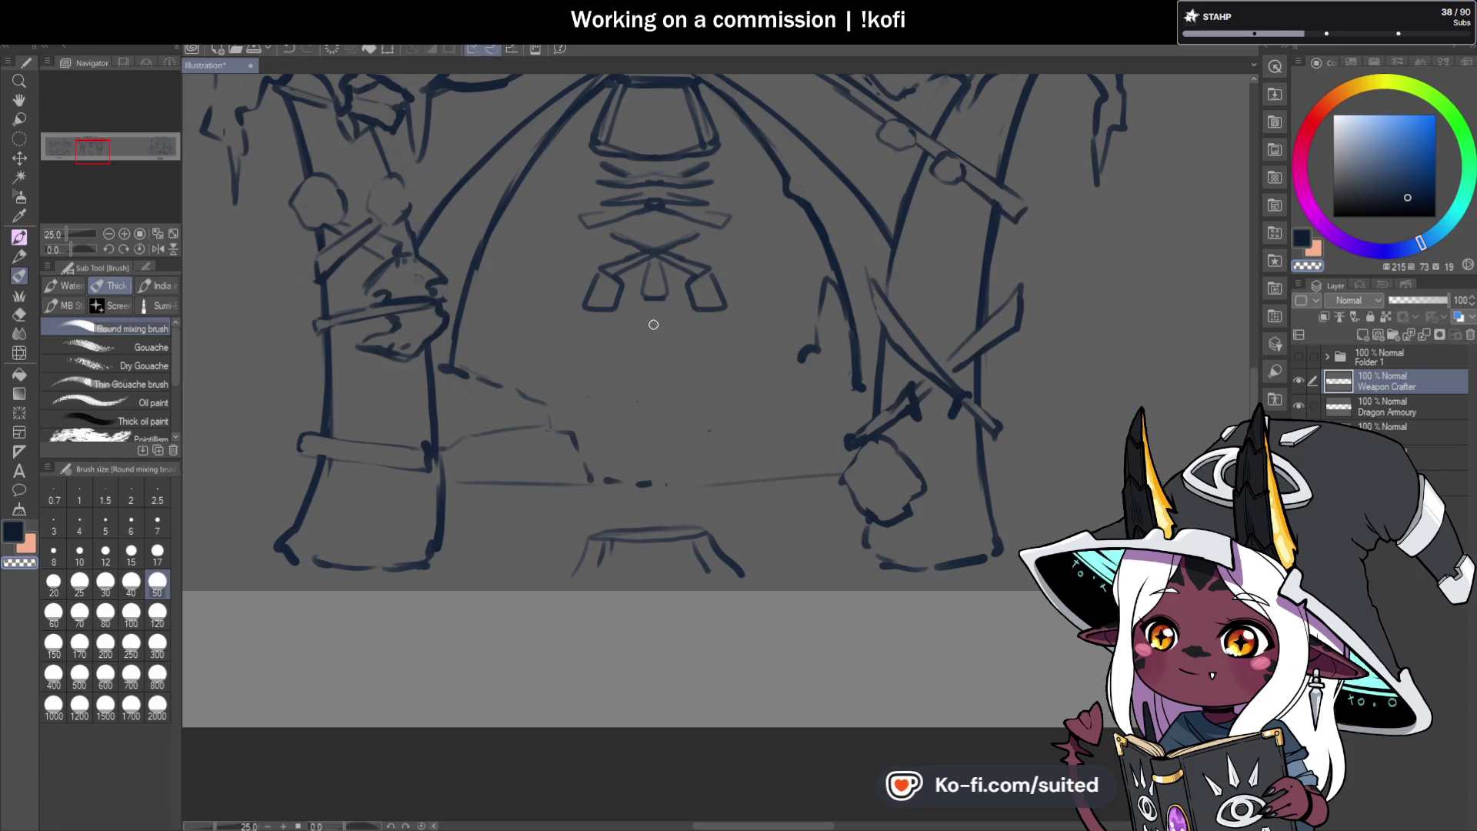
key("ctrl+s")
key("c")
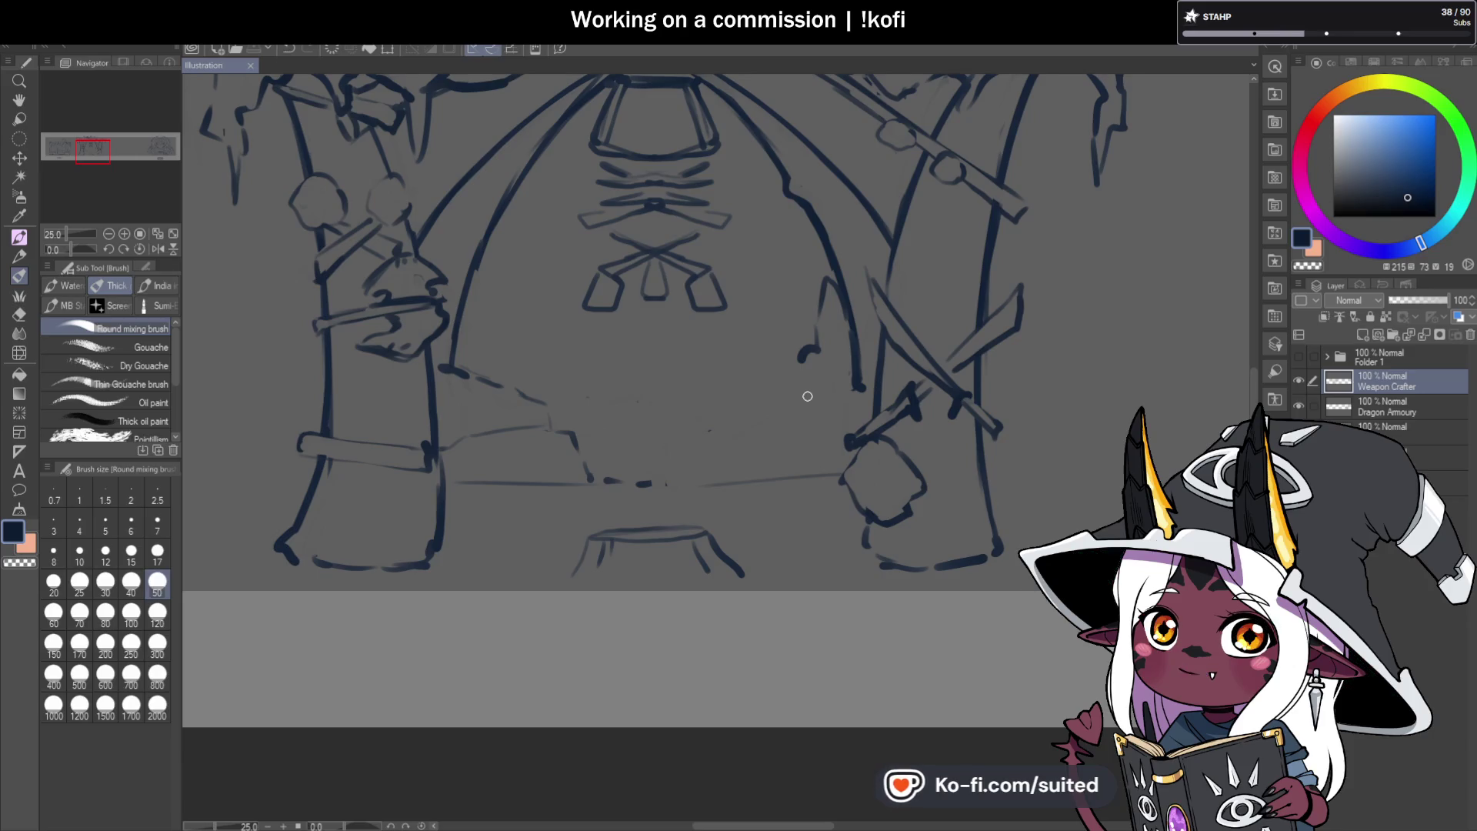
Extend the right hooked line downward, save, and draw the right tabletop's top edge.
left_click_drag(801, 362, 797, 375)
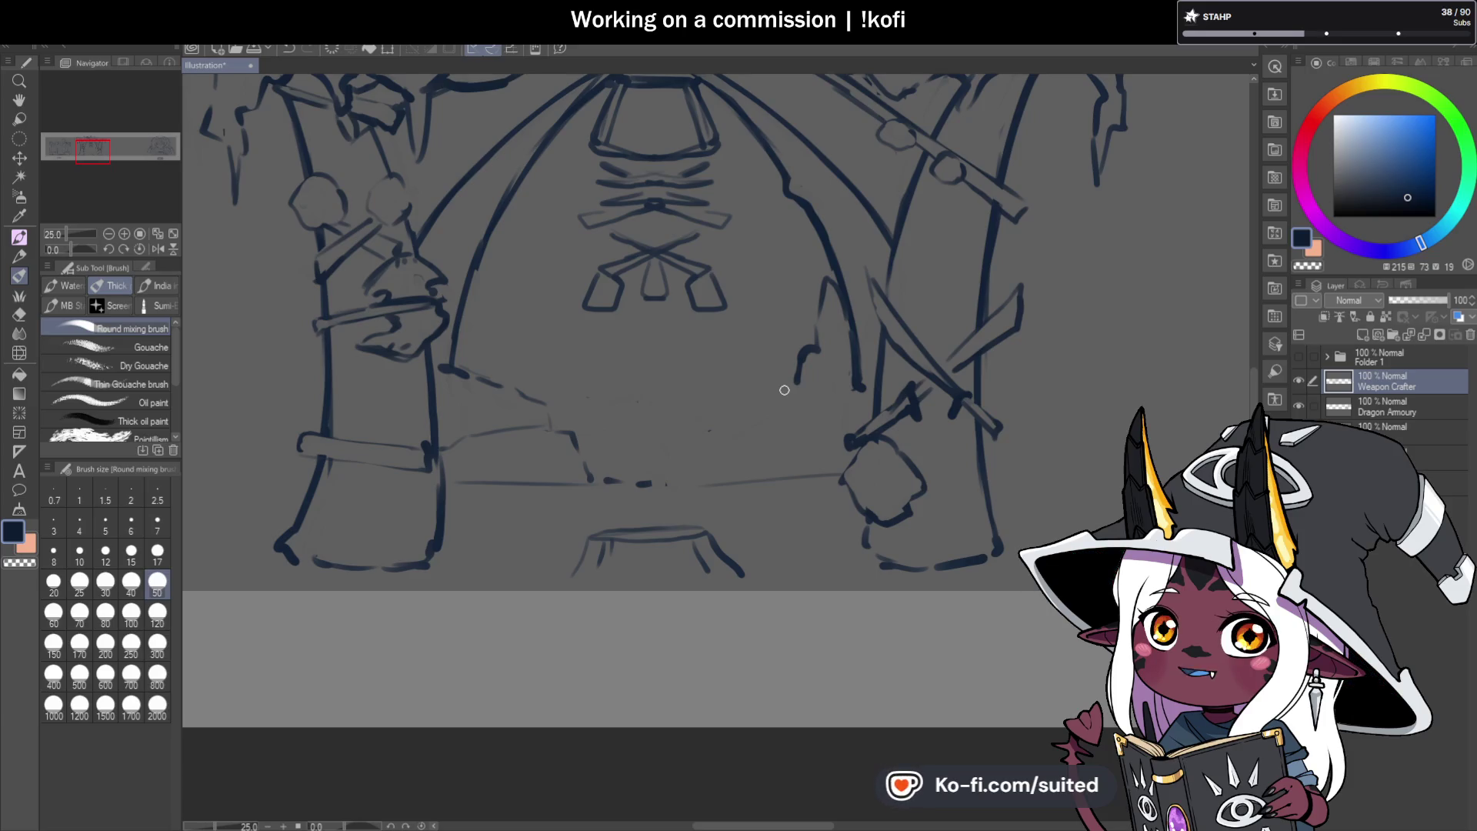
key("c")
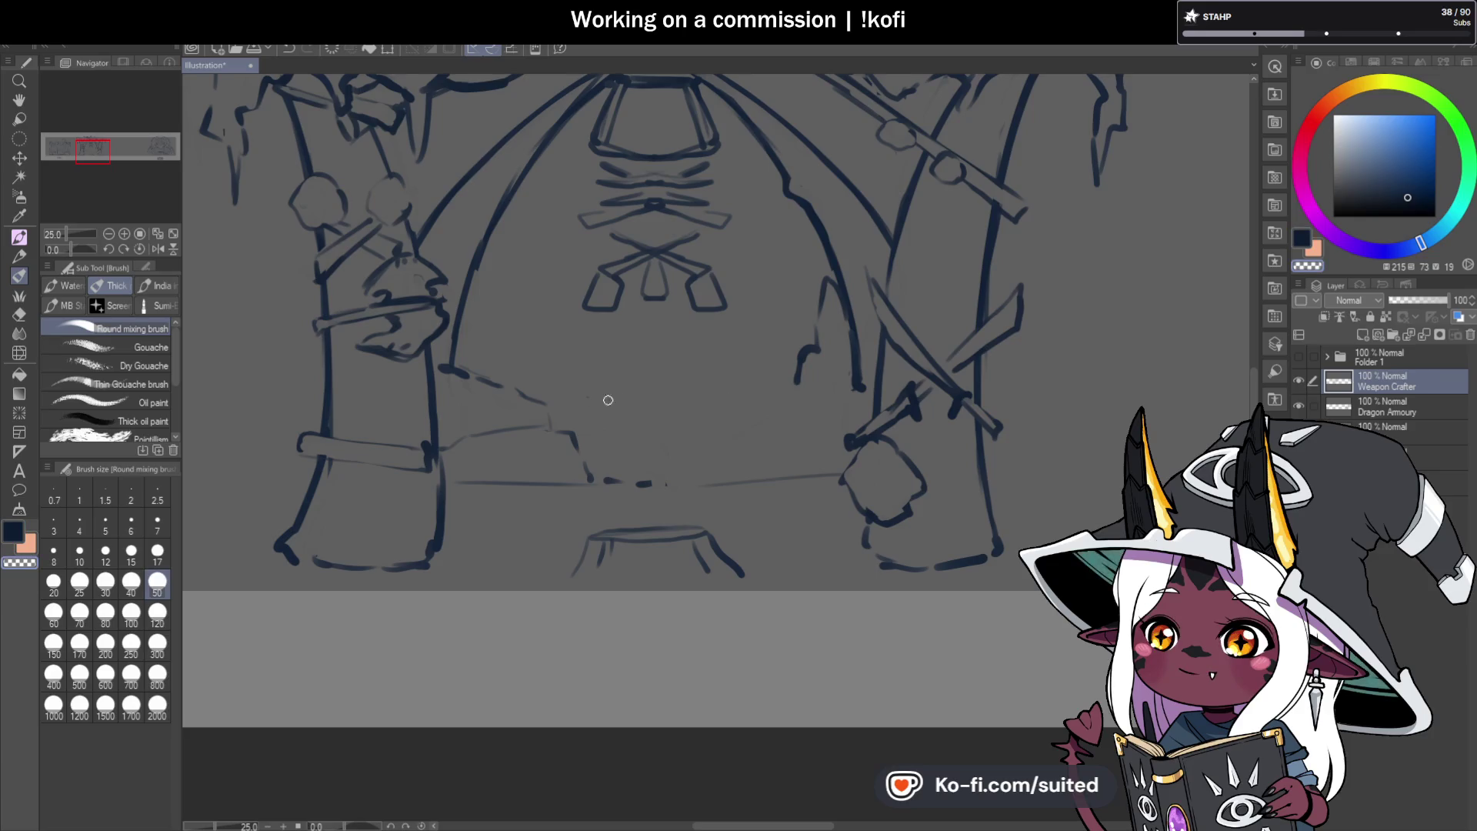
key("ctrl+s")
key("c")
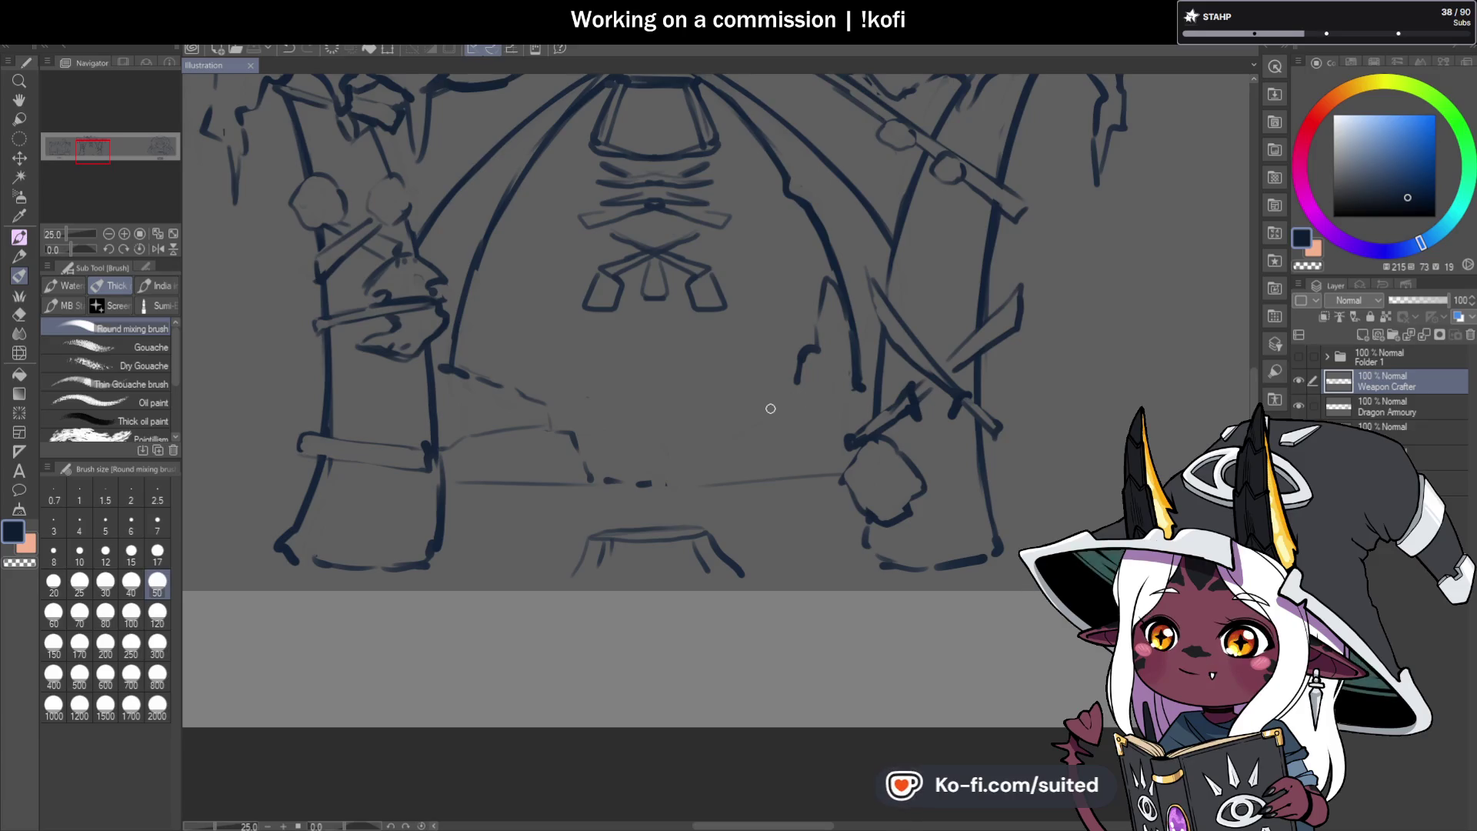
mouse_move(786, 404)
left_mouse_down()
mouse_move(696, 412)
mouse_move(676, 486)
left_mouse_up()
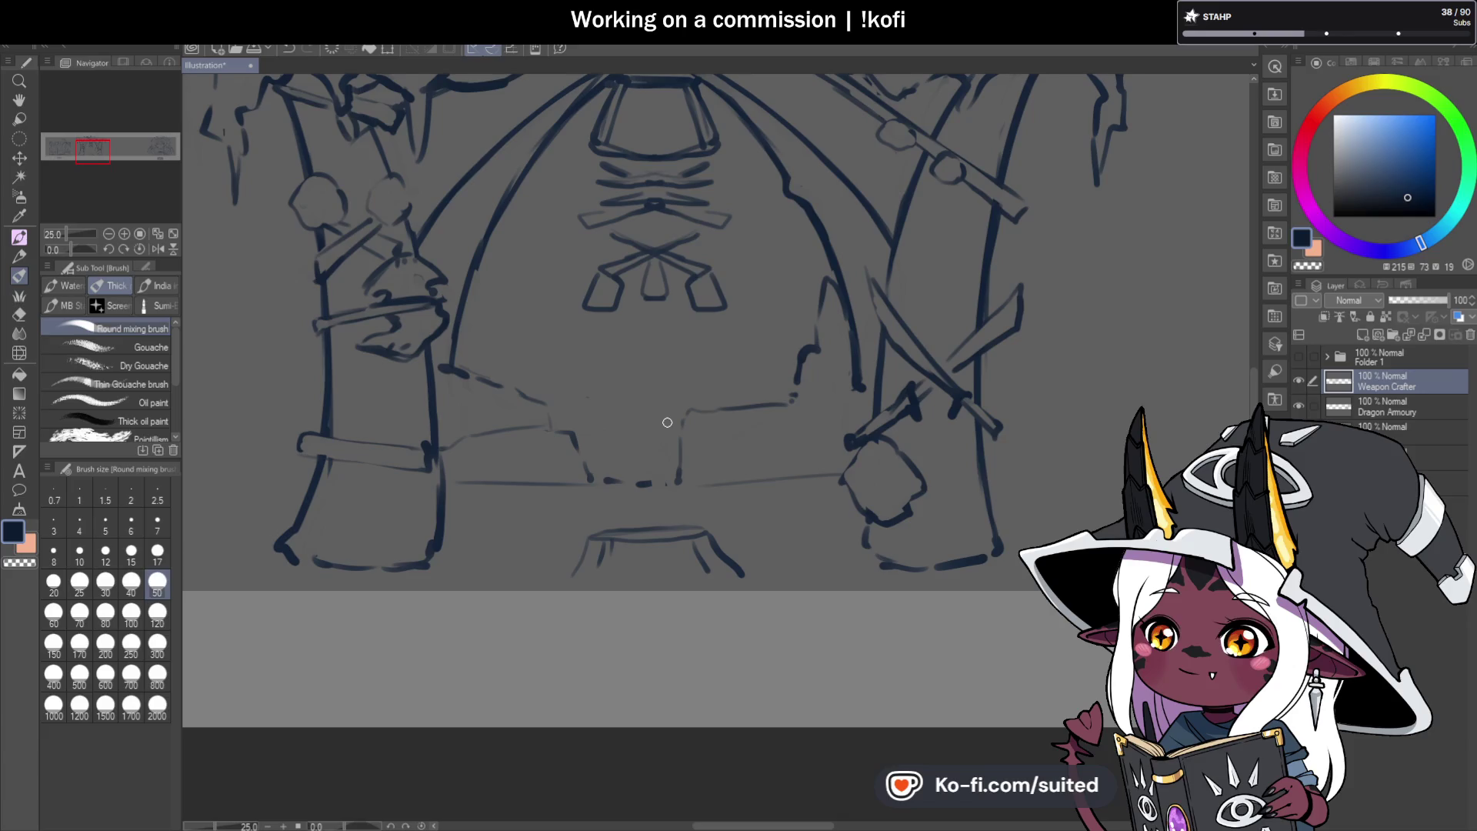
Reinforce the table's legs, outline its right section, and add small detail strokes beside it.
left_click_drag(579, 443, 591, 486)
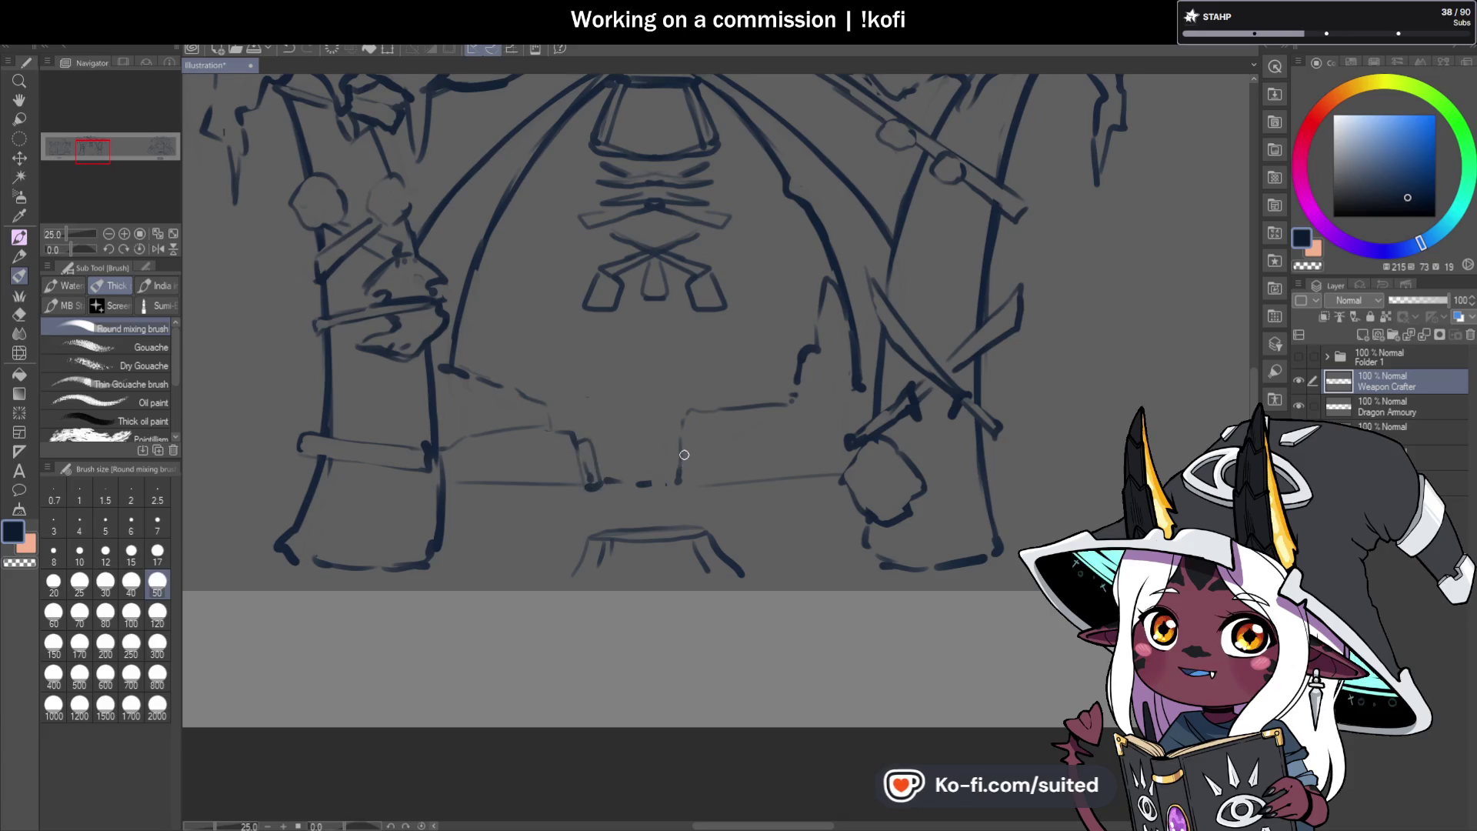
mouse_move(680, 445)
left_mouse_down()
mouse_move(677, 484)
mouse_move(687, 436)
mouse_move(691, 486)
left_mouse_up()
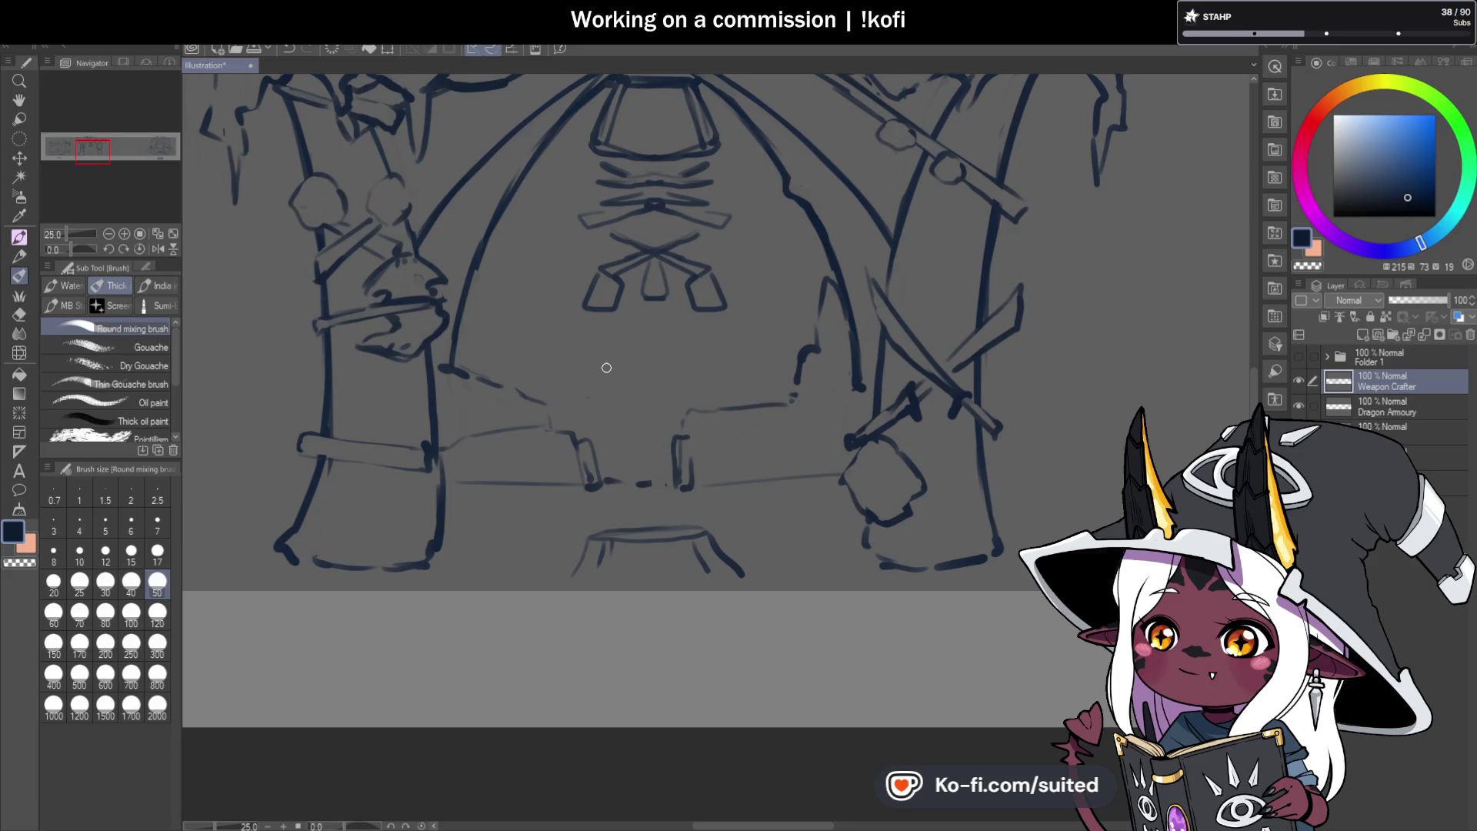
mouse_move(798, 356)
left_mouse_down()
mouse_move(699, 362)
mouse_move(696, 407)
mouse_move(797, 366)
left_mouse_up()
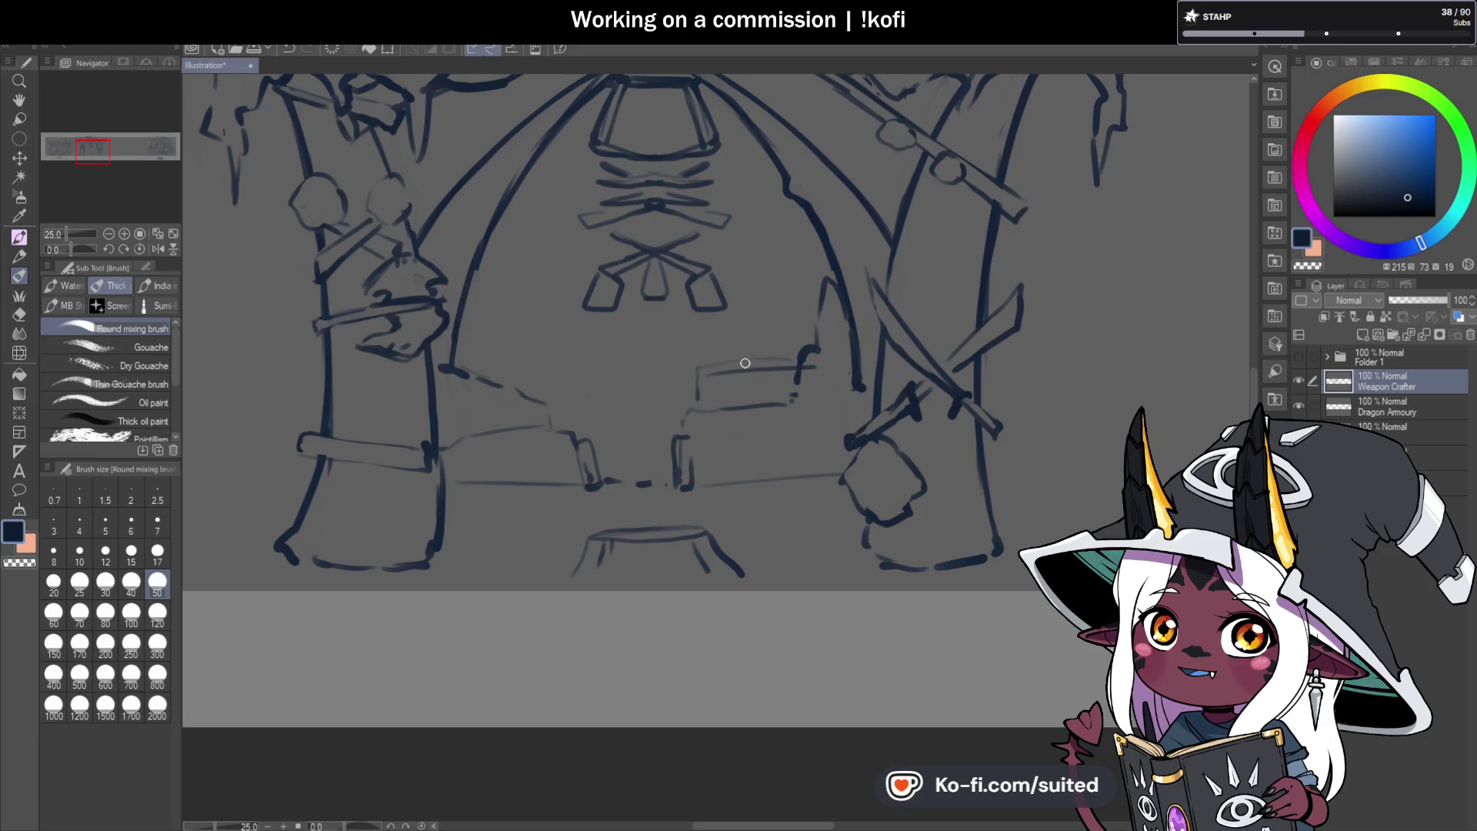
left_click_drag(546, 422, 539, 425)
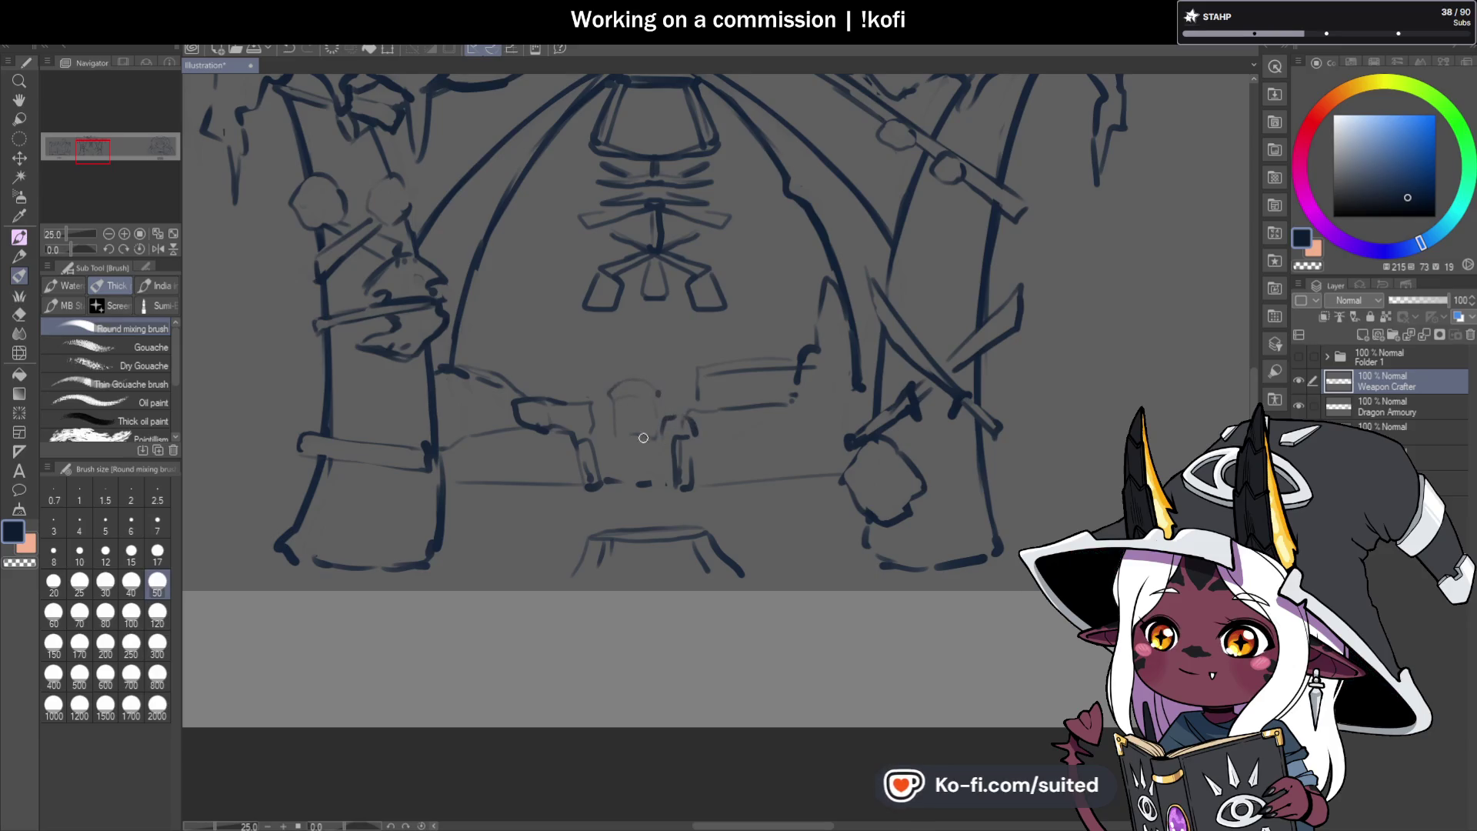
left_click_drag(587, 435, 609, 412)
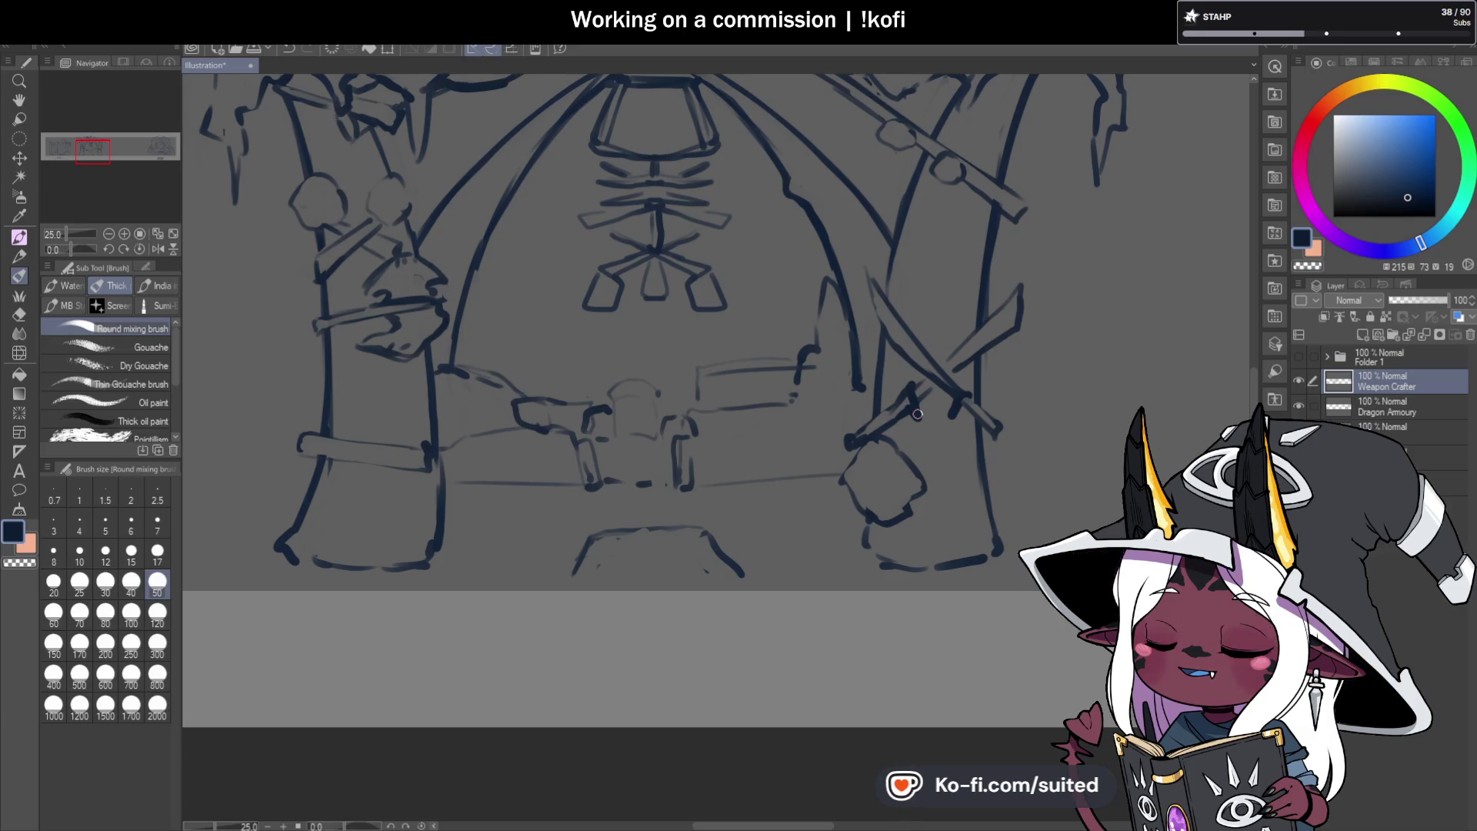
Save the sketch and add a faint horizontal line inside the arch interior.
key("ctrl+s")
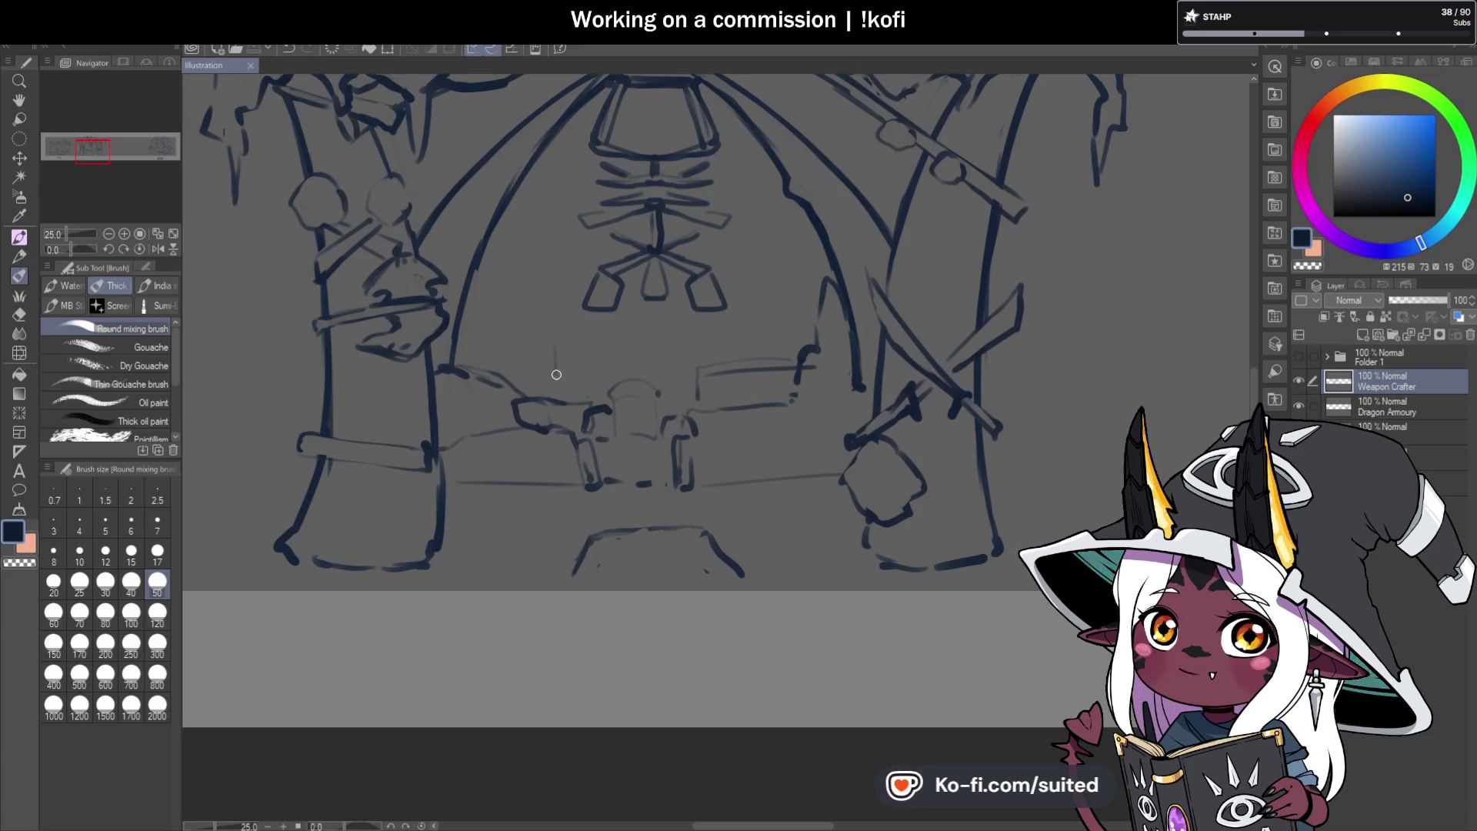
mouse_move(556, 375)
left_mouse_down()
mouse_move(600, 335)
mouse_move(574, 389)
mouse_move(612, 376)
left_mouse_up()
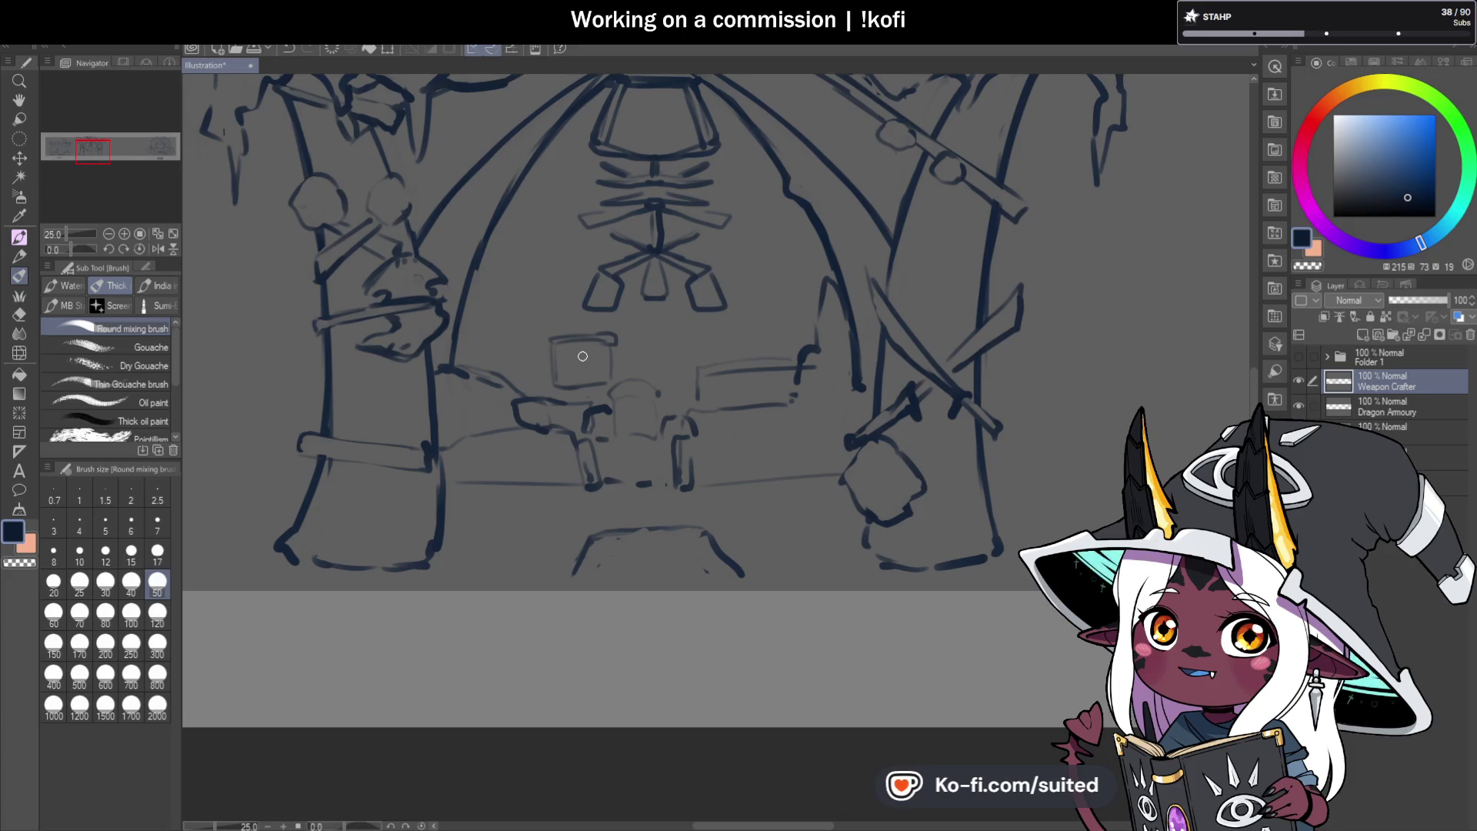
Draw a small bunny's head with eyes and a redrawn mouth in the blank area.
scroll(582, 357, "down", 6)
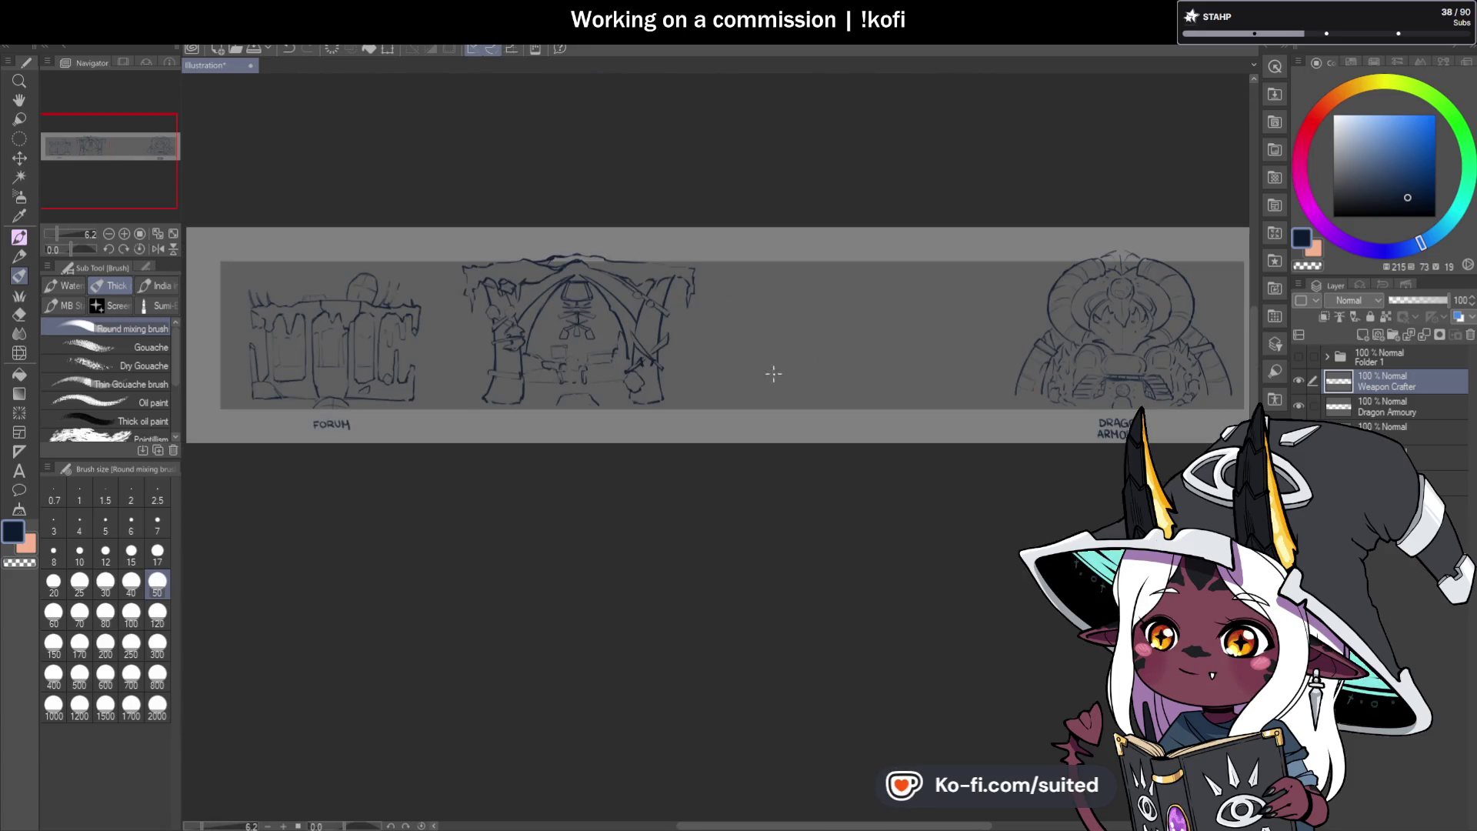
scroll(850, 323, "up", 6)
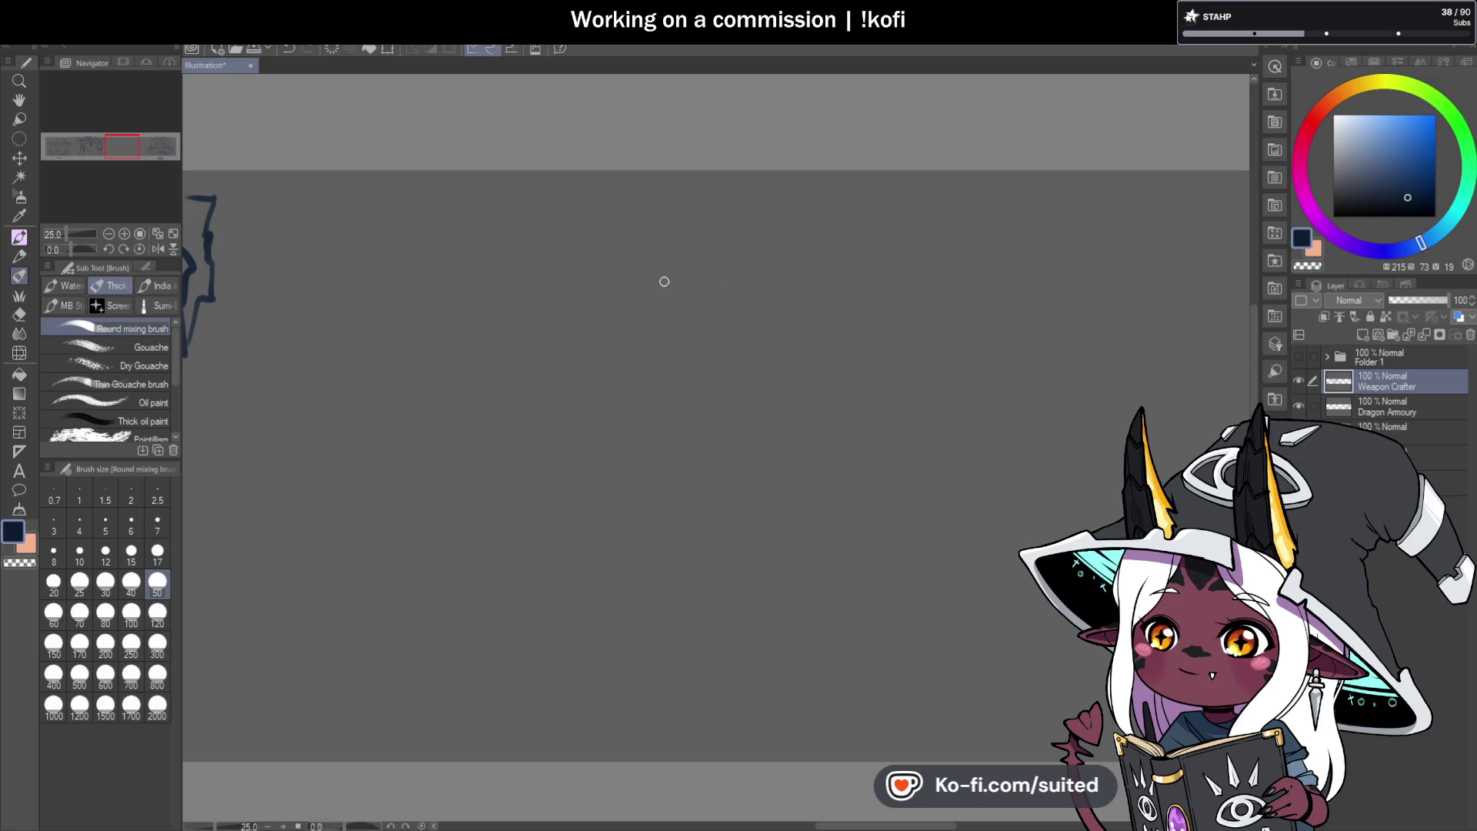
mouse_move(692, 256)
left_mouse_down()
mouse_move(659, 264)
mouse_move(648, 348)
mouse_move(761, 280)
mouse_move(758, 225)
mouse_move(717, 219)
mouse_move(693, 260)
left_mouse_up()
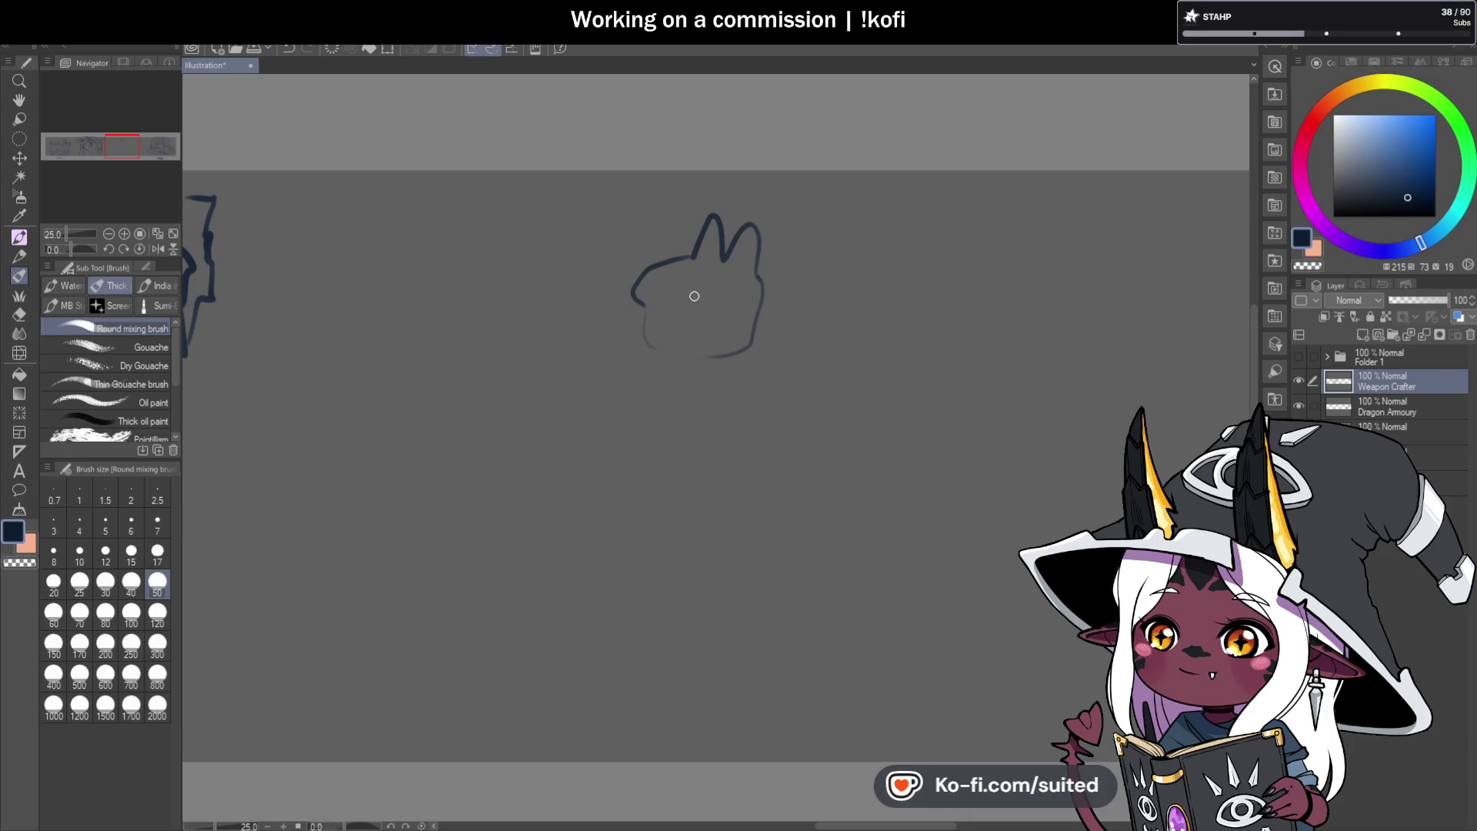
left_click(735, 290)
key("ctrl+z")
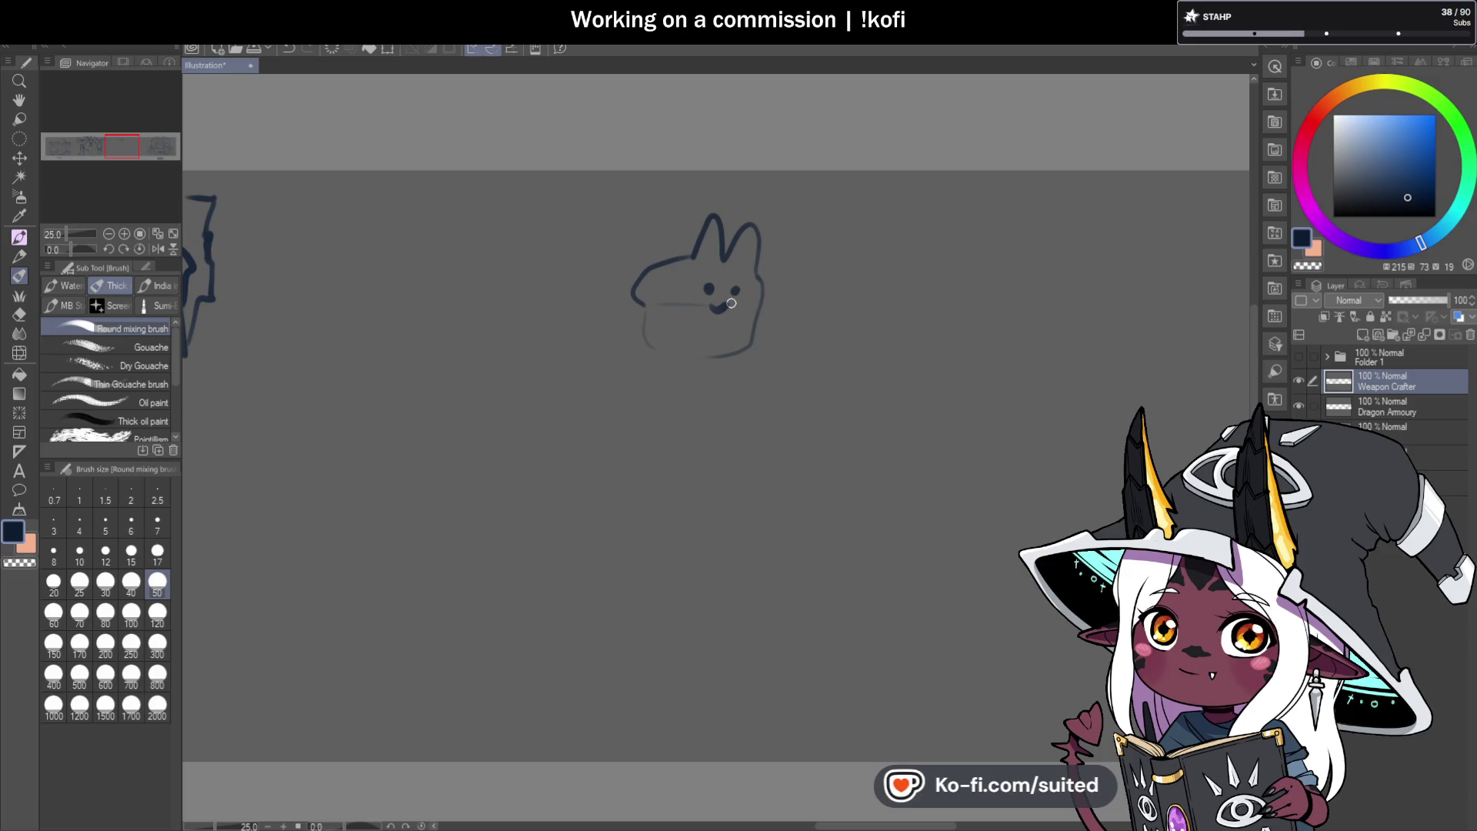
mouse_move(715, 309)
left_mouse_down()
mouse_move(768, 299)
mouse_move(721, 306)
left_mouse_up()
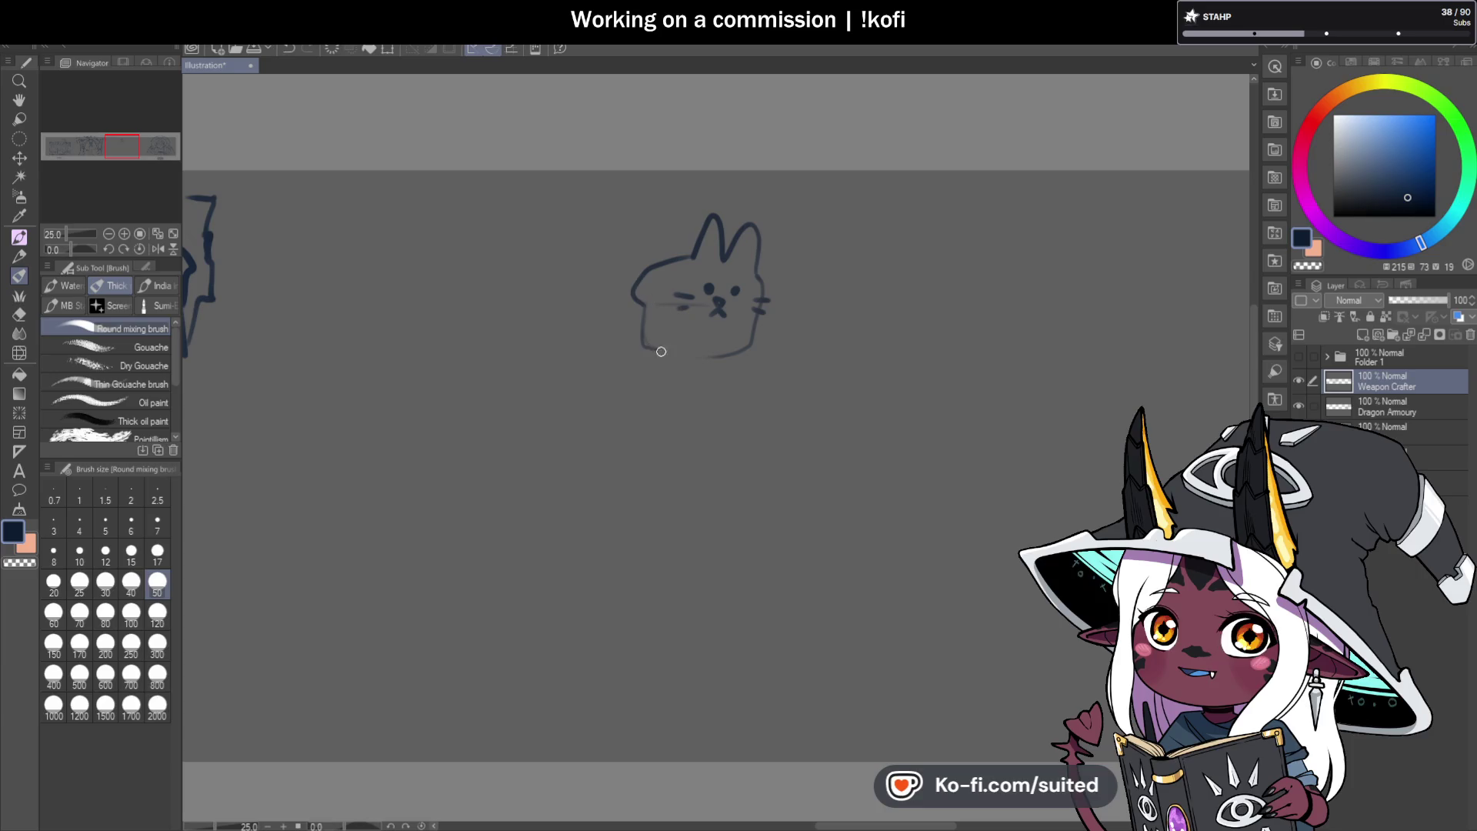
Trace a faint outline over the bunny's ears and bottom, and write £3 → £2 beside it.
mouse_move(724, 221)
left_mouse_down()
mouse_move(703, 204)
mouse_move(632, 311)
left_mouse_up()
mouse_move(665, 367)
left_mouse_down()
mouse_move(699, 369)
mouse_move(765, 323)
left_mouse_up()
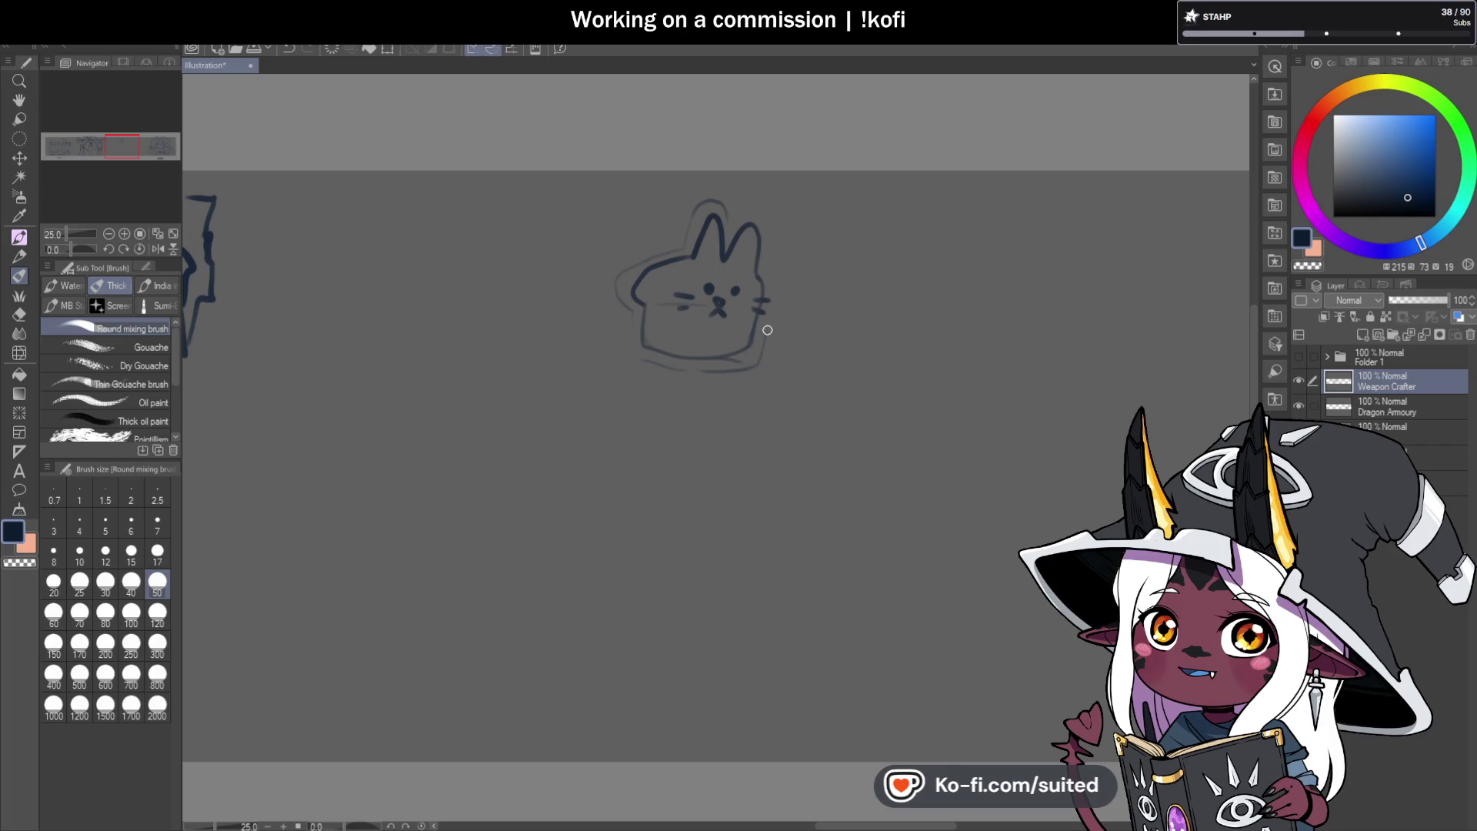
left_click_drag(754, 207, 766, 271)
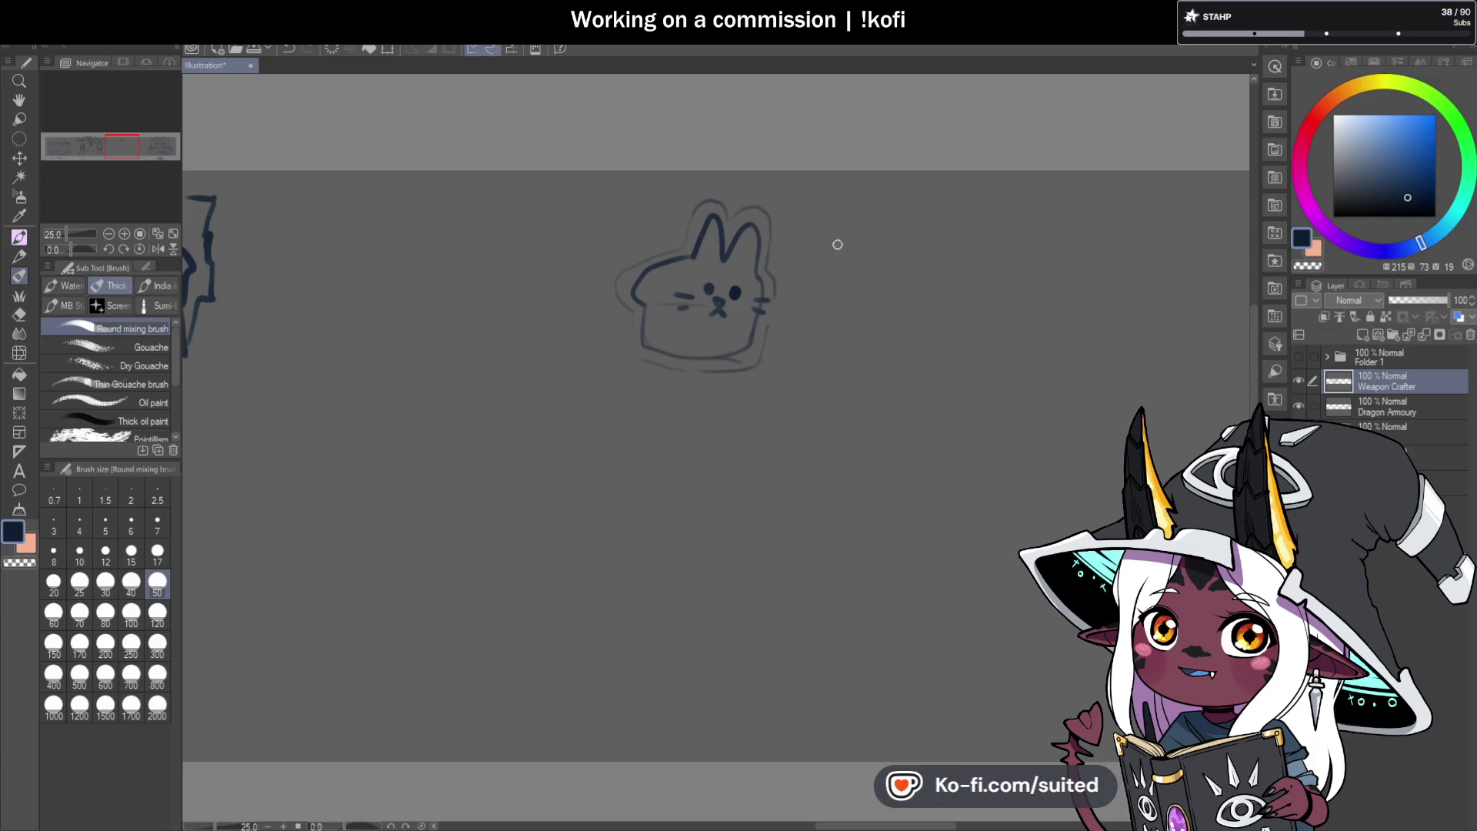
mouse_move(829, 246)
left_mouse_down()
mouse_move(812, 277)
mouse_move(912, 261)
left_mouse_up()
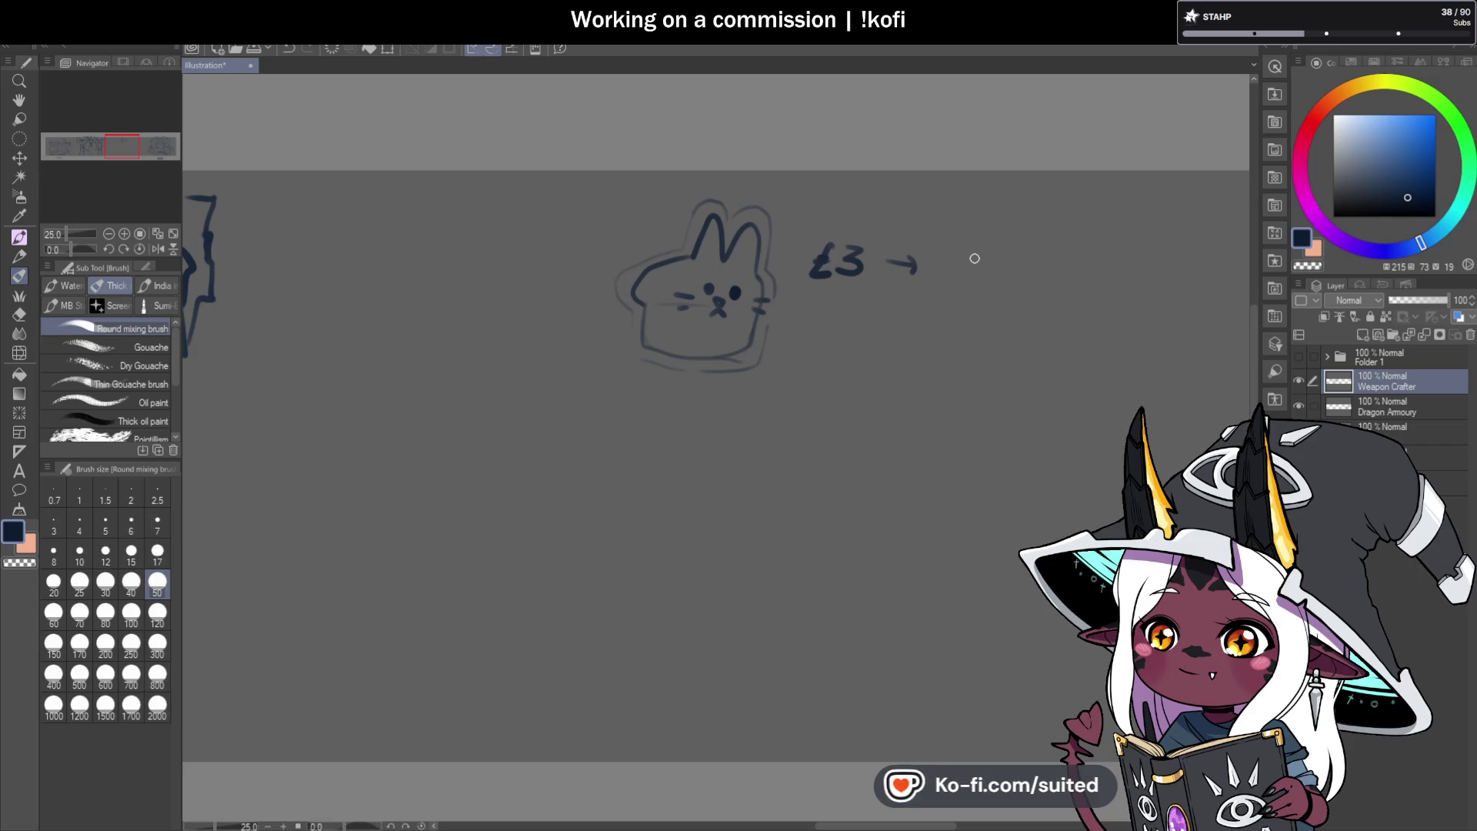
mouse_move(976, 260)
left_mouse_down()
mouse_move(979, 284)
mouse_move(971, 269)
mouse_move(1005, 285)
left_mouse_up()
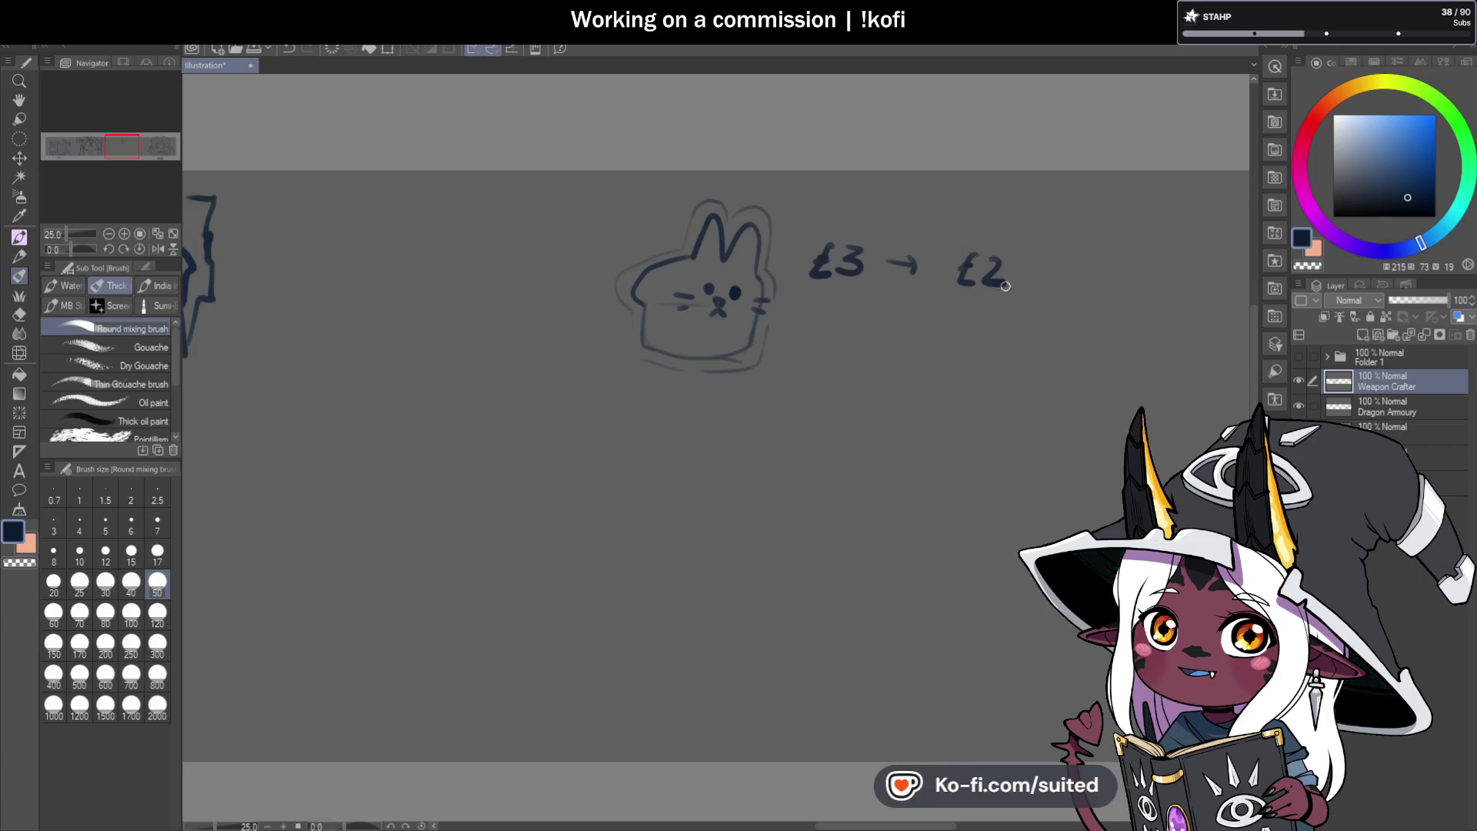
Write the subtraction with £3.40, a line, and the result under the £3 → £2 note.
left_click_drag(880, 348, 867, 367)
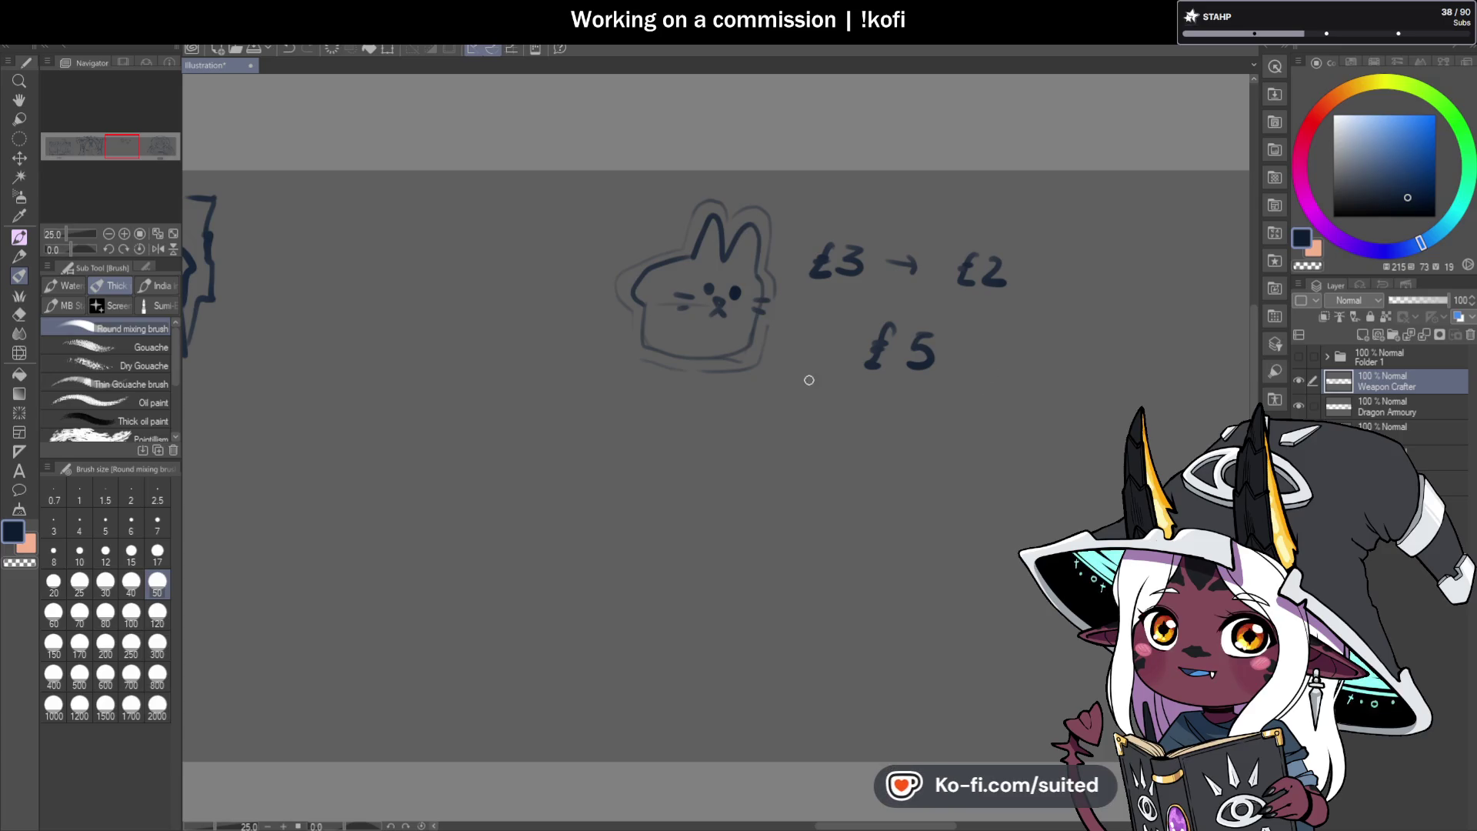
mouse_move(870, 381)
left_mouse_down()
mouse_move(848, 396)
mouse_move(881, 417)
mouse_move(967, 406)
left_mouse_up()
left_click(912, 416)
left_click_drag(786, 431, 1027, 440)
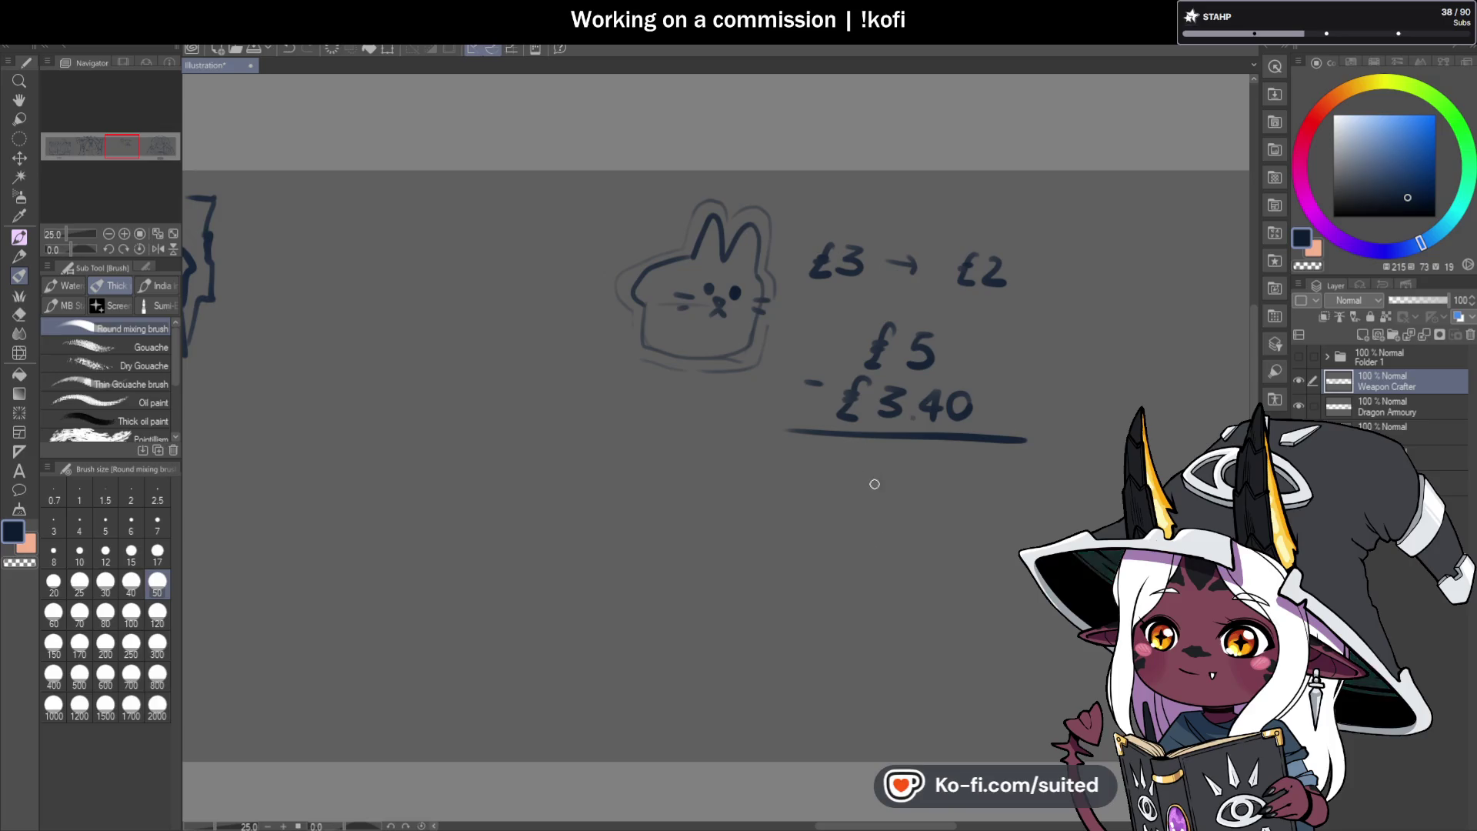
left_click_drag(870, 462, 880, 474)
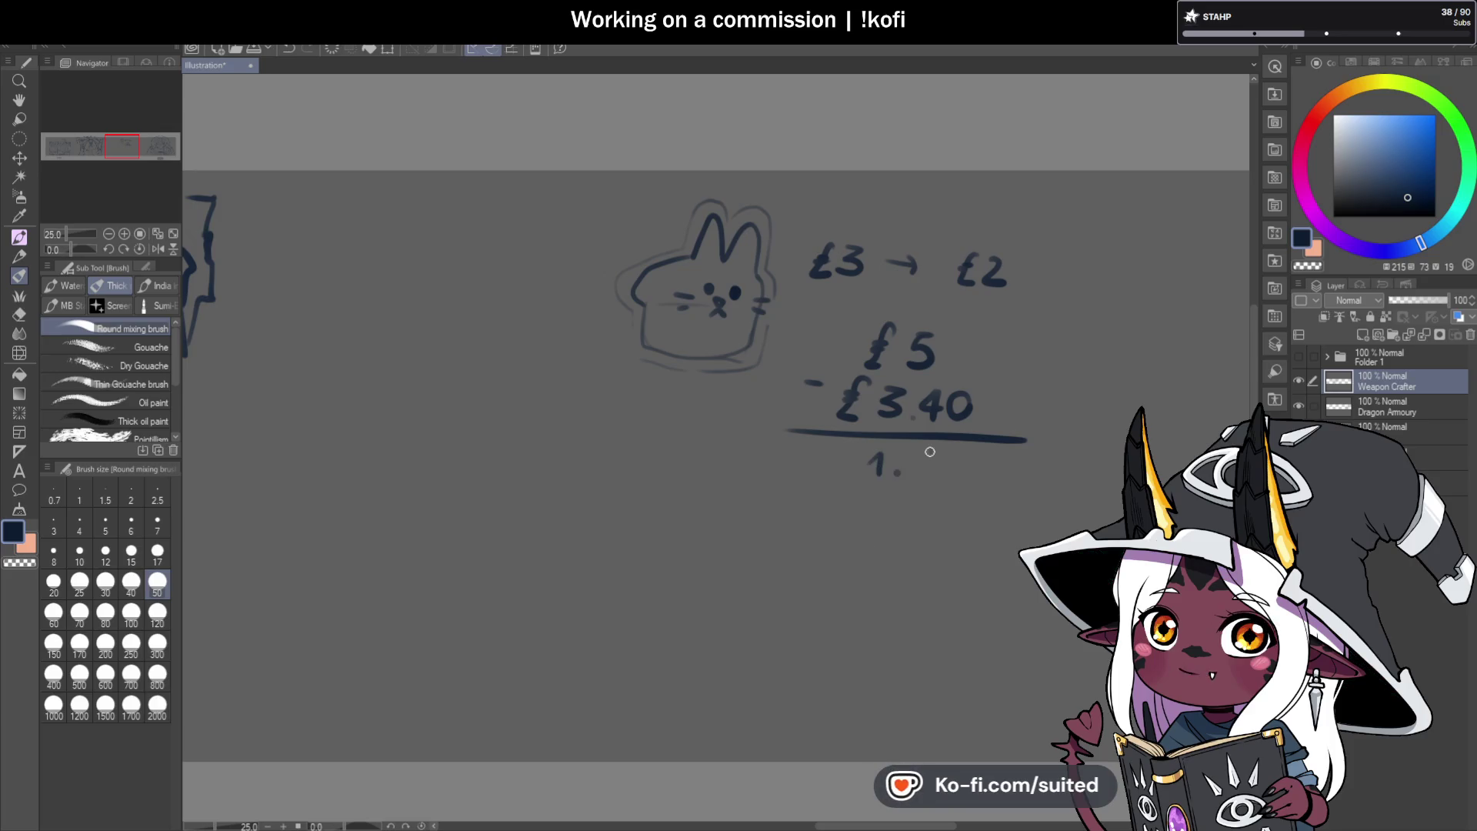
left_click_drag(847, 447, 837, 479)
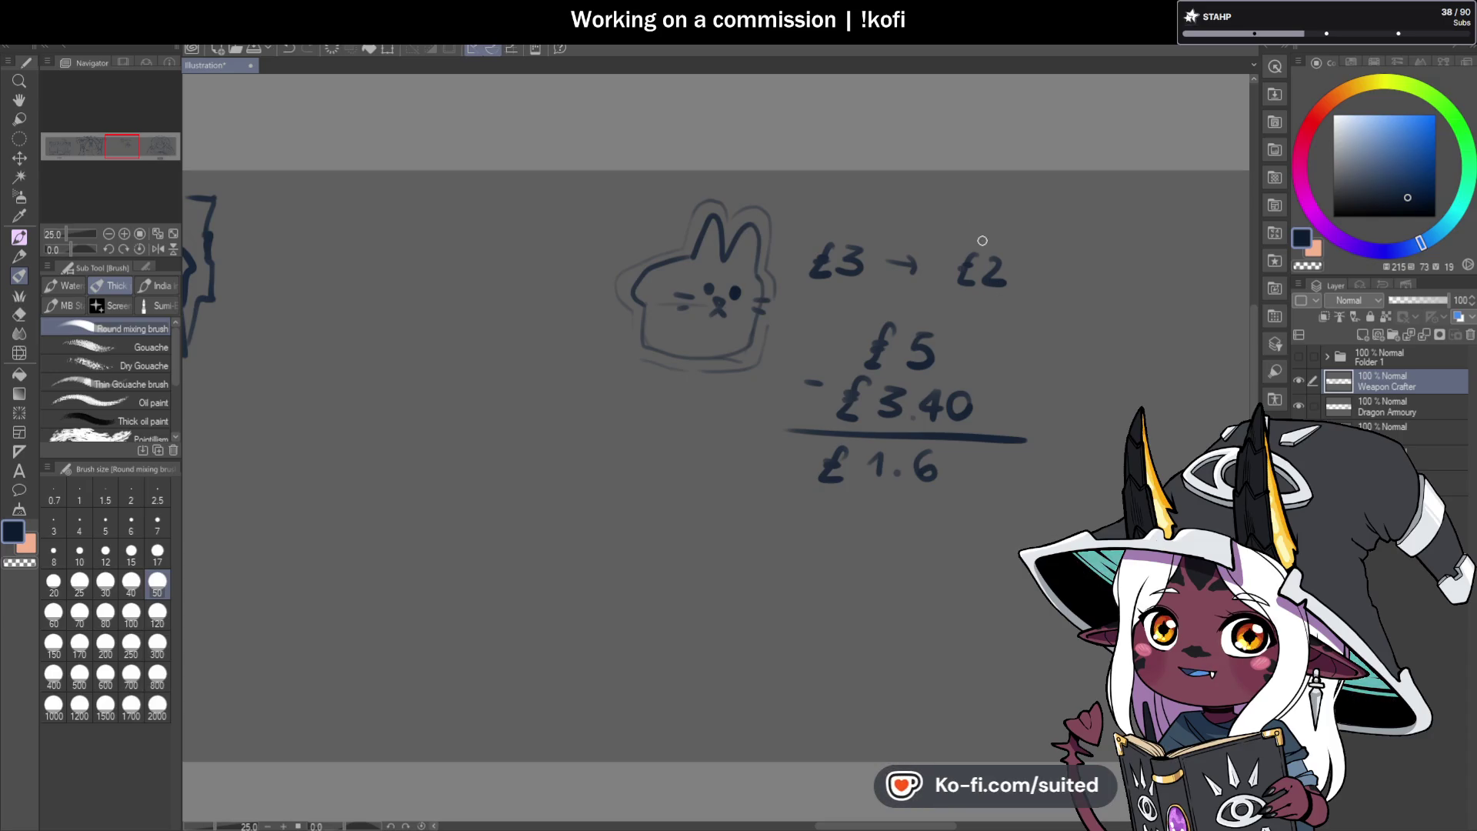
Draw an arc arrow from £2 to £3, circle the sum, and add an arrow to 'paper'.
left_click_drag(982, 241, 867, 219)
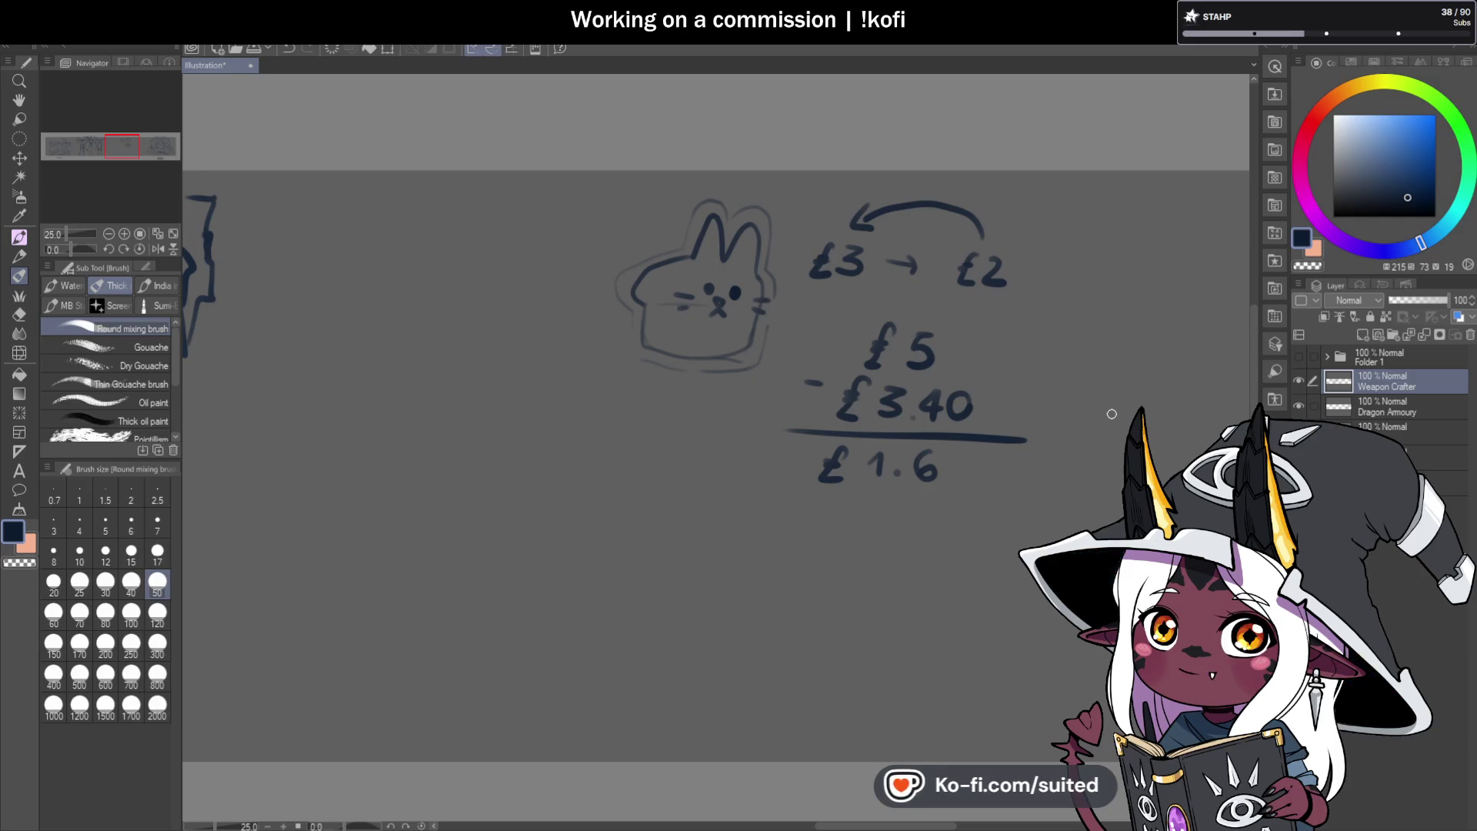
mouse_move(908, 286)
left_mouse_down()
mouse_move(1061, 439)
mouse_move(943, 289)
left_mouse_up()
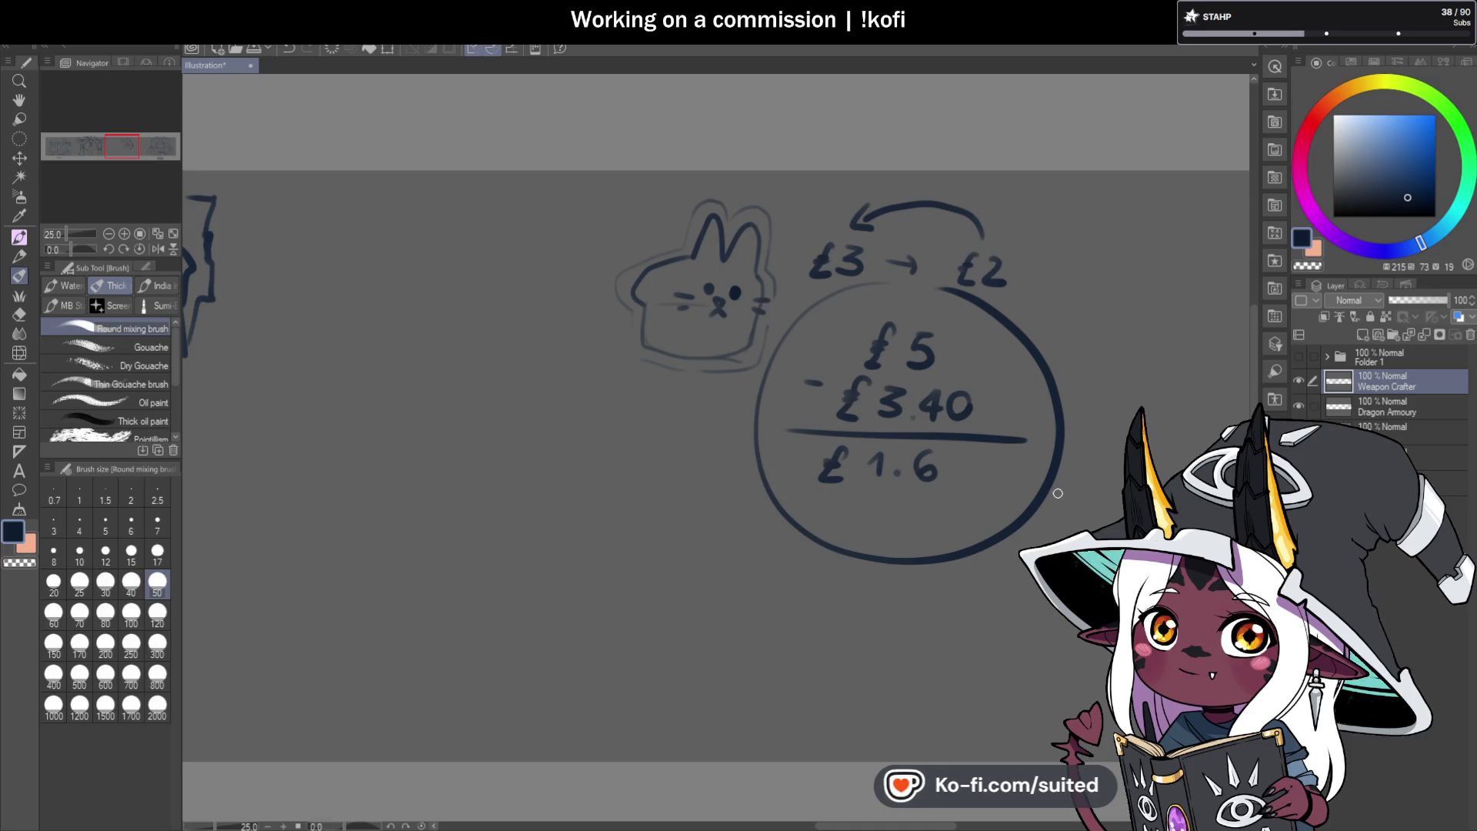
left_click_drag(824, 487, 989, 480)
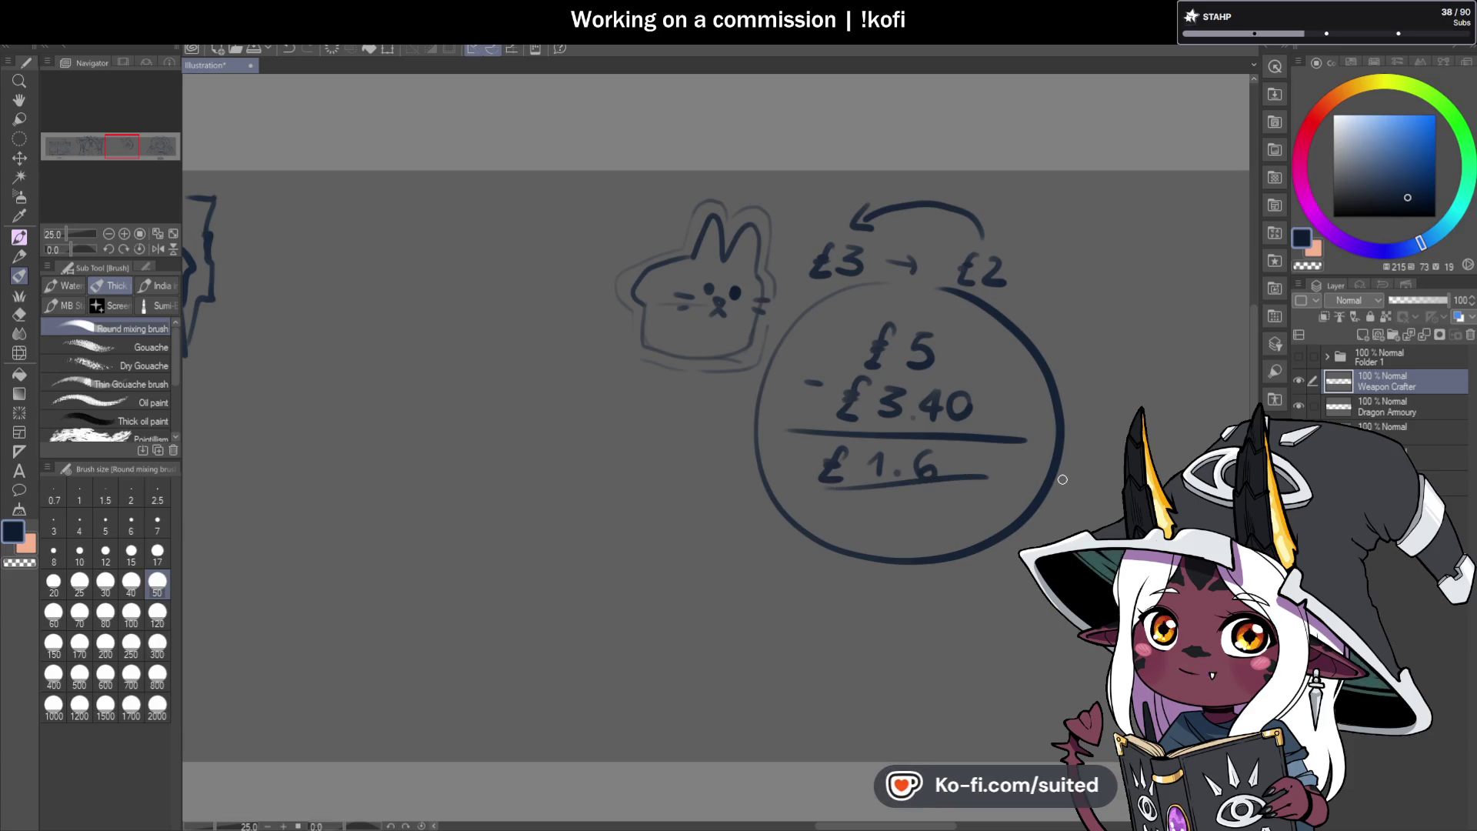
mouse_move(854, 502)
left_mouse_down()
mouse_move(807, 585)
mouse_move(750, 637)
mouse_move(825, 605)
left_mouse_up()
mouse_move(918, 508)
left_mouse_down()
mouse_move(920, 597)
mouse_move(929, 588)
left_mouse_up()
Add arrows down to 'ink' and down-right, underline £3.40, then ellipse-select the doodle.
mouse_move(915, 635)
left_mouse_down()
mouse_move(915, 620)
mouse_move(946, 637)
left_mouse_up()
mouse_move(963, 613)
left_mouse_down()
mouse_move(951, 627)
mouse_move(969, 635)
left_mouse_up()
mouse_move(984, 504)
left_mouse_down()
mouse_move(1054, 568)
mouse_move(1056, 632)
mouse_move(1073, 609)
left_mouse_up()
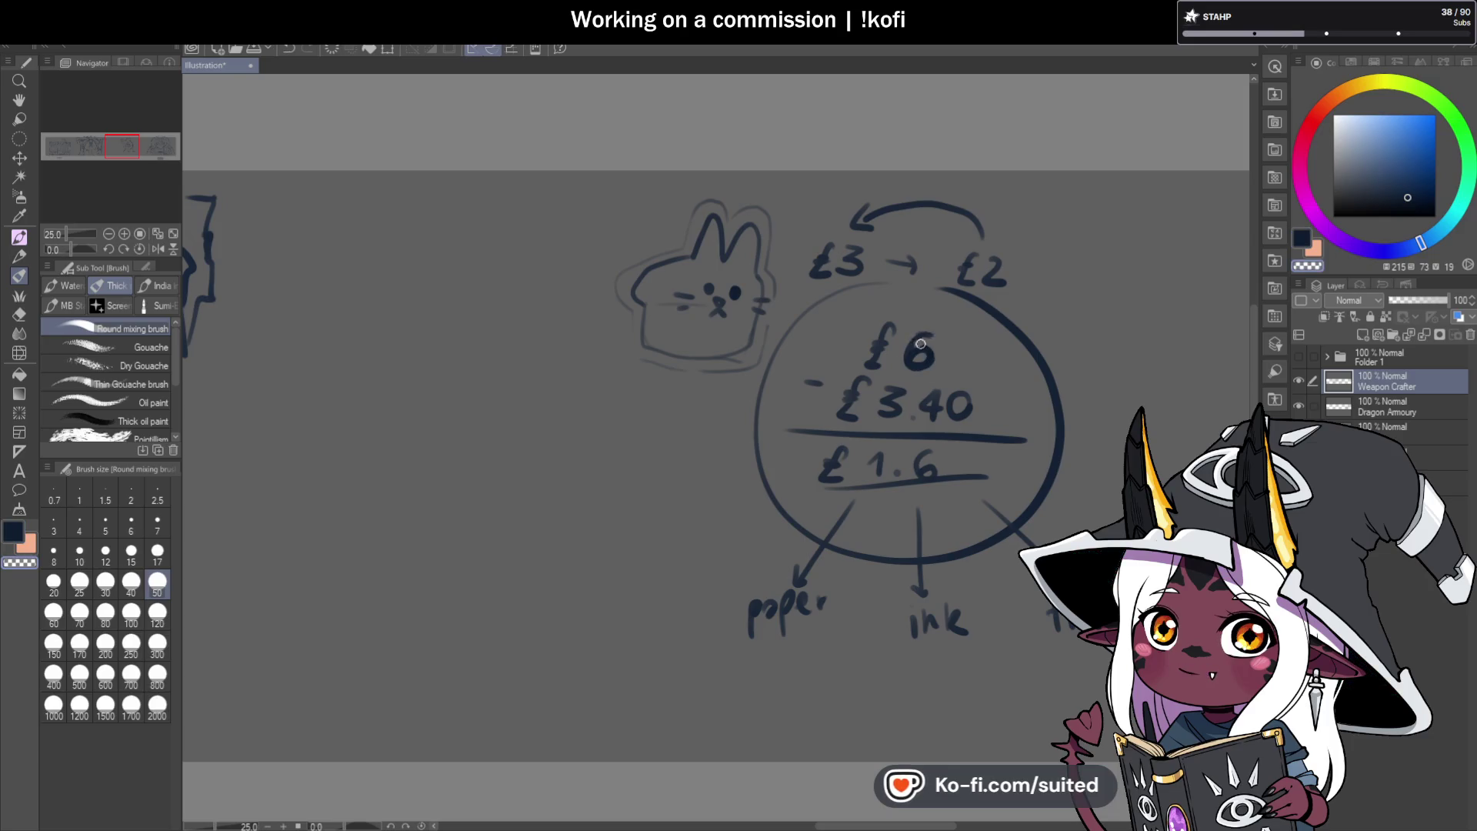
key("ctrl+z")
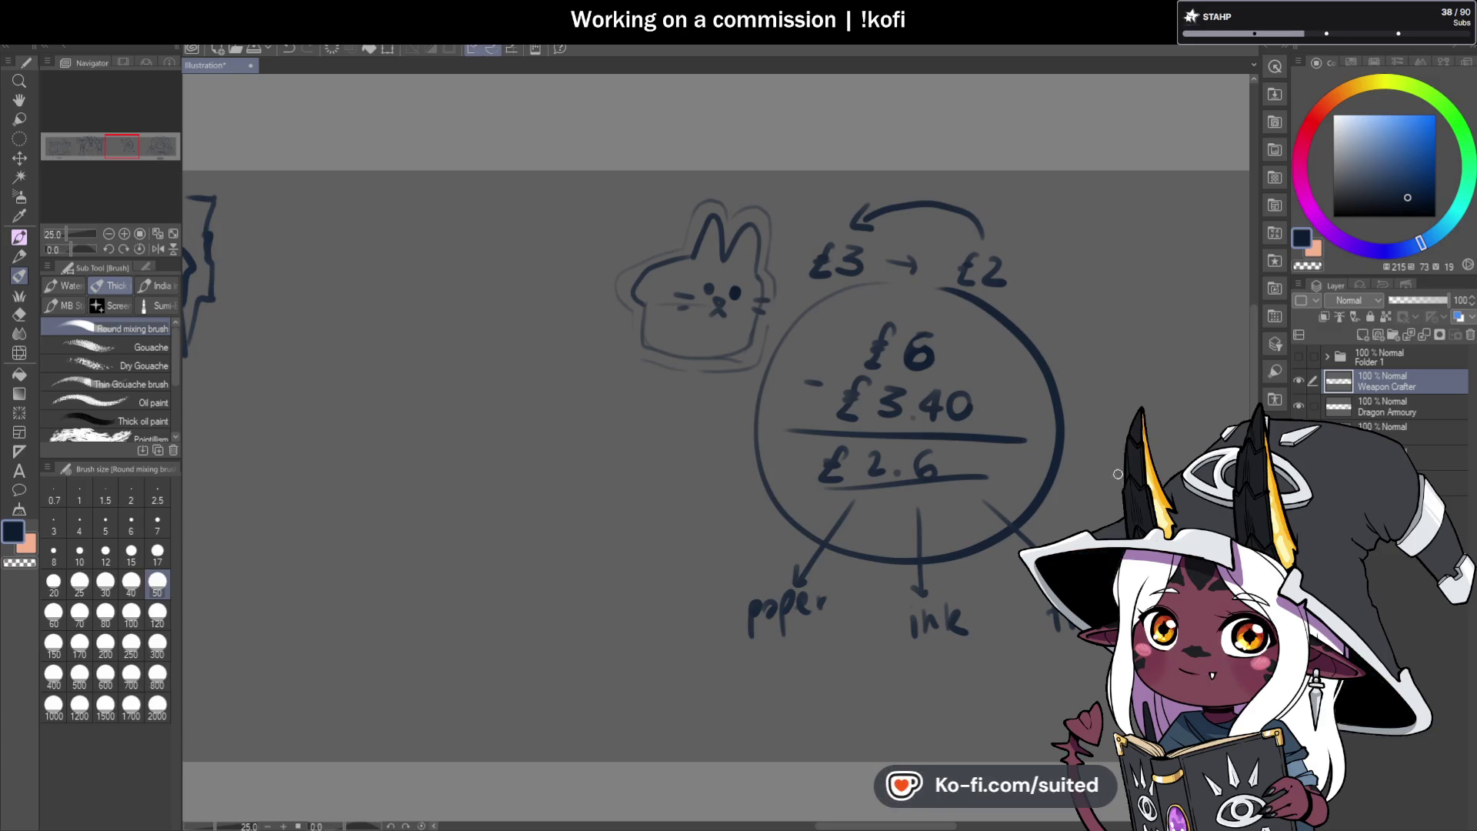
left_click_drag(838, 421, 1022, 415)
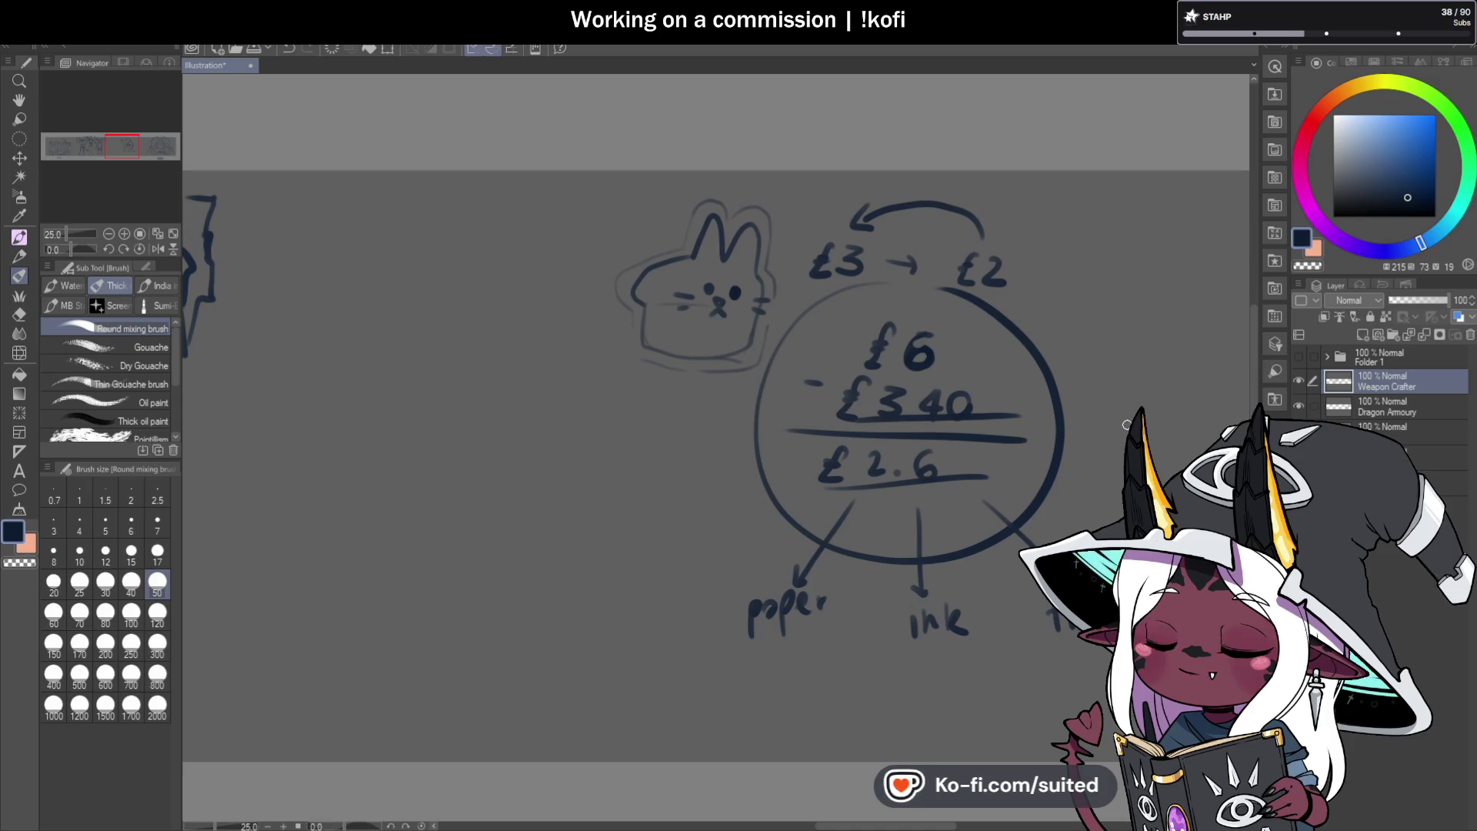
key("m")
mouse_move(983, 160)
left_mouse_down()
mouse_move(642, 170)
mouse_move(563, 348)
mouse_move(642, 699)
left_mouse_up()
Lasso the bunny and price notes, delete them, deselect, and return to the brush on the arch.
key("ctrl+d")
left_click(158, 345)
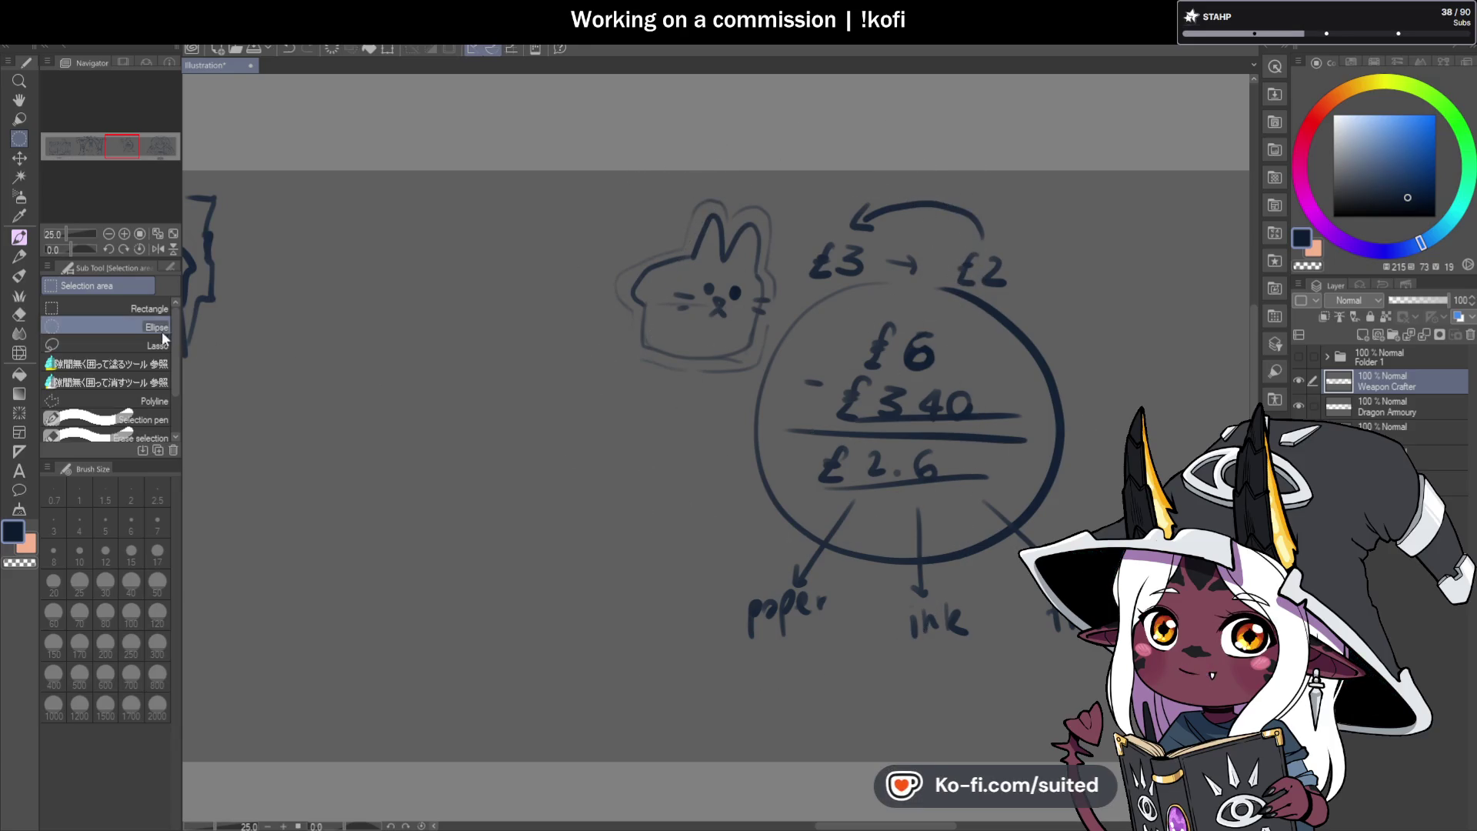
mouse_move(777, 138)
left_mouse_down()
mouse_move(623, 658)
mouse_move(1062, 727)
mouse_move(985, 142)
mouse_move(885, 138)
left_mouse_up()
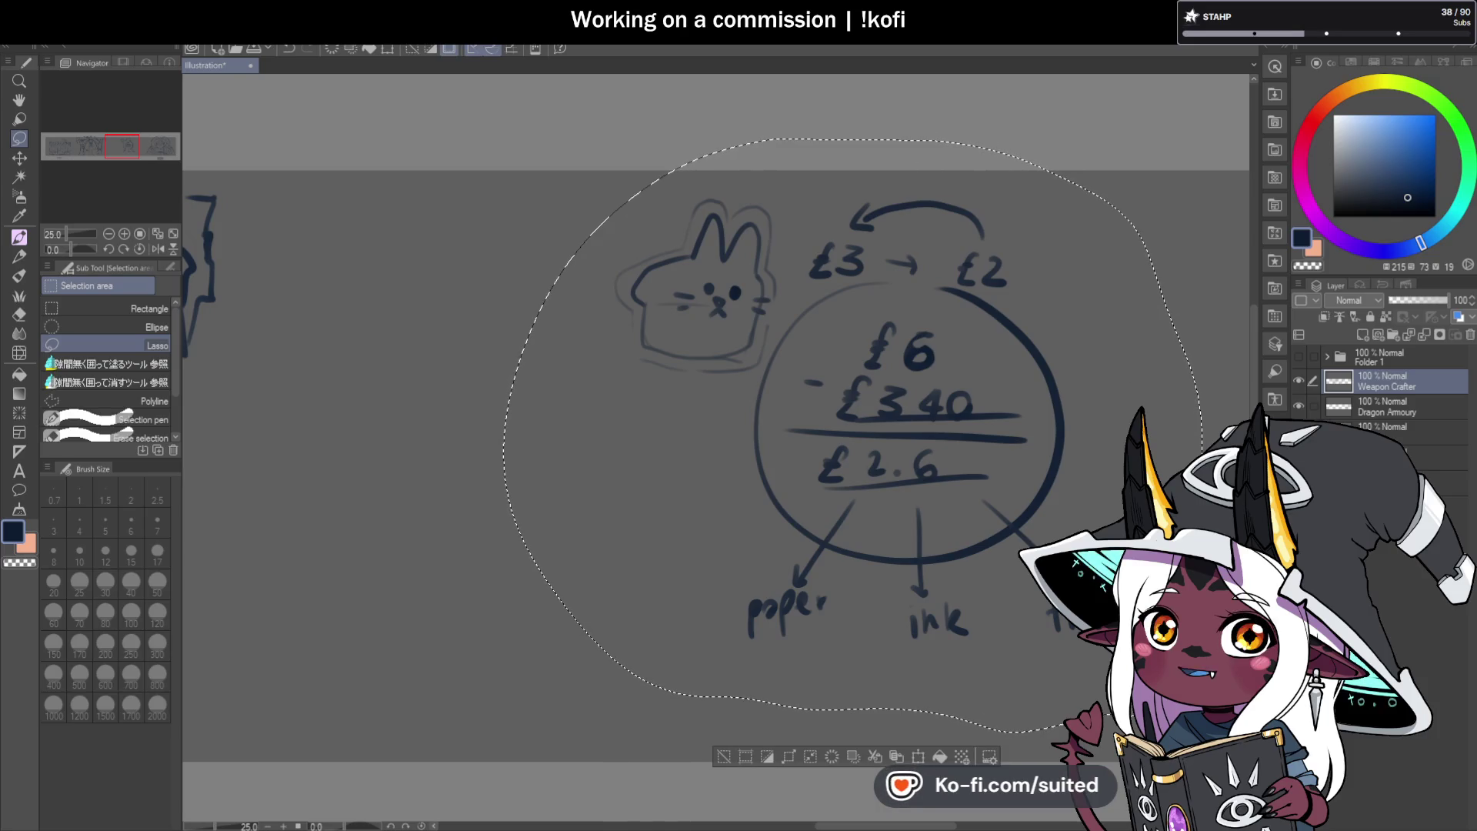
key("Delete")
key("ctrl+d")
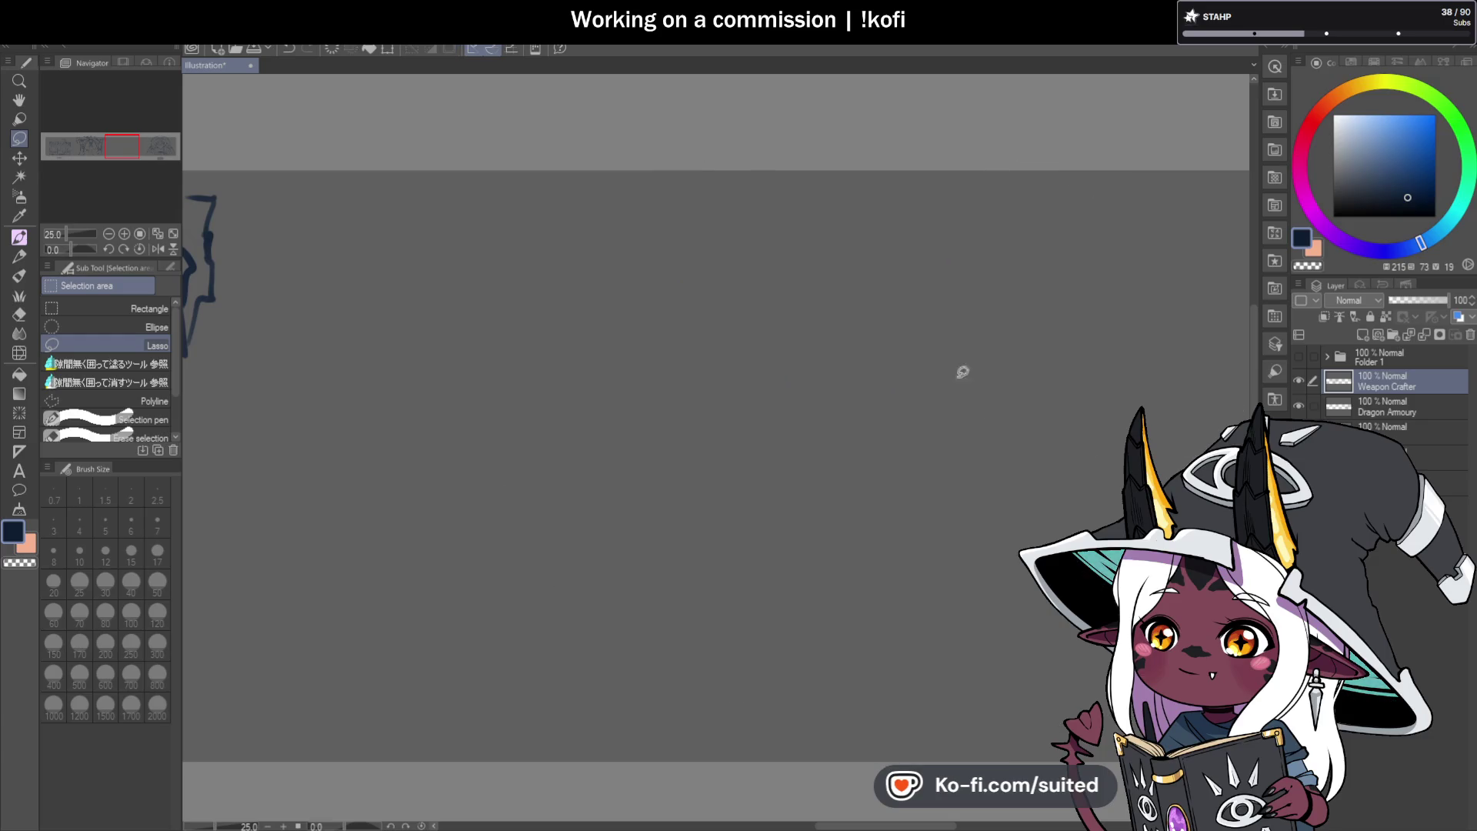
scroll(1121, 329, "down", 5)
scroll(846, 369, "up", 5)
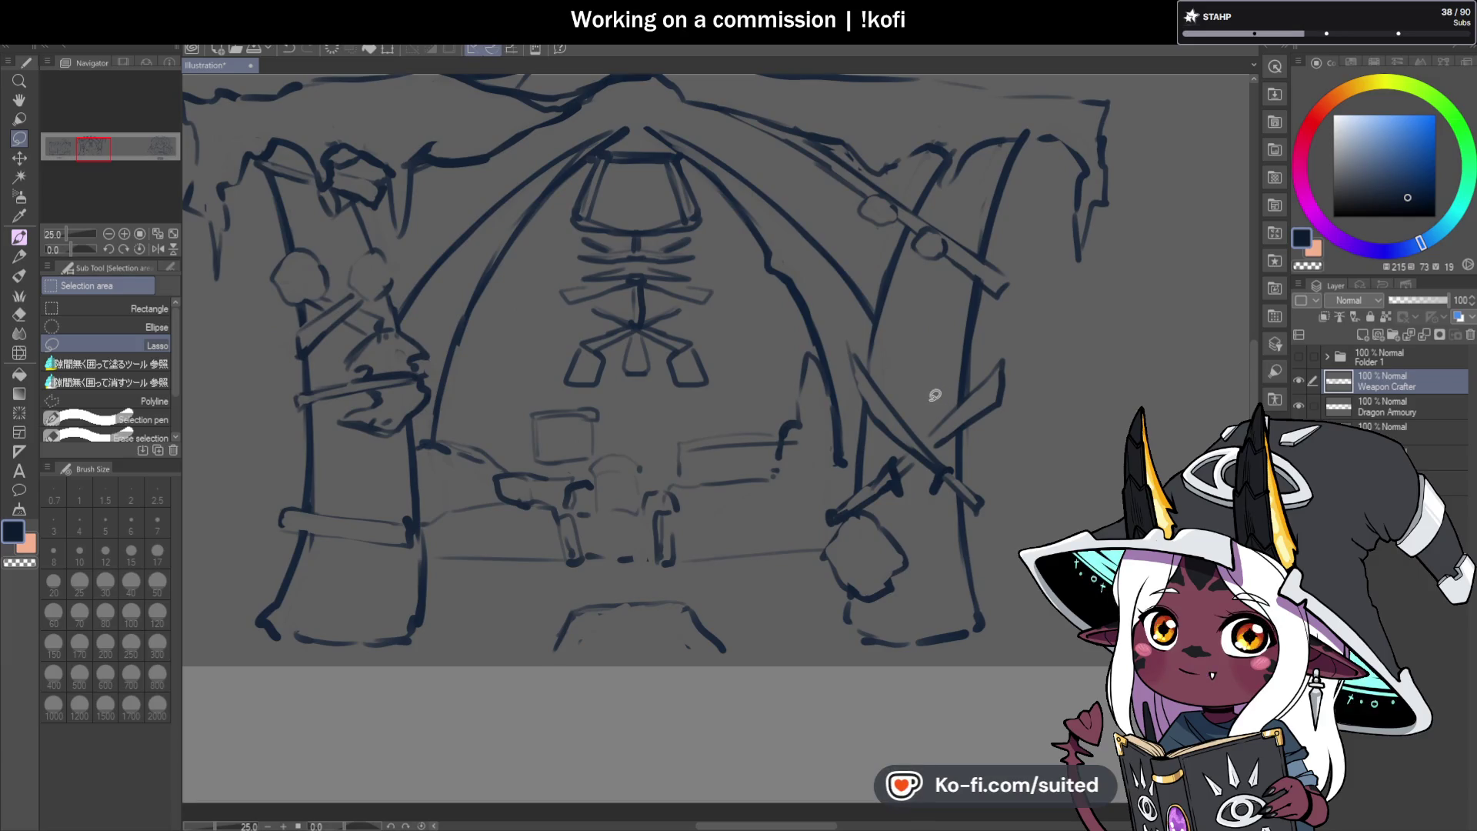
key("b")
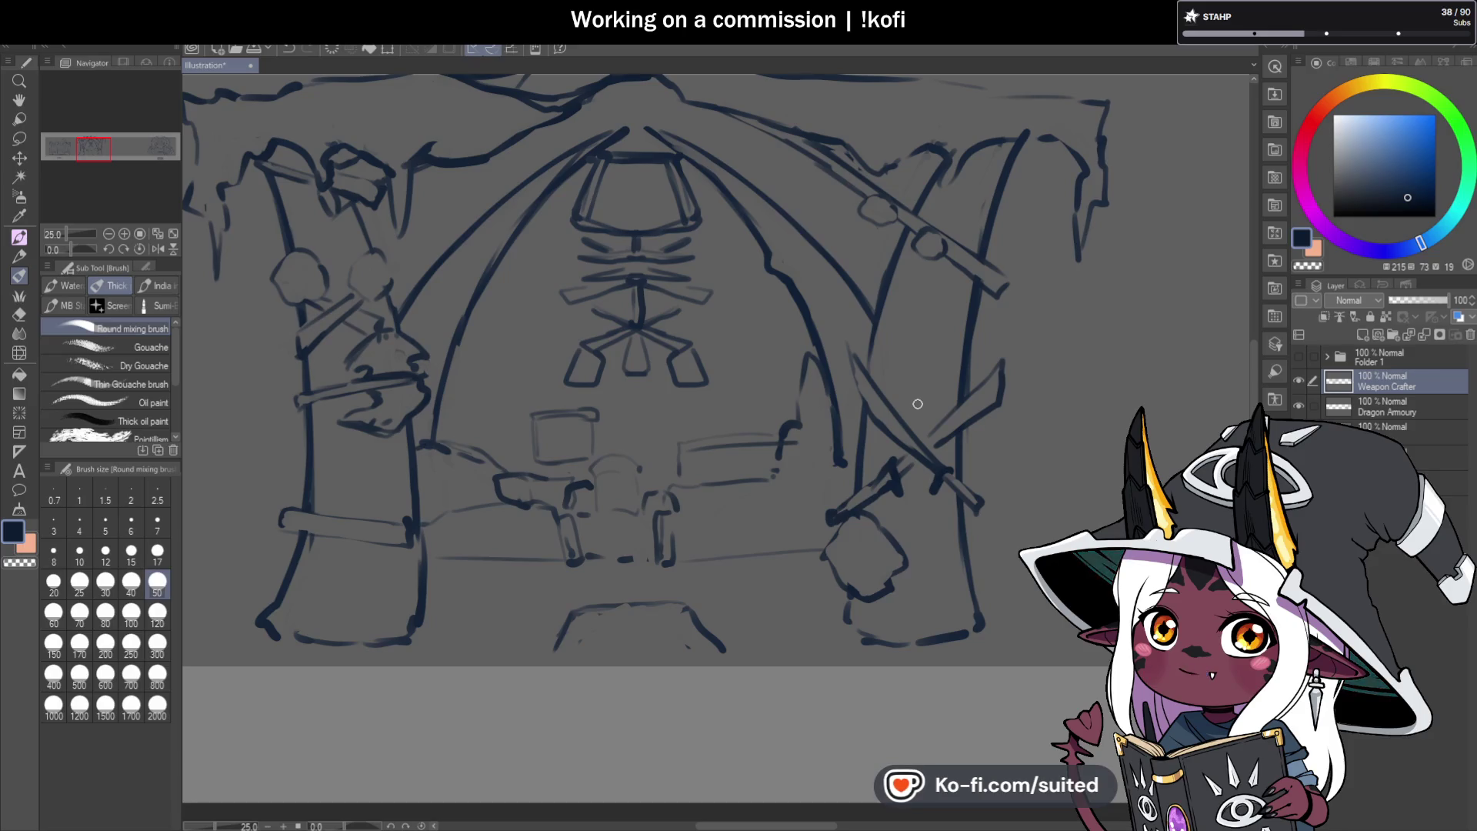
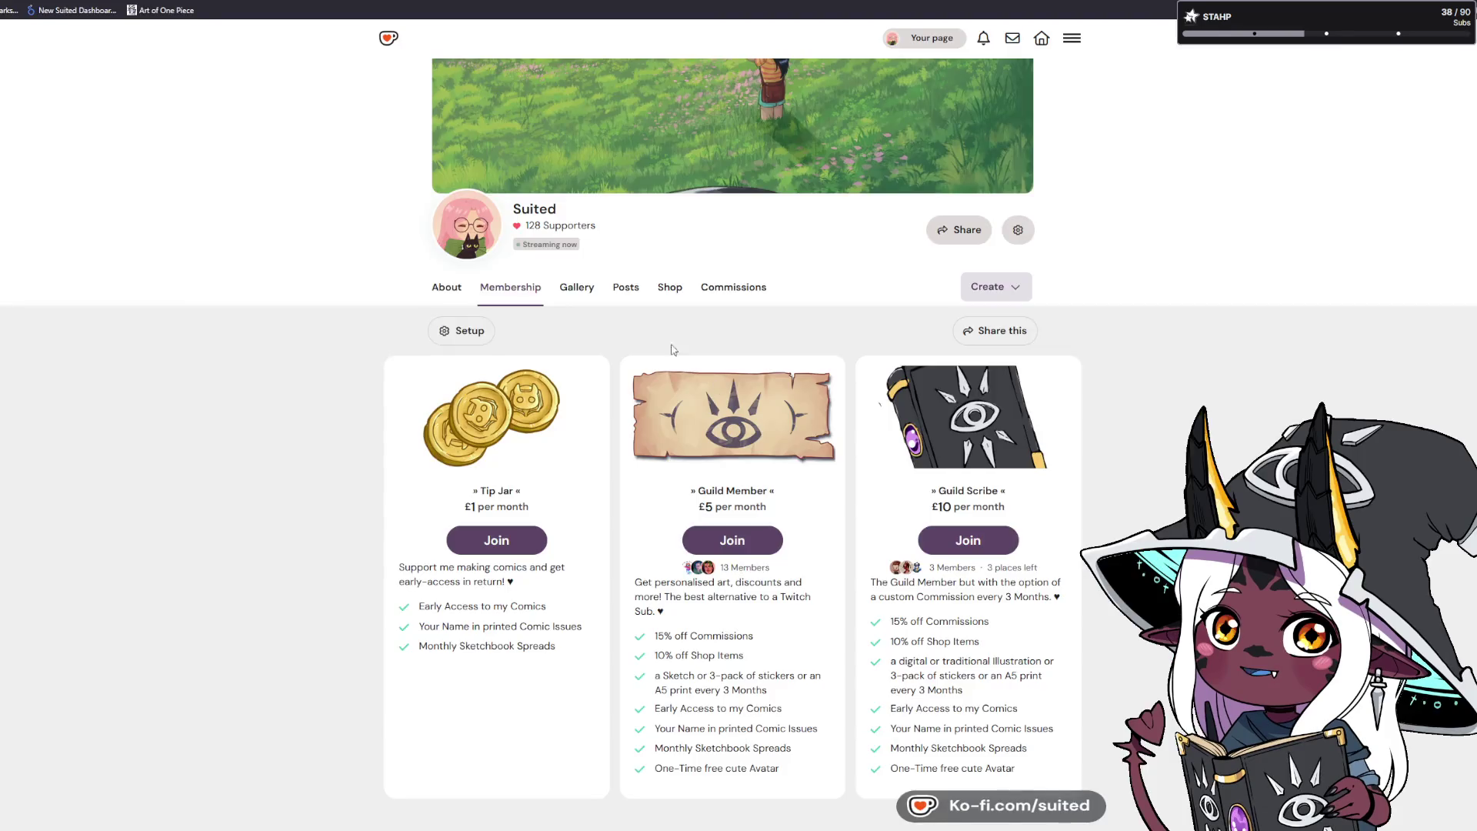
Filter the Ko-fi shop to shipping items and open the Tracked Shipping (£0.50) product.
left_click(670, 288)
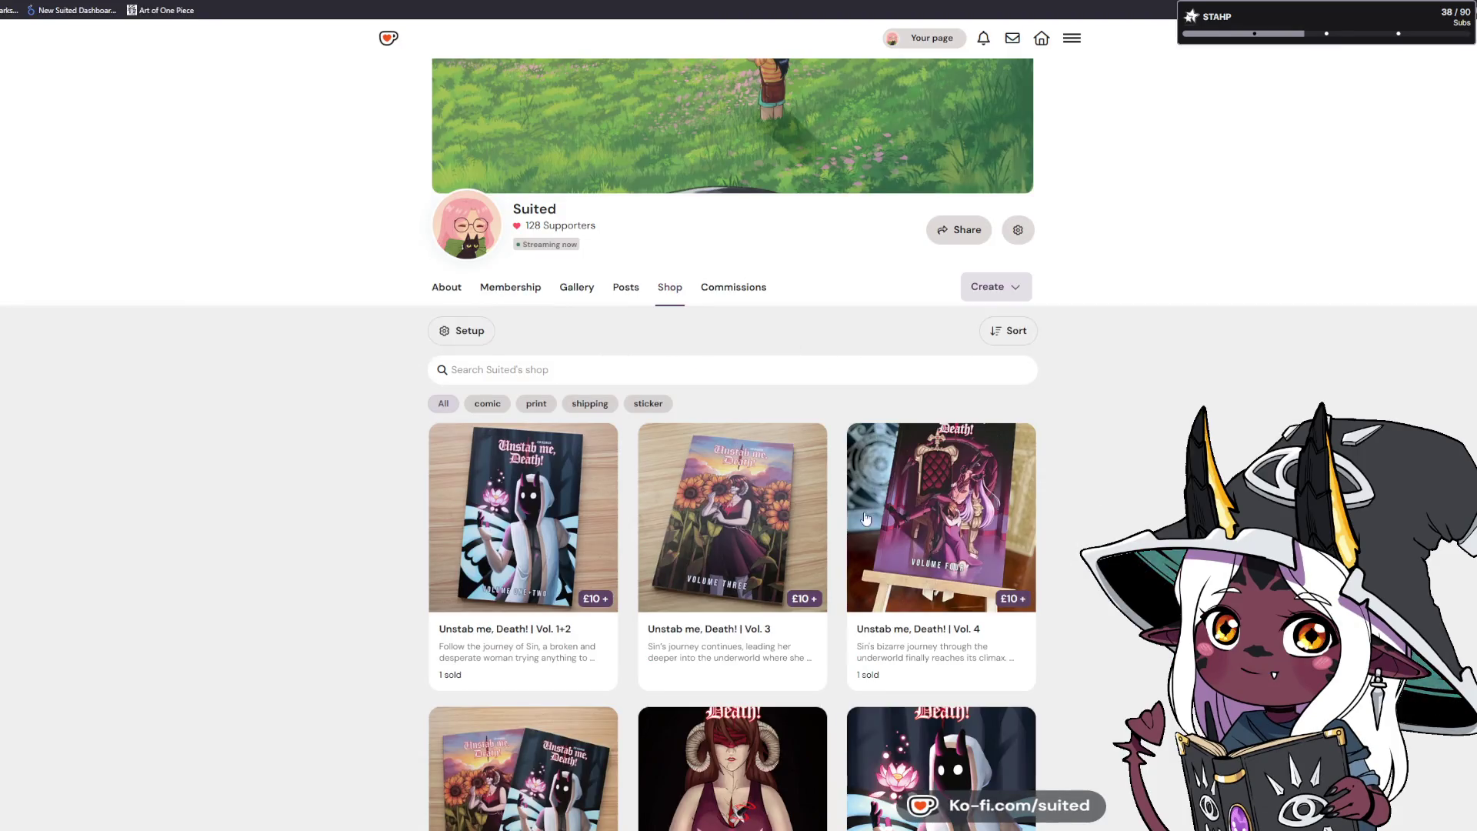
left_click(589, 403)
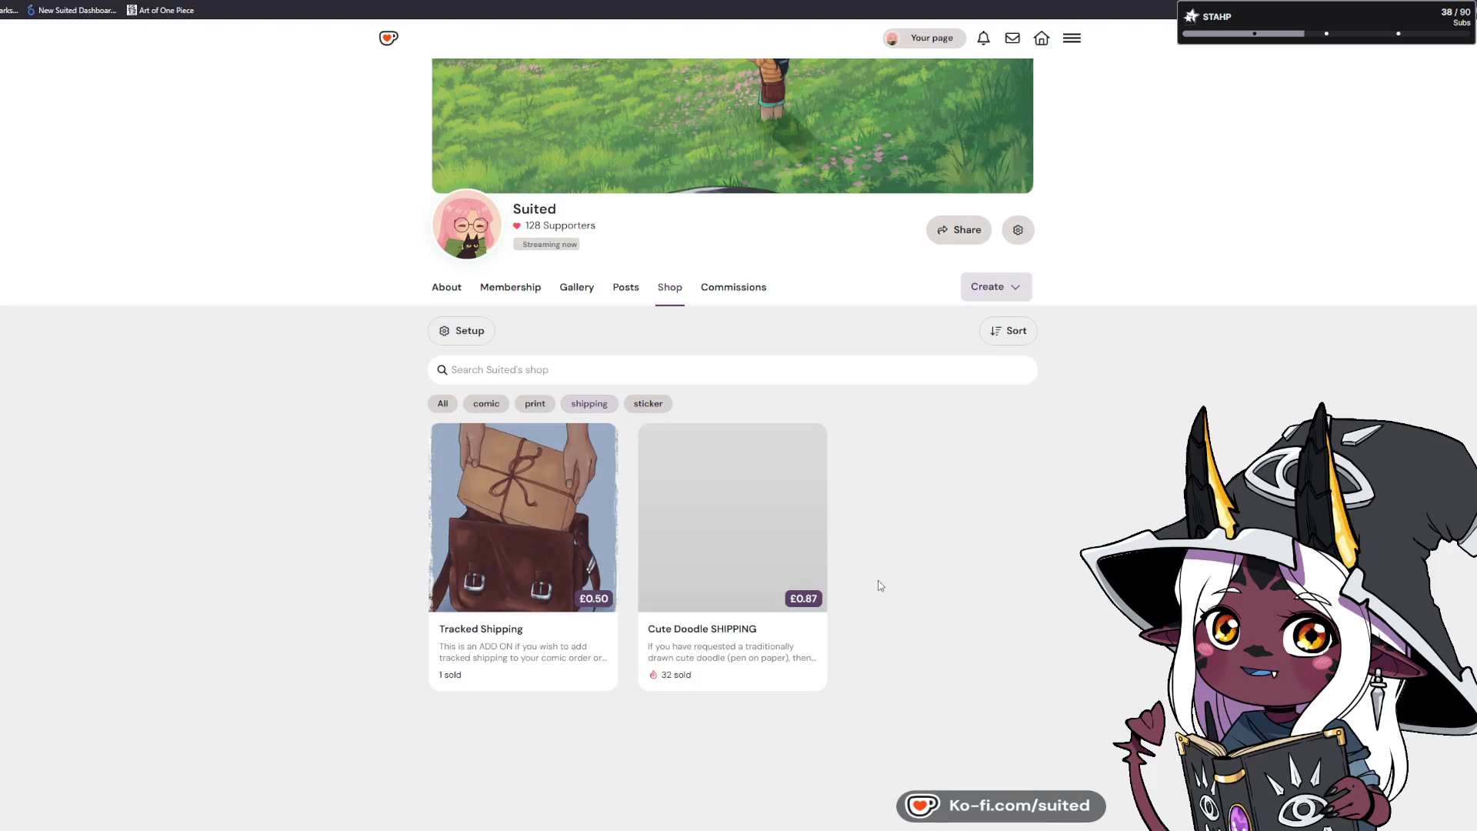
scroll(862, 627, "down", 1)
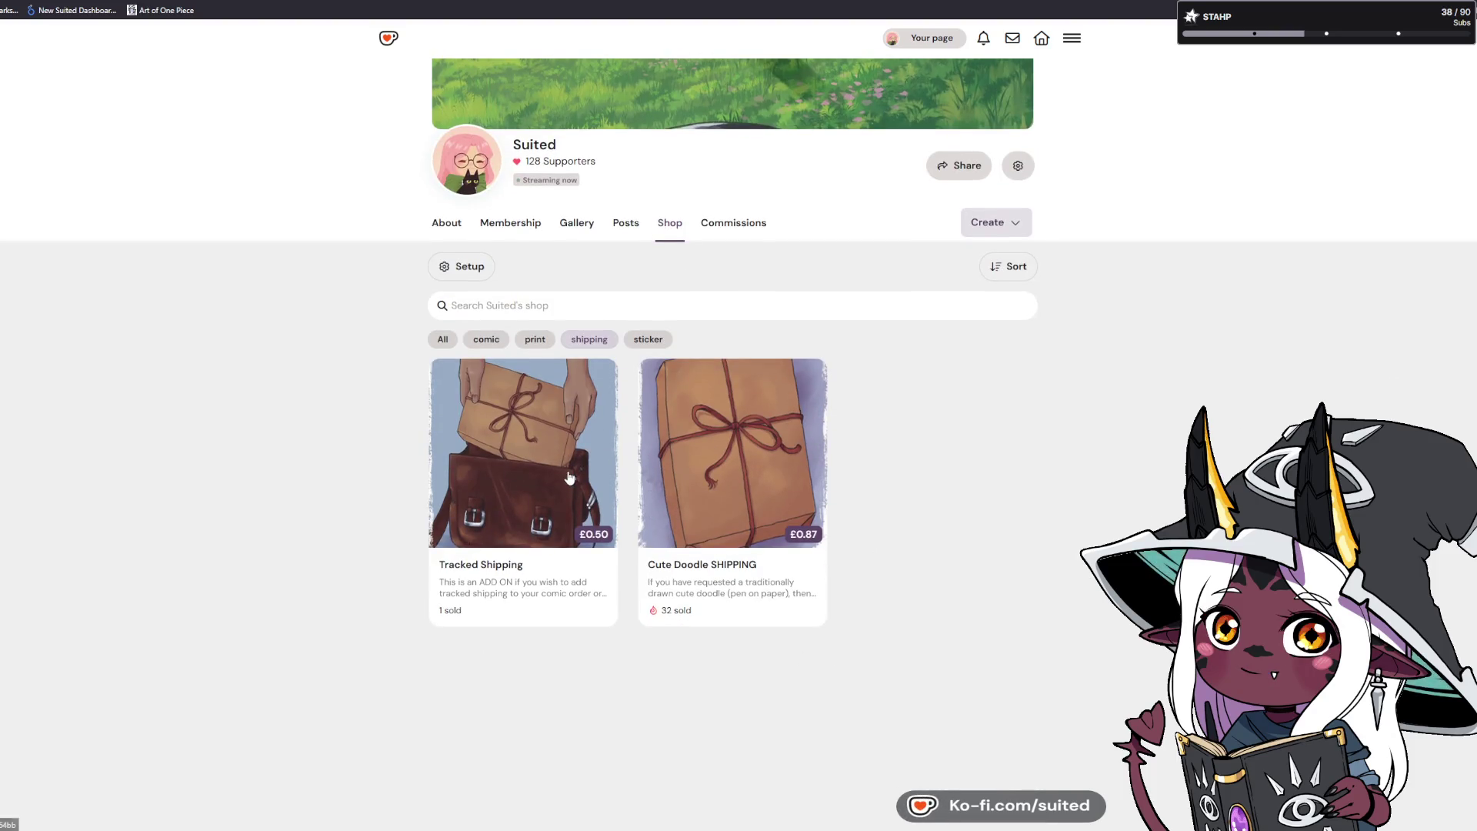
left_click(541, 521)
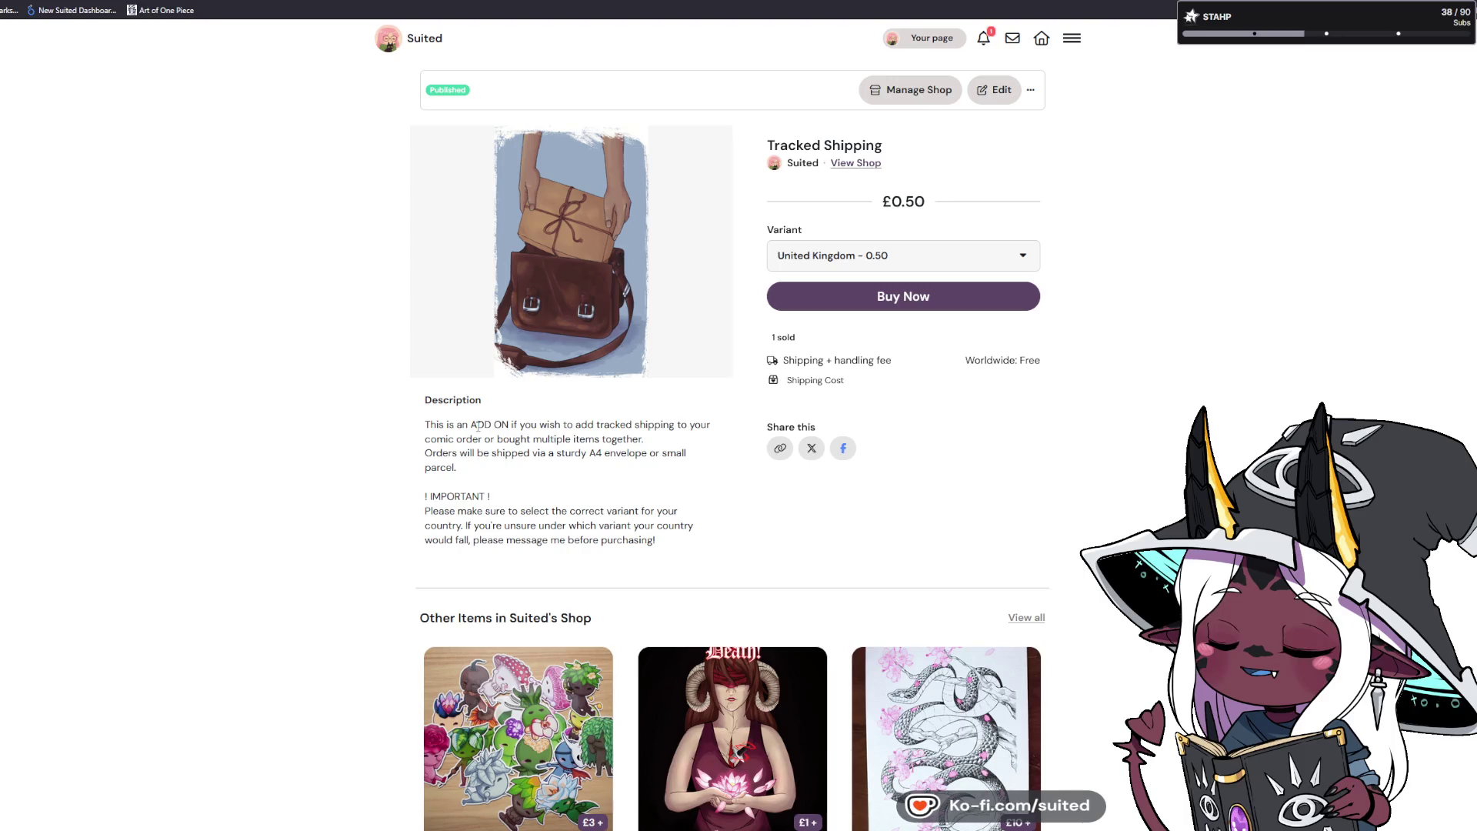
left_click_drag(430, 440, 646, 444)
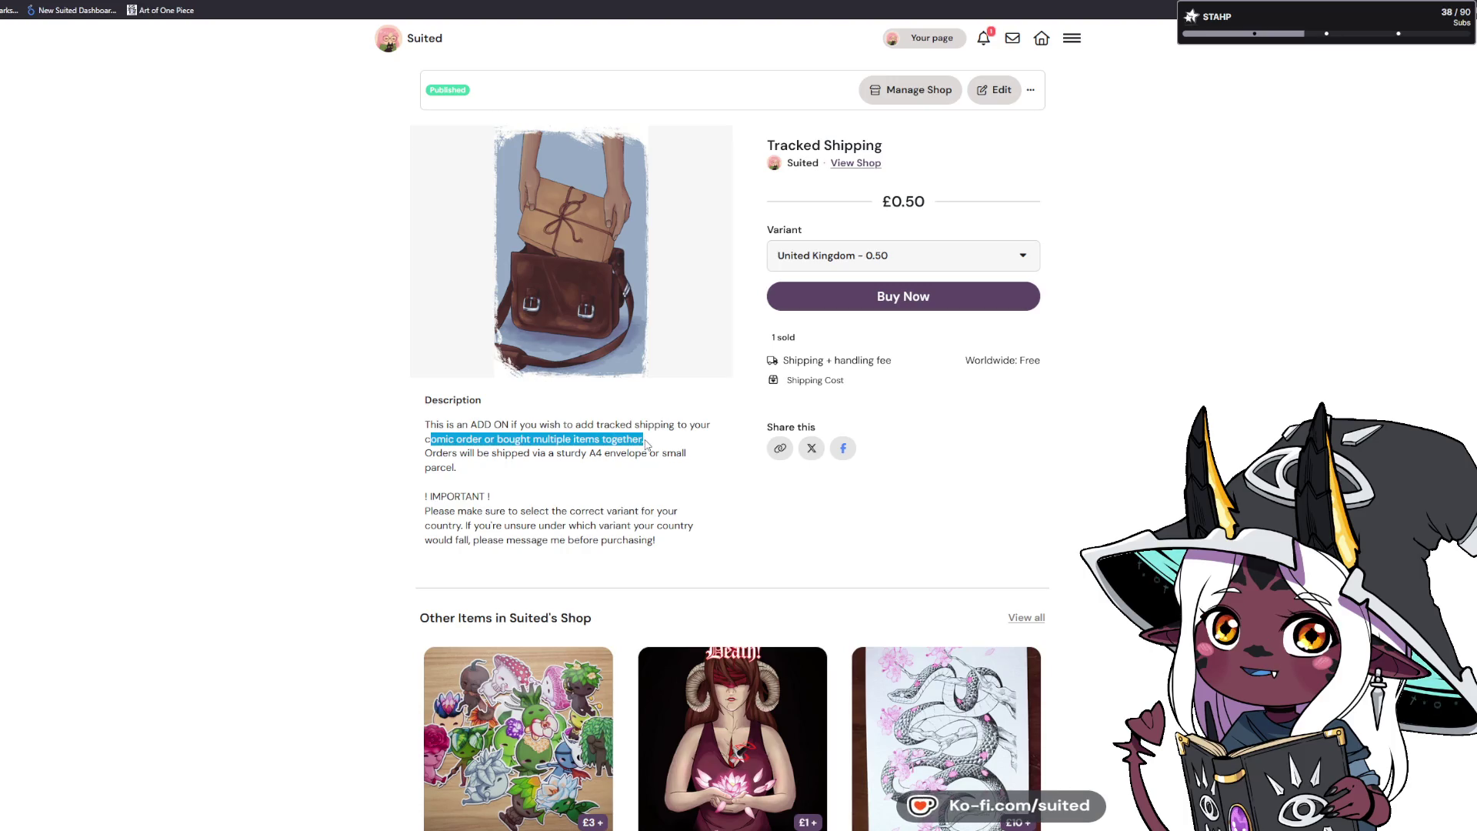
left_click(681, 481)
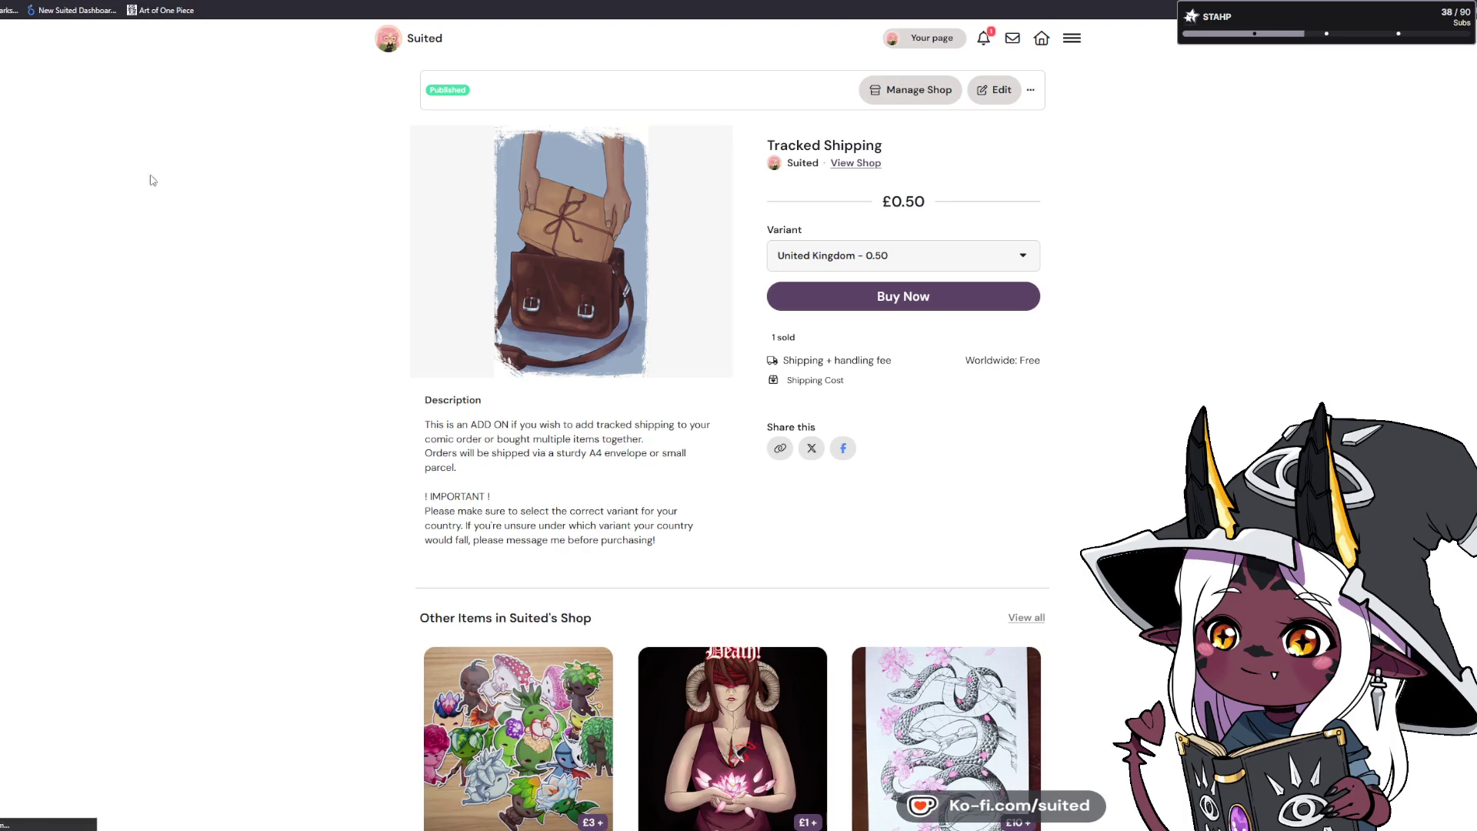
key("alt+Left")
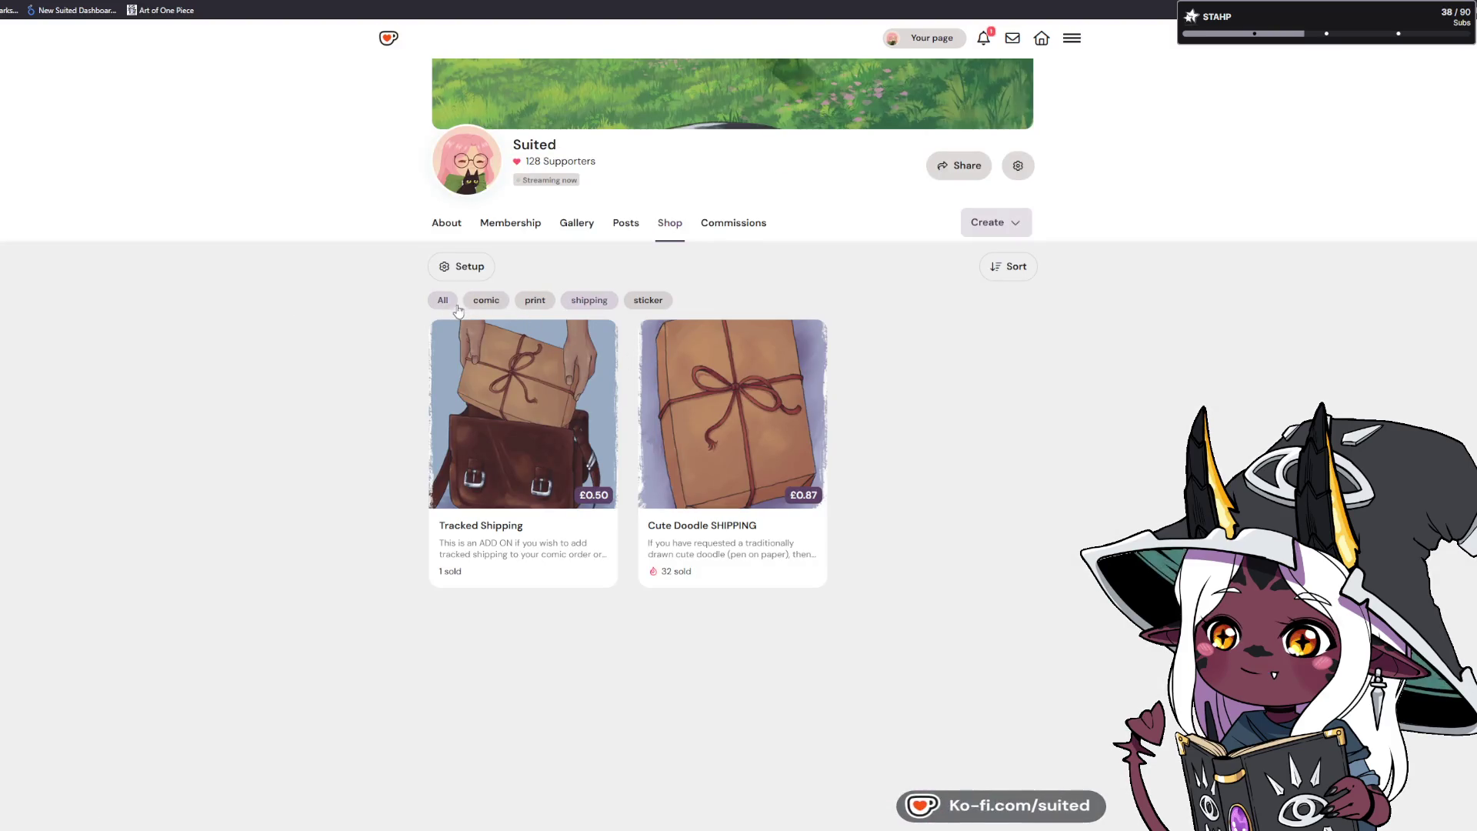
Show all shop products, browse the grid, and open the Sticker Pack | Kodama page.
left_click(444, 301)
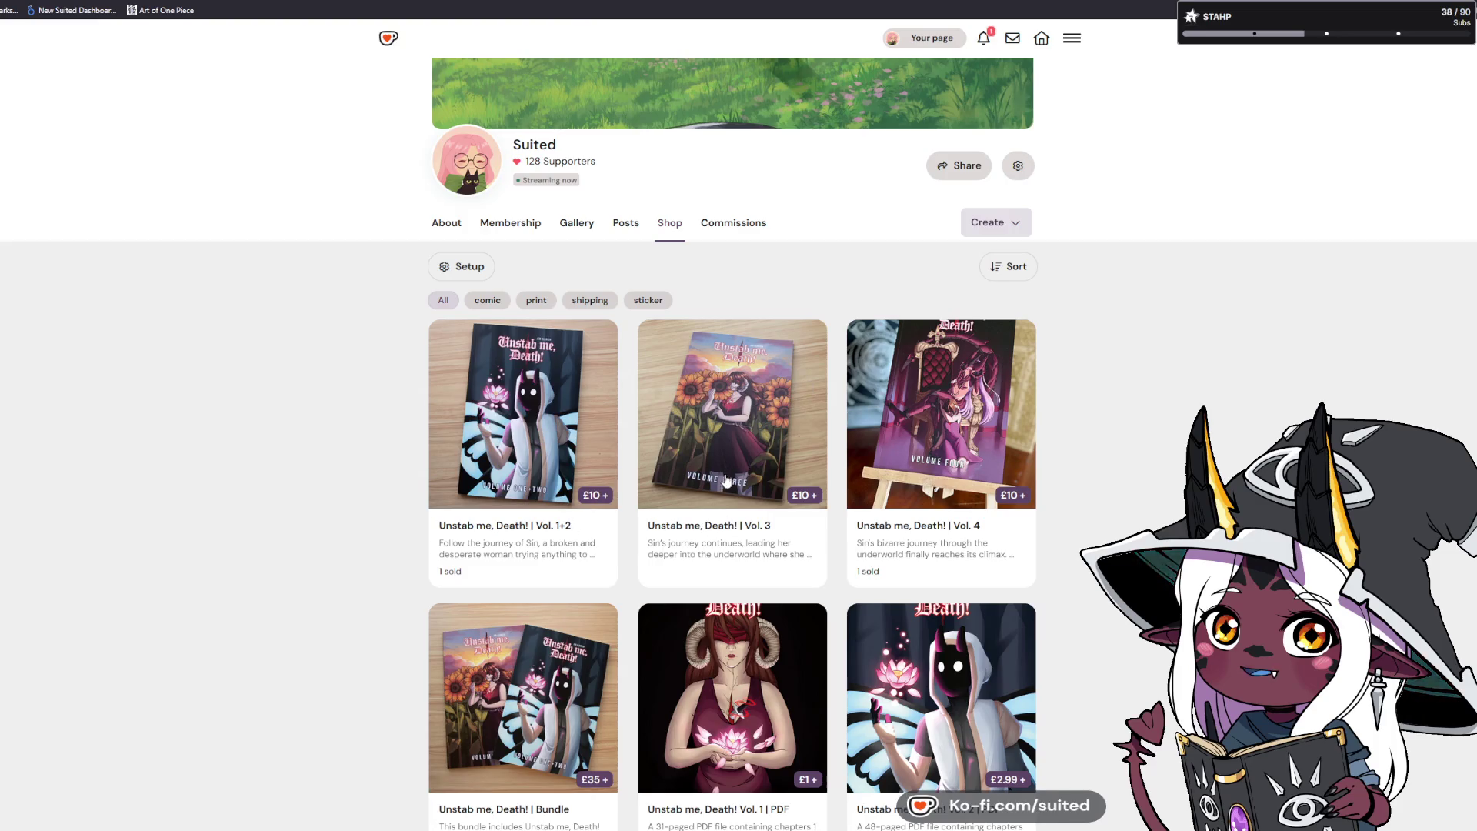
scroll(724, 484, "down", 2)
scroll(803, 461, "down", 1)
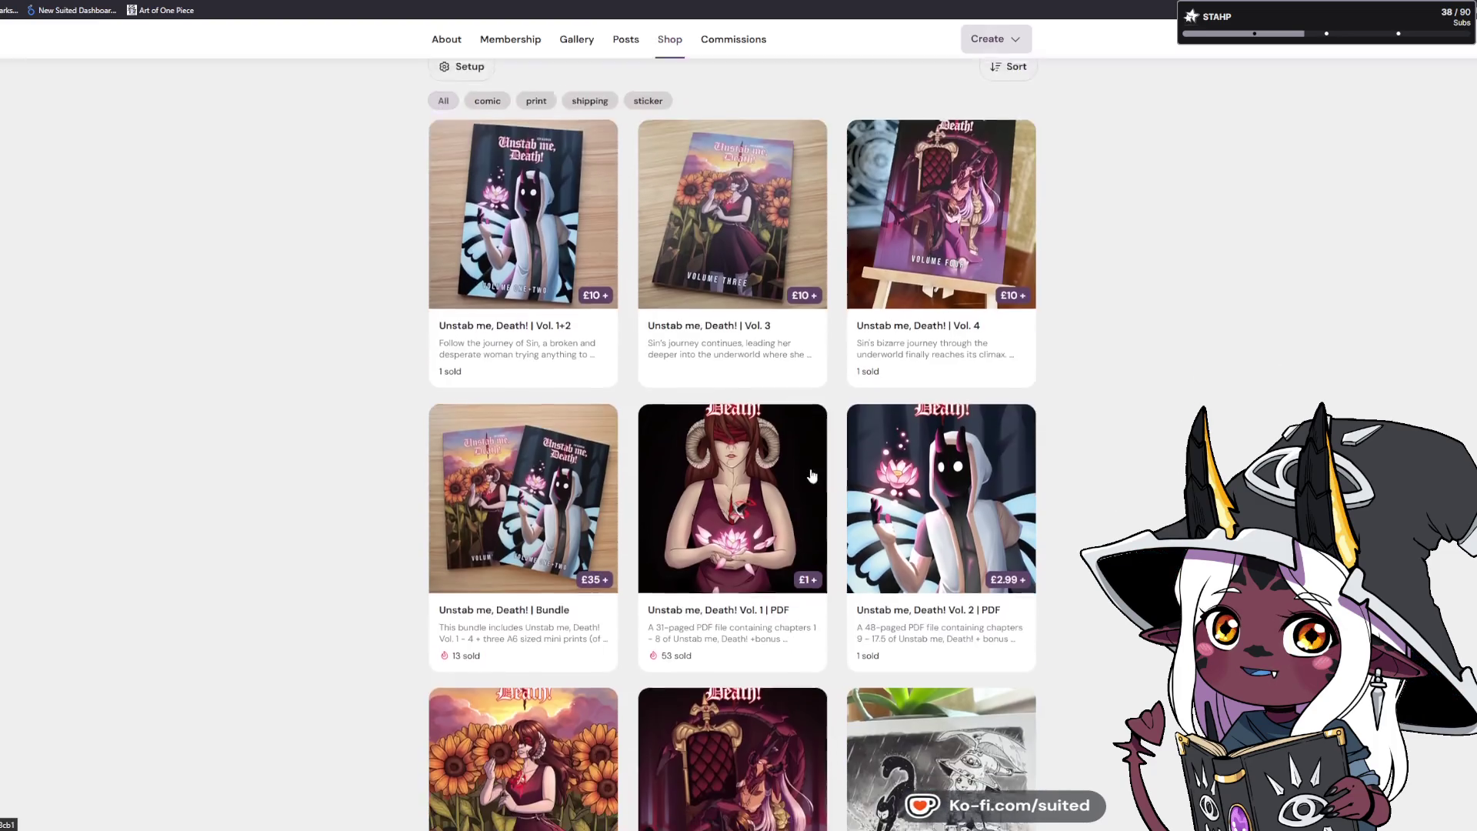
scroll(812, 476, "down", 7)
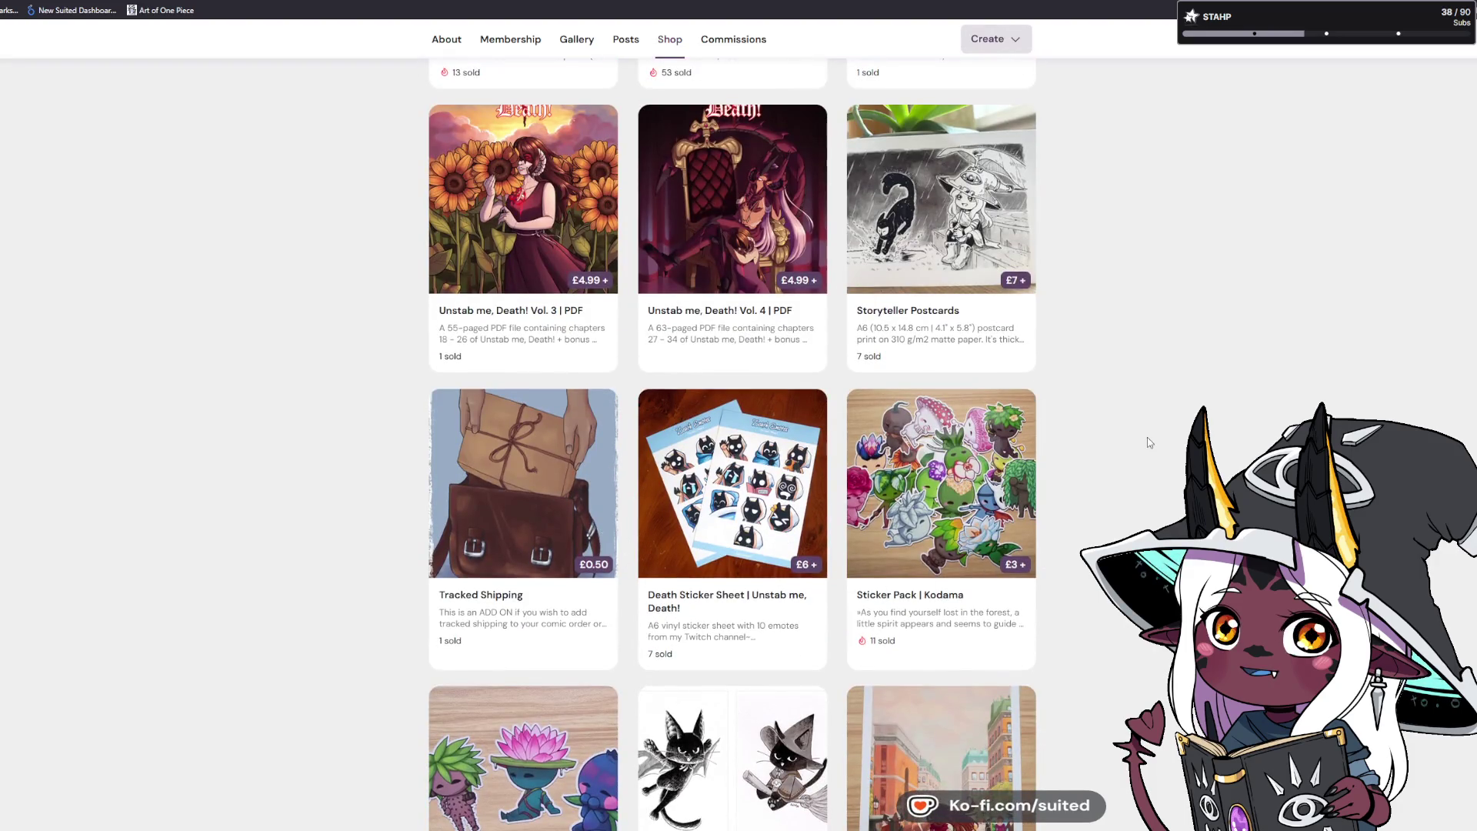
scroll(1147, 440, "down", 3)
scroll(1148, 440, "up", 3)
scroll(1146, 477, "down", 6)
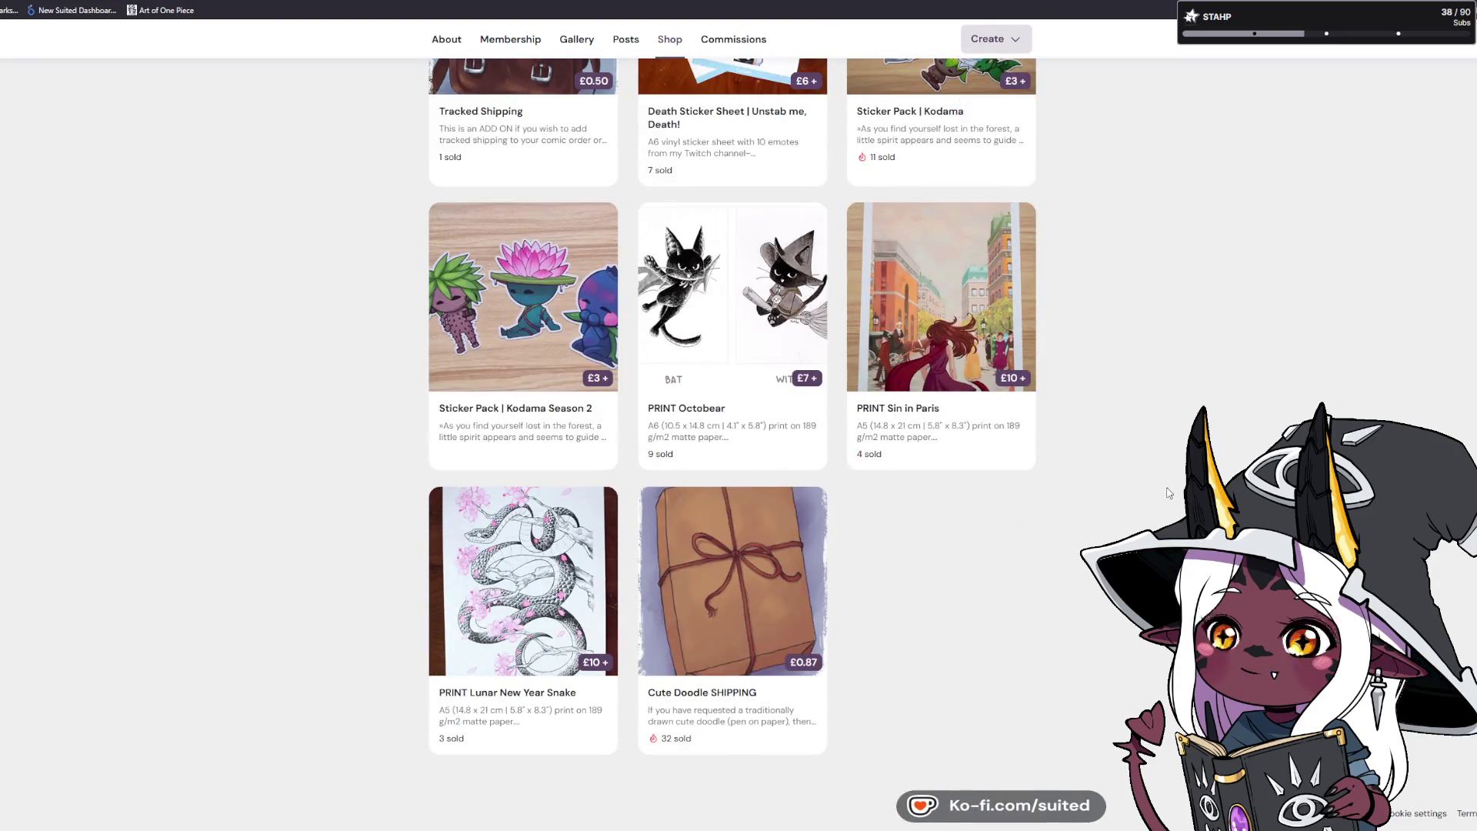
scroll(1123, 514, "up", 2)
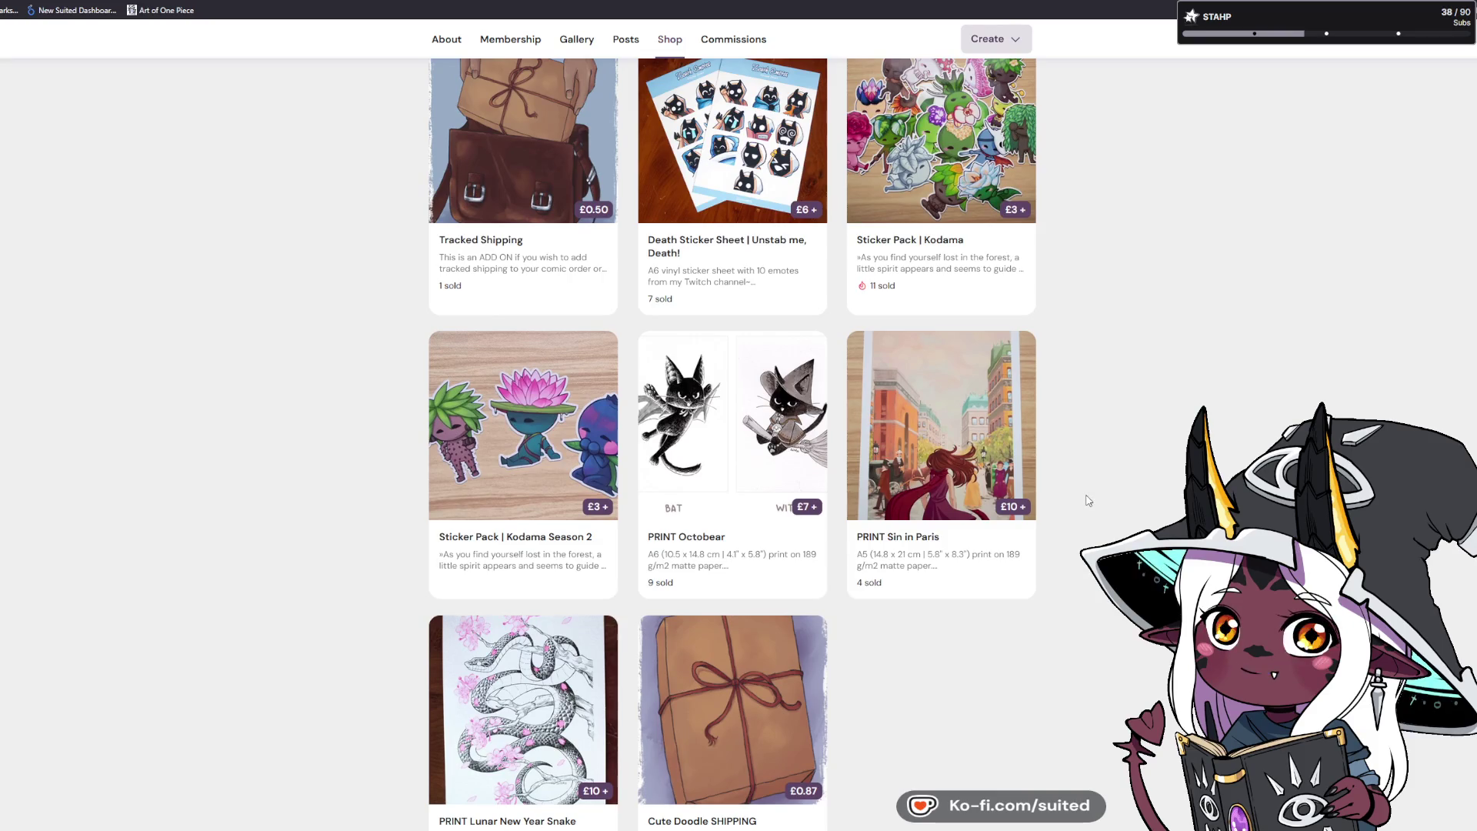
scroll(1088, 500, "up", 3)
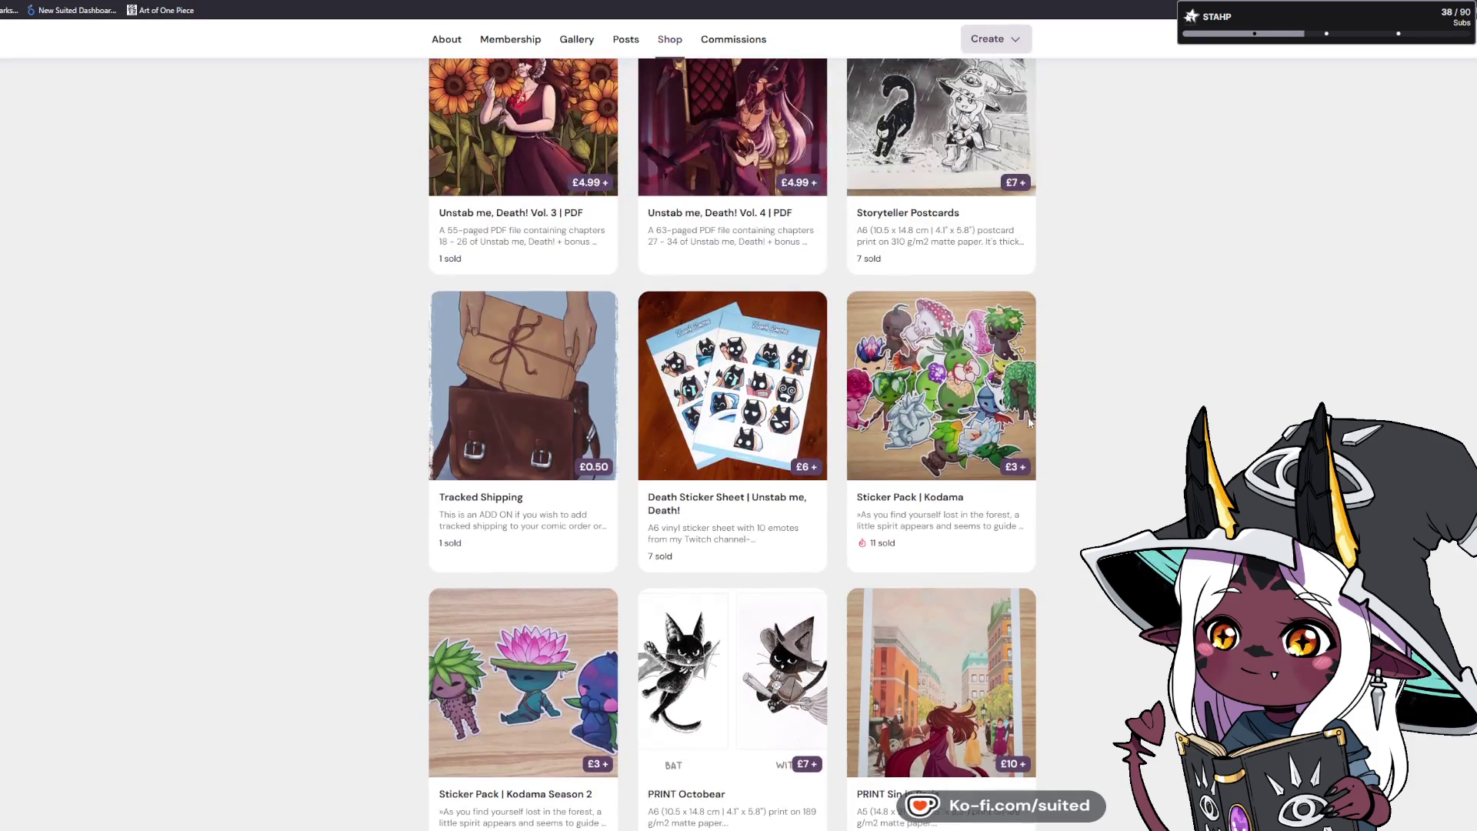
left_click(885, 349)
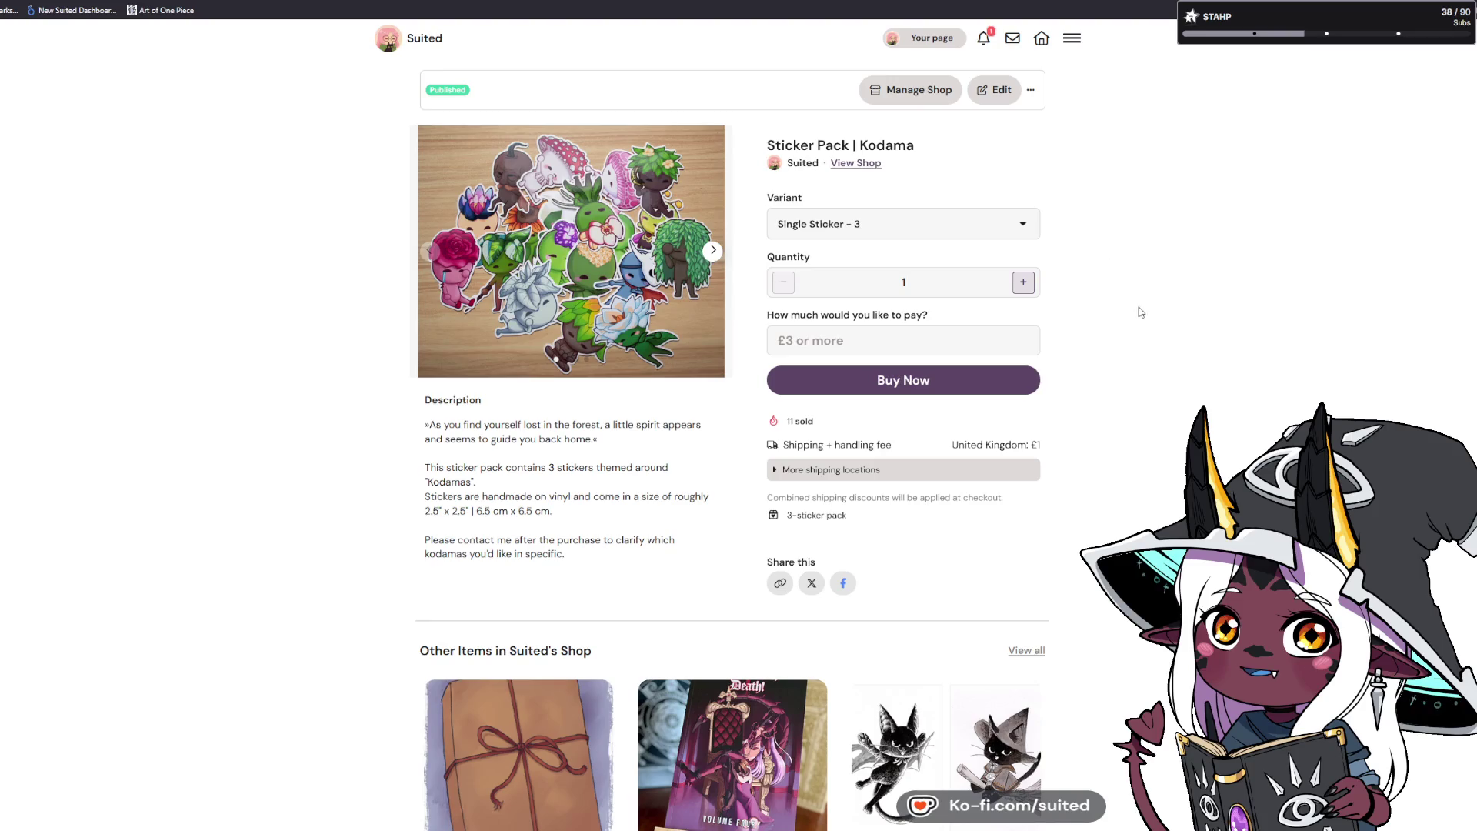
left_click(827, 471)
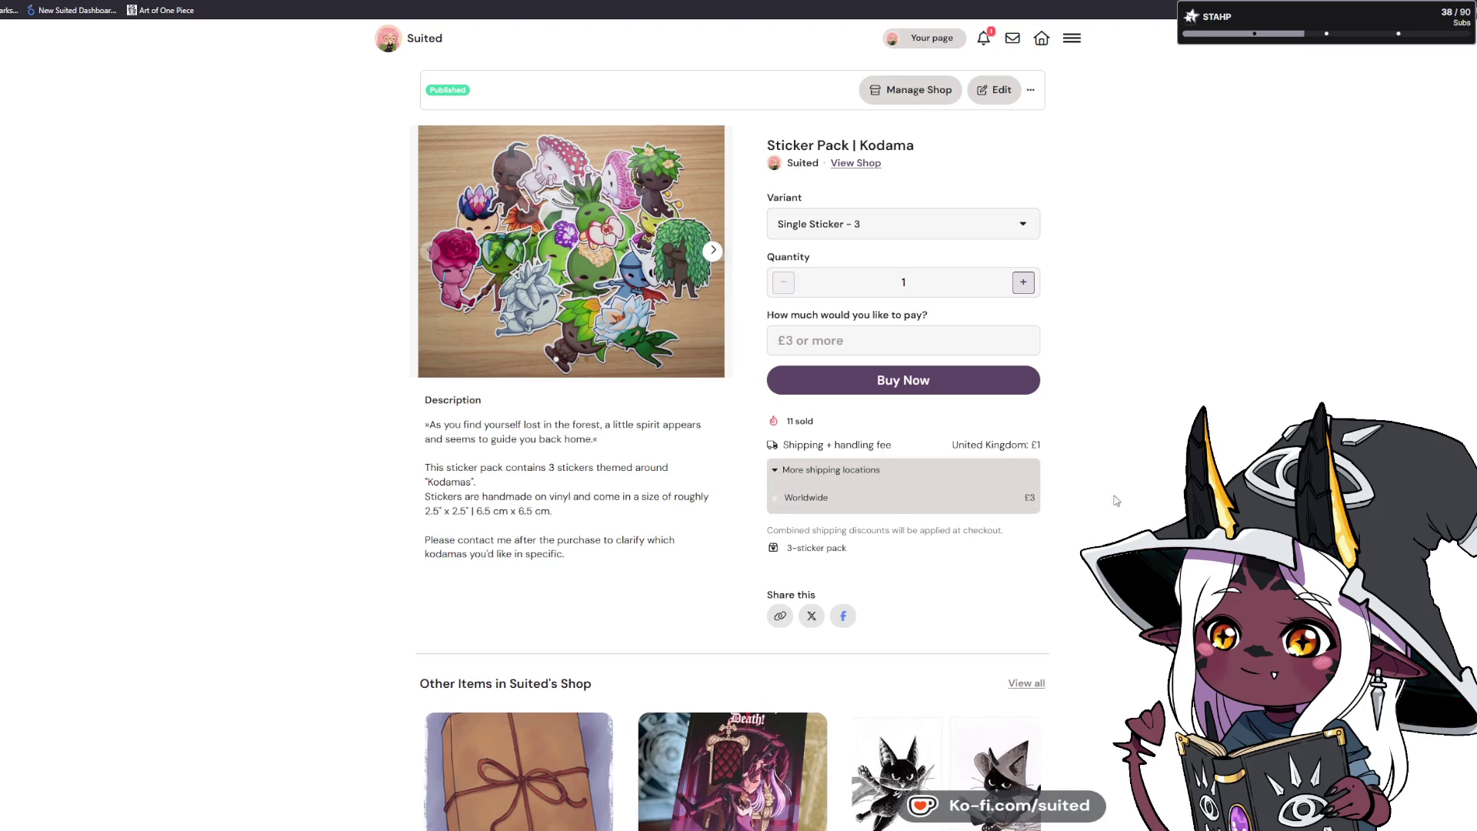
left_click(1108, 529)
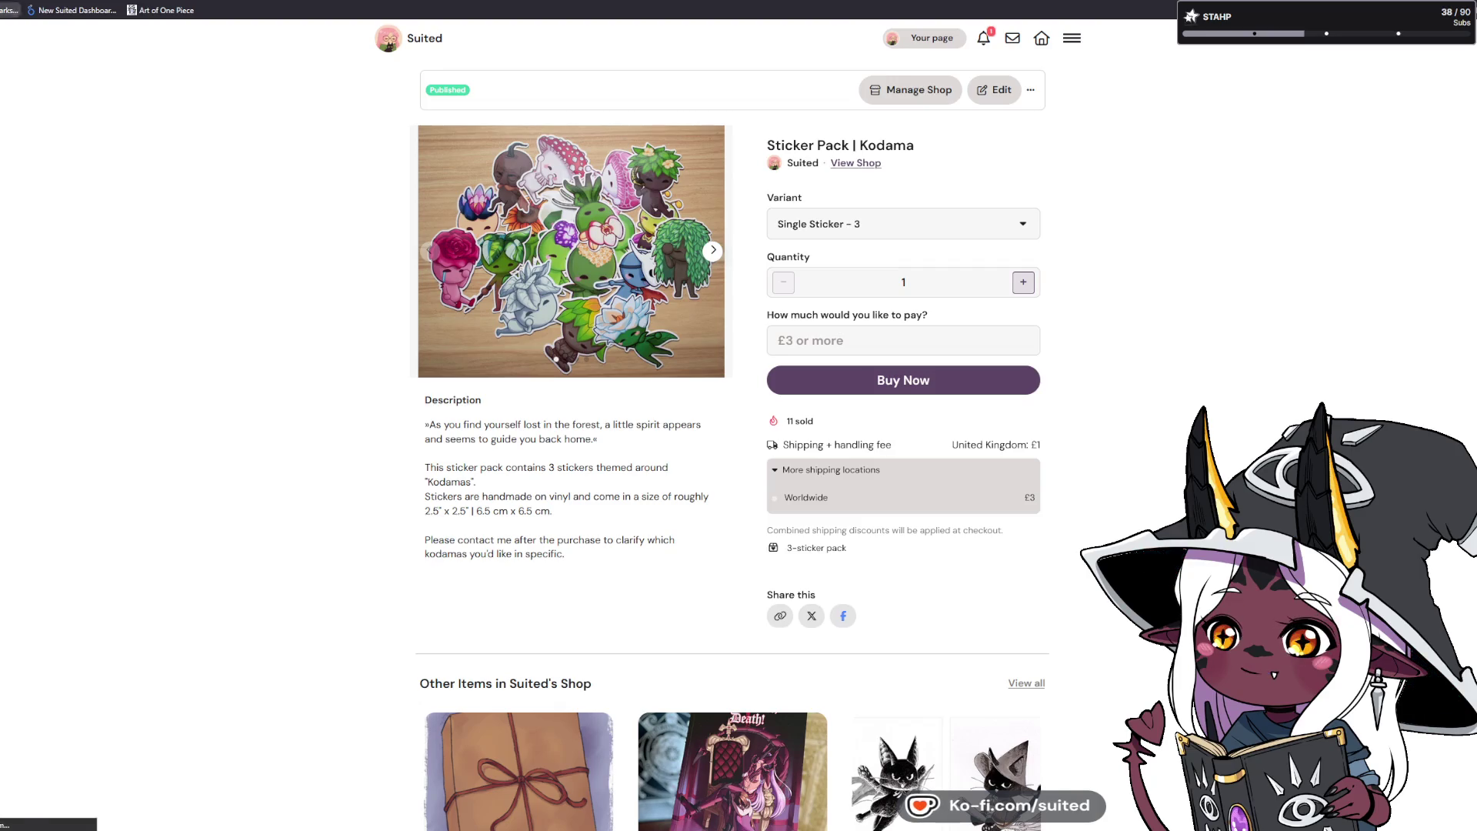
scroll(1068, 492, "down", 2)
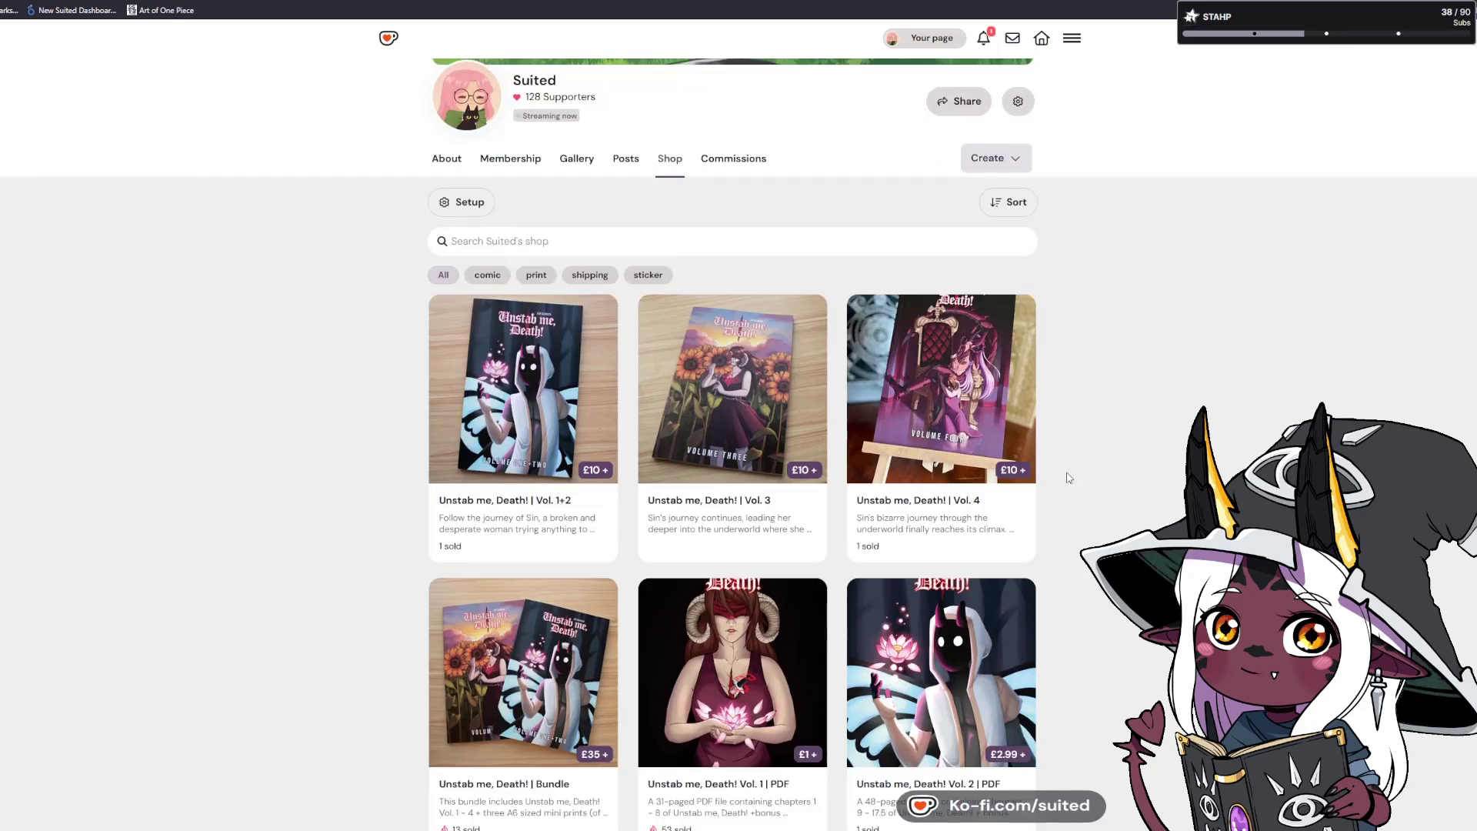
scroll(1069, 477, "down", 5)
left_click(946, 485)
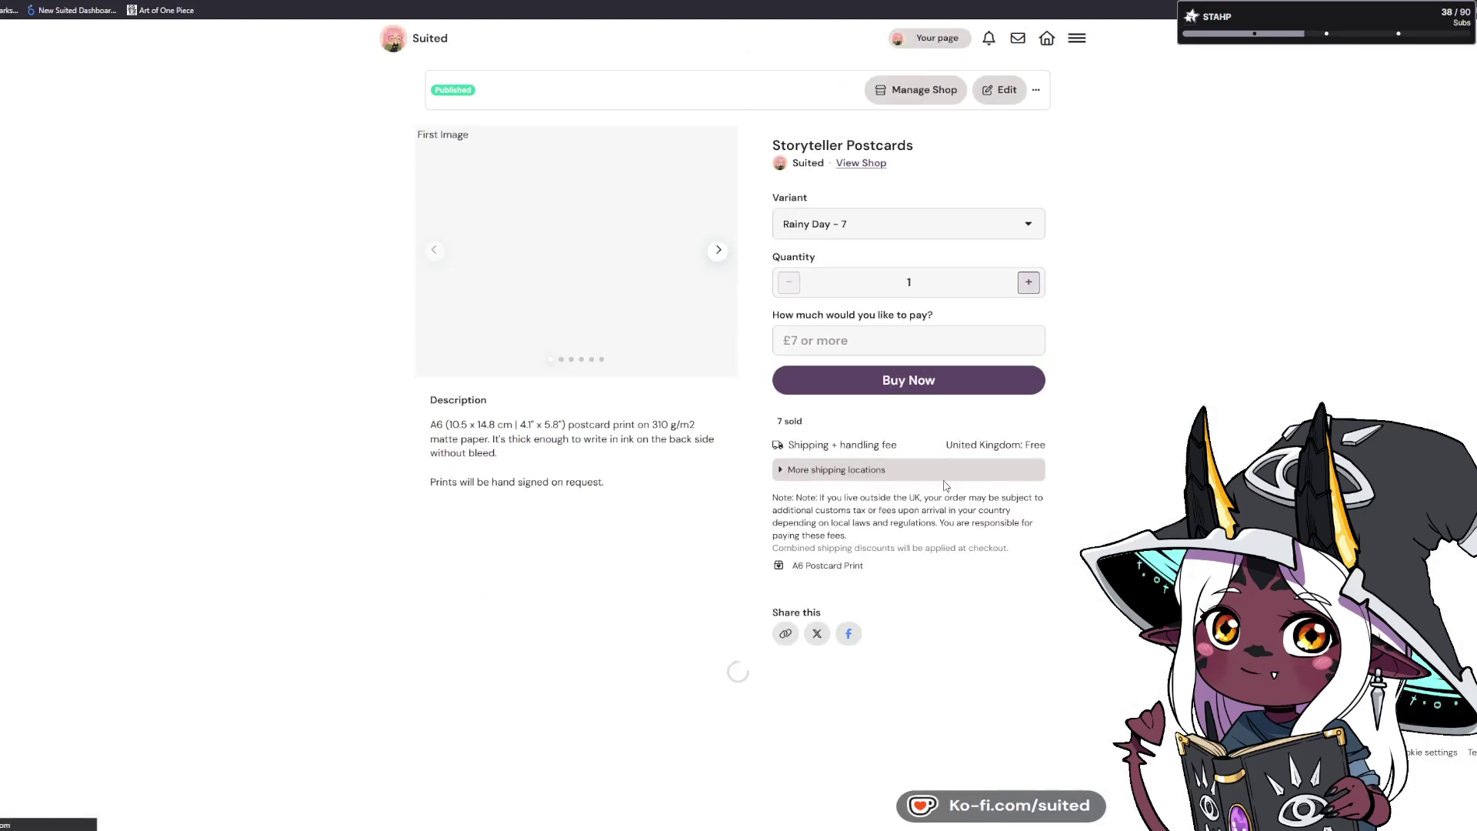
left_click(713, 251)
left_click(713, 251)
left_click(713, 252)
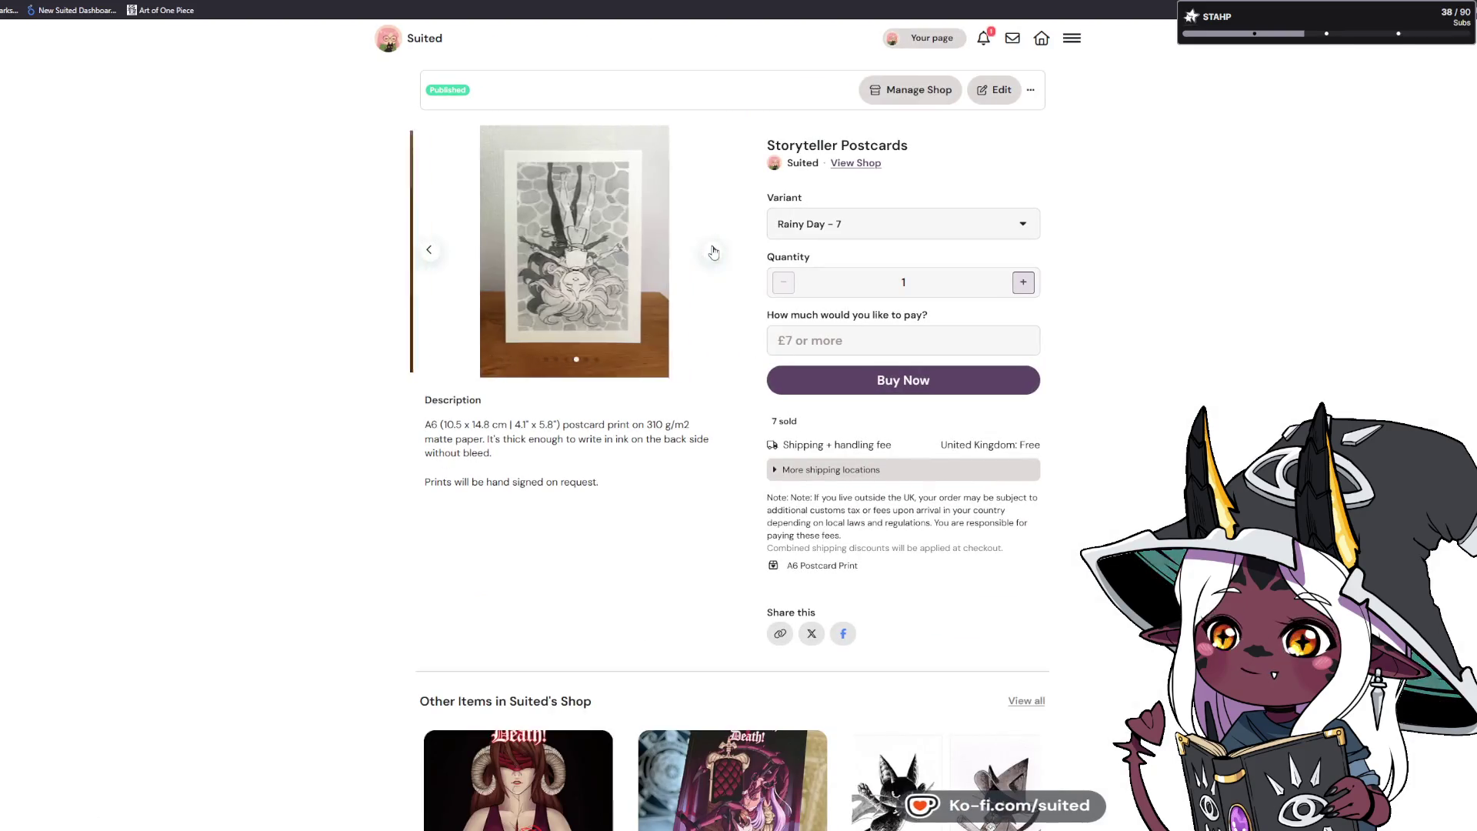
left_click(713, 250)
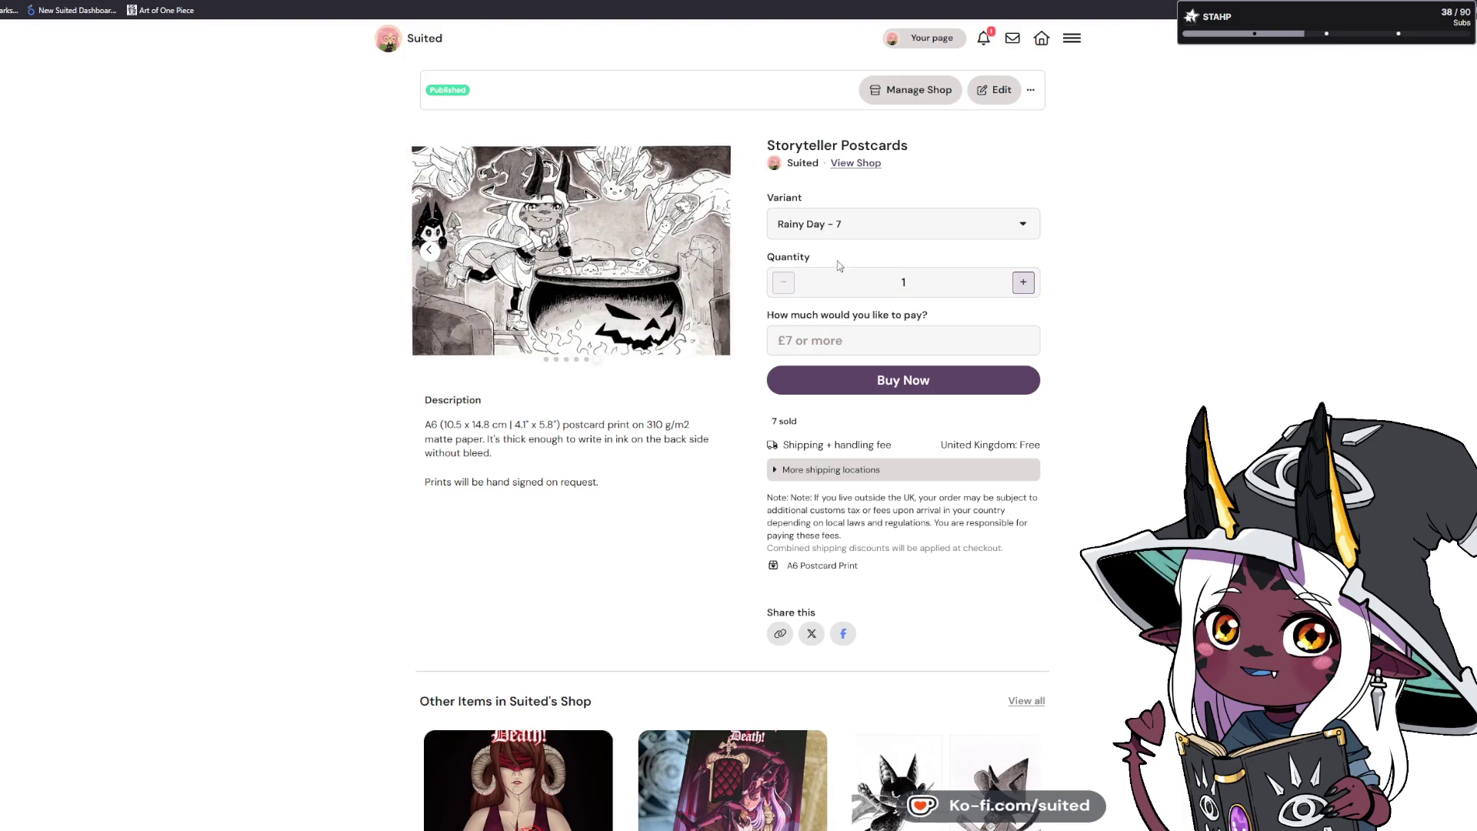
key("Down")
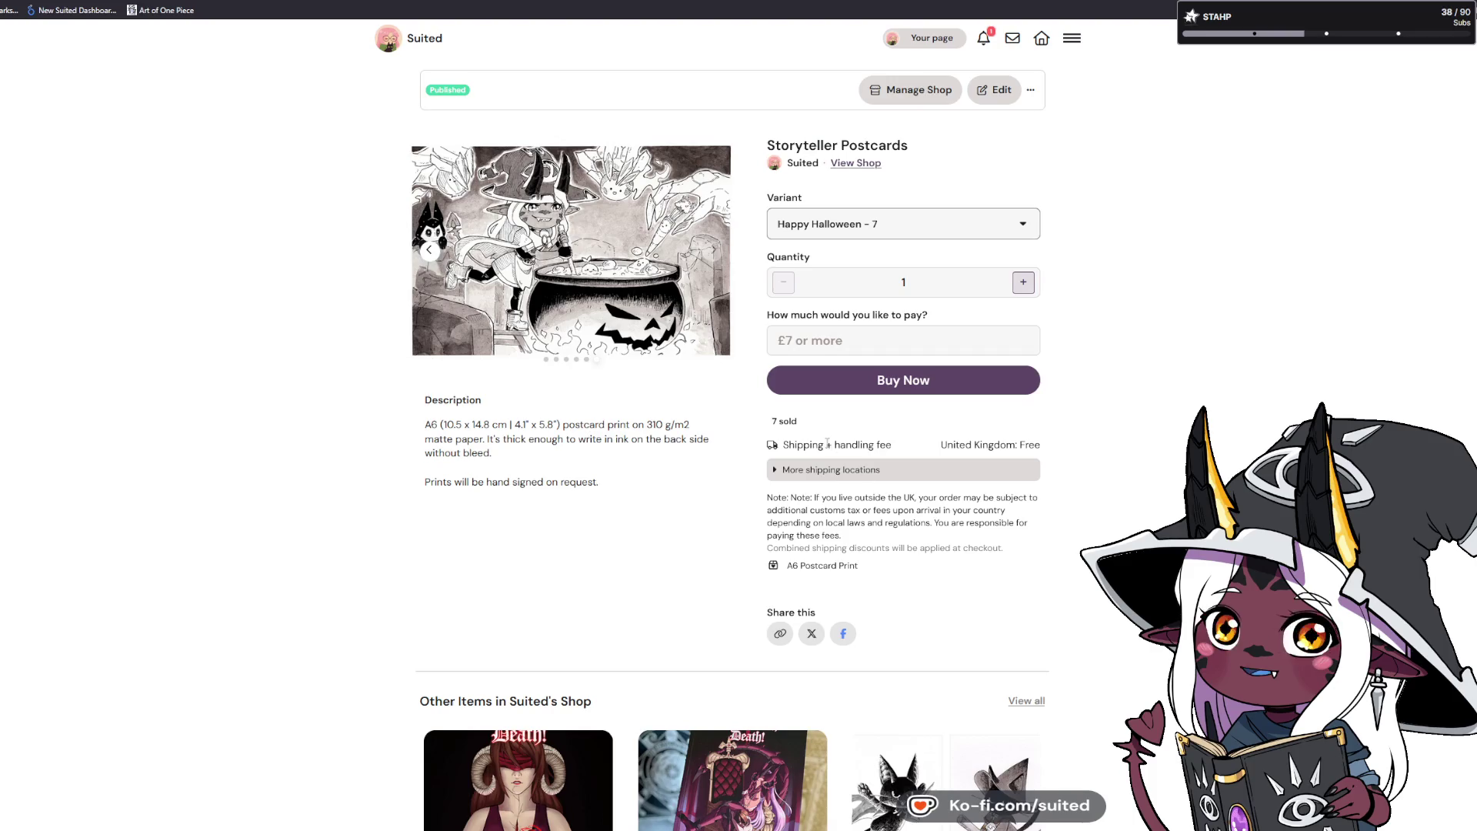
left_click_drag(836, 445, 894, 452)
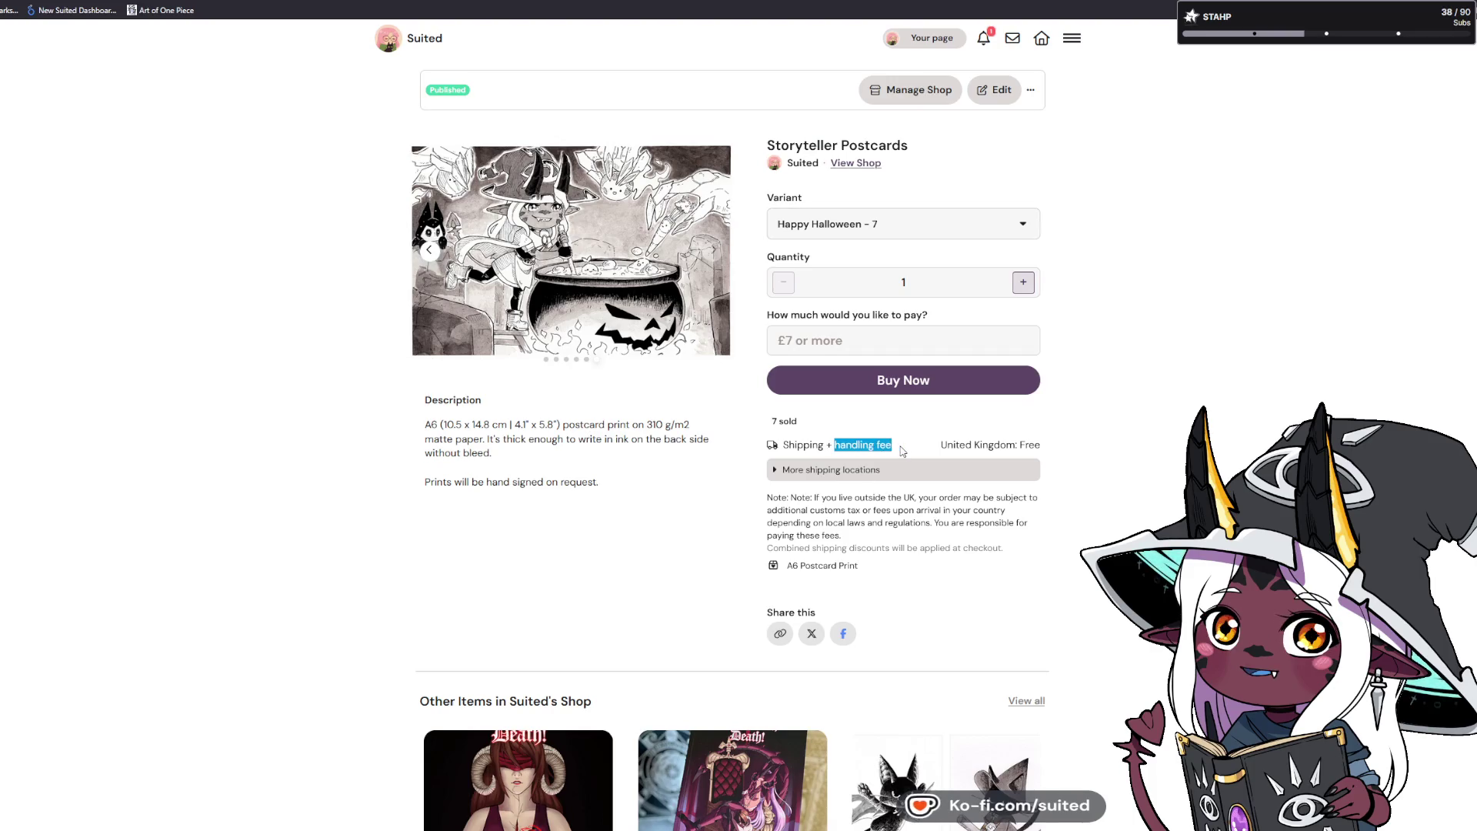
left_click(903, 452)
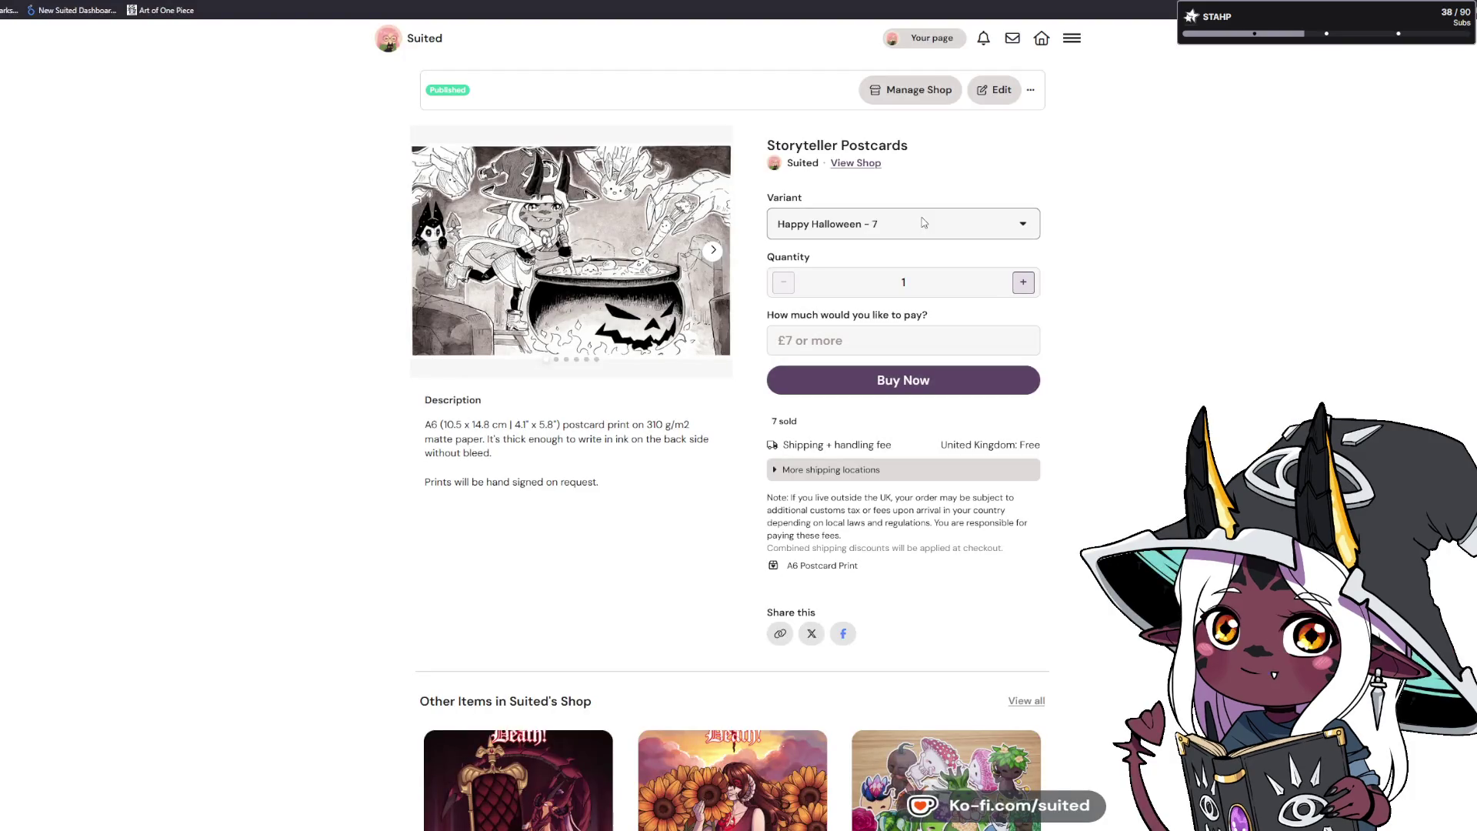
Switch the postcard variant to Submerged, then page through Fox Statues and Sea Gaze to Rainy Day.
key("Down")
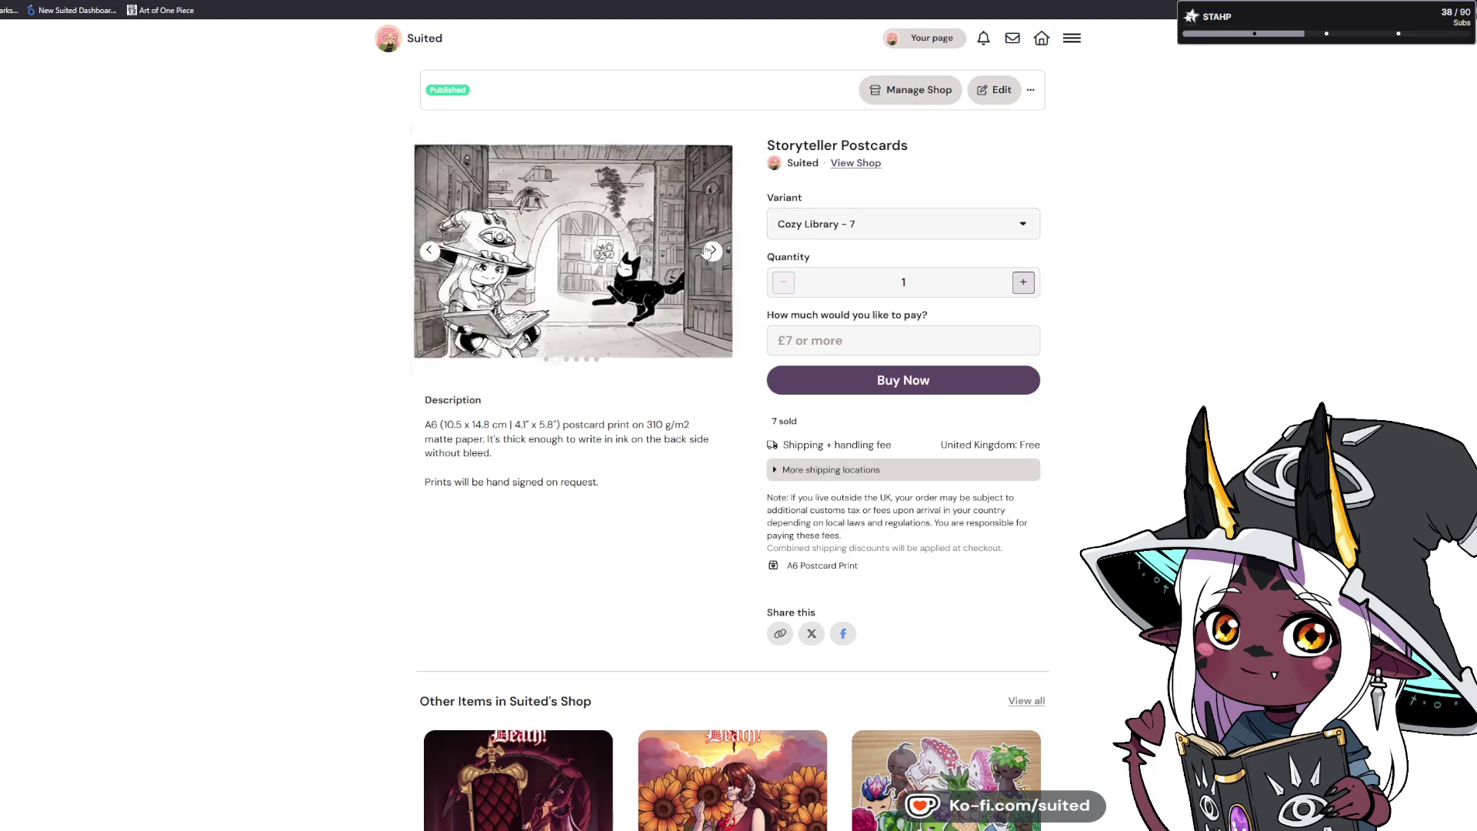
left_click(715, 251)
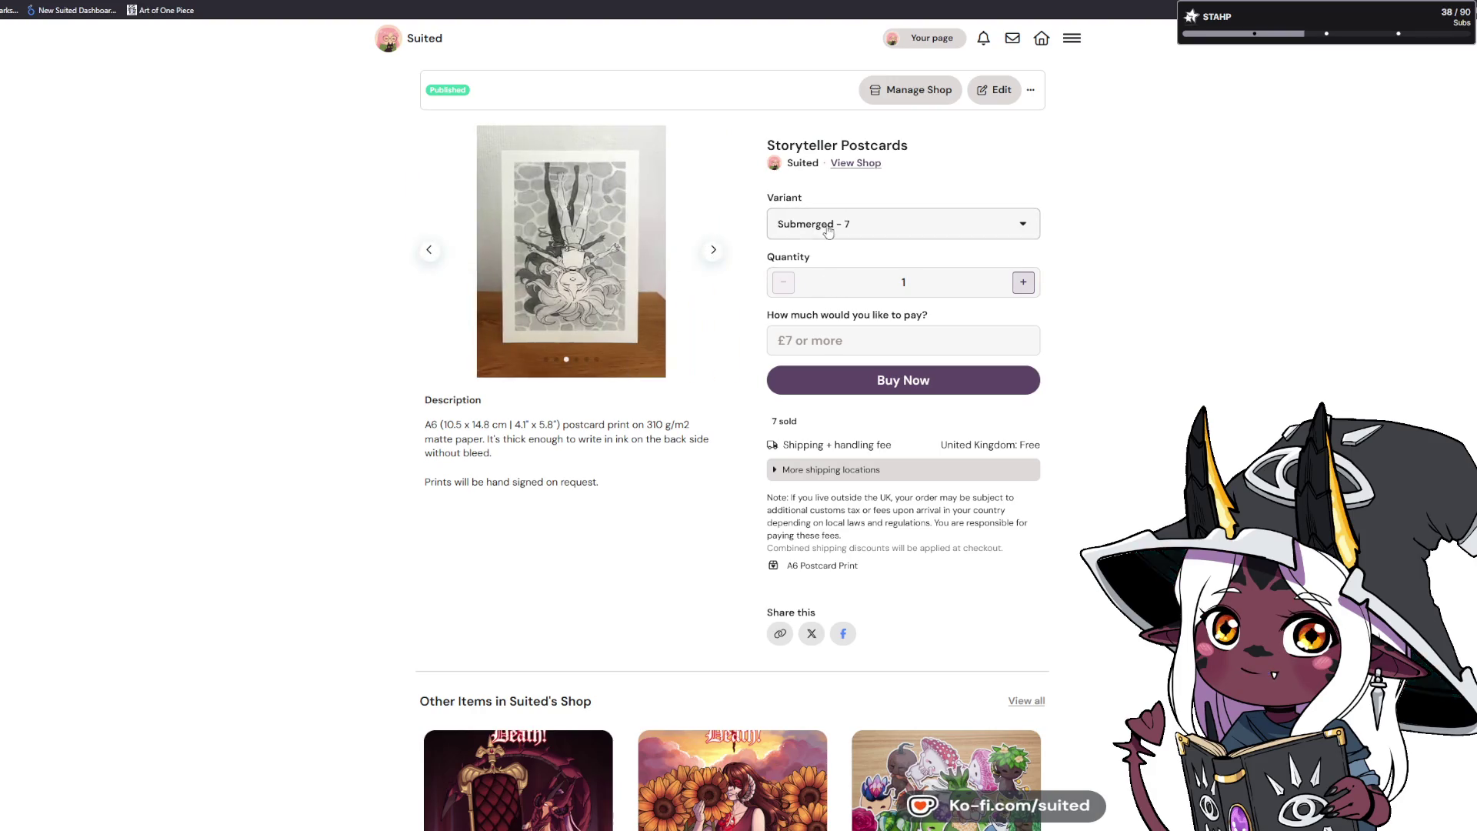
left_click(713, 257)
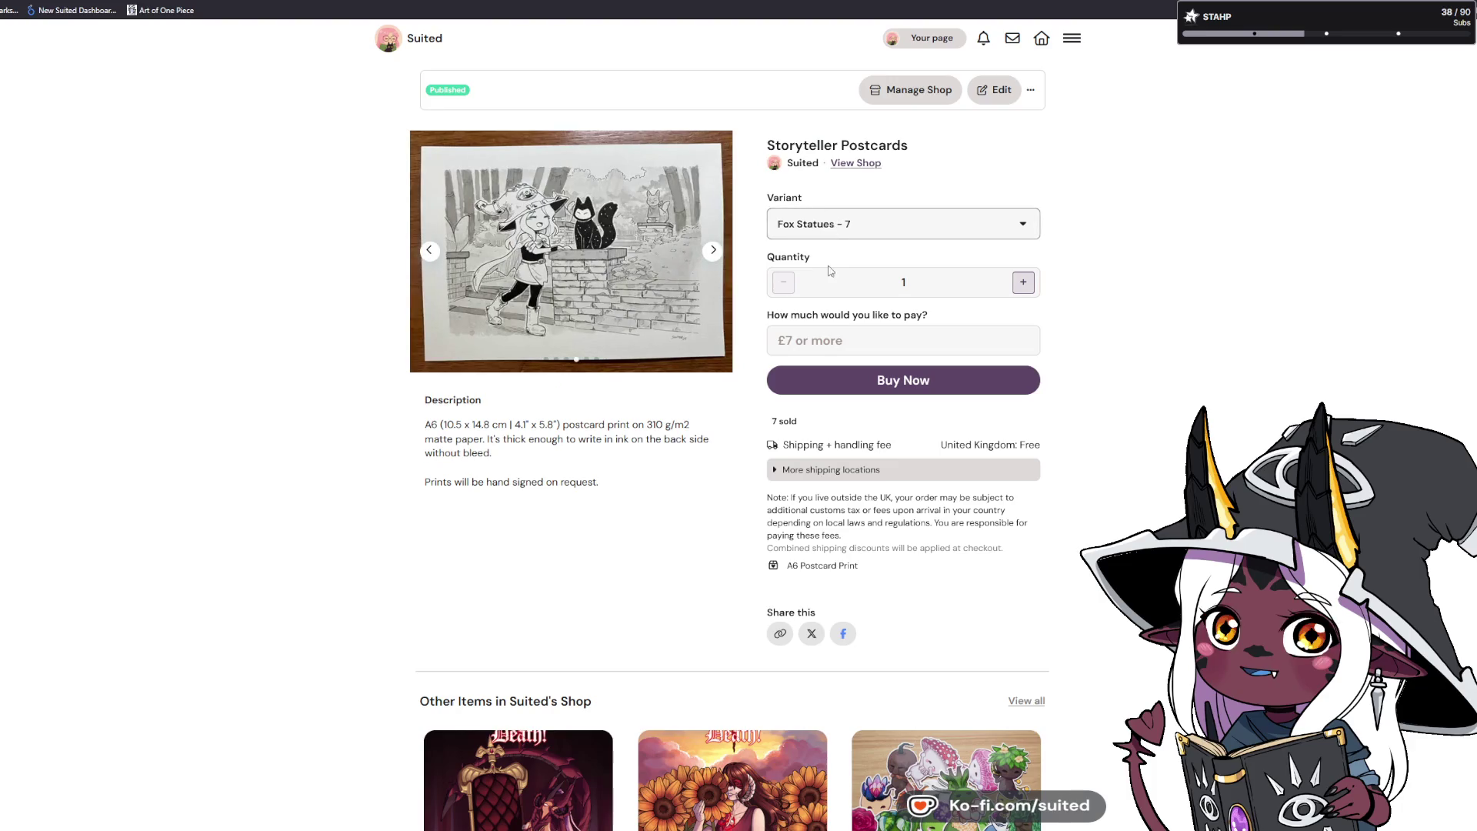
left_click(715, 252)
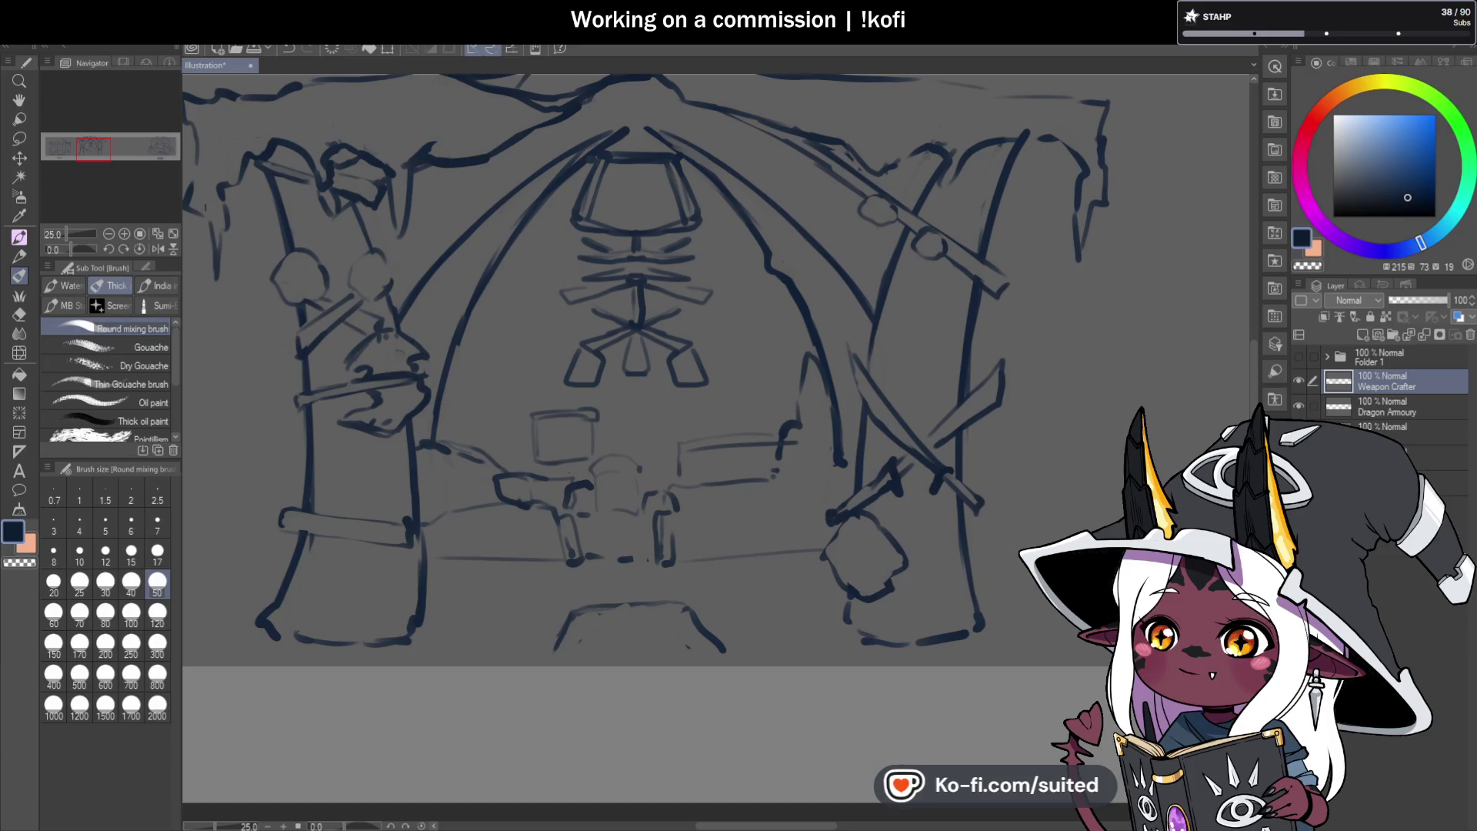
Scroll the canvas to view the central archway panel beside the FORUM panel.
scroll(720, 439, "down", 3)
scroll(682, 378, "down", 5)
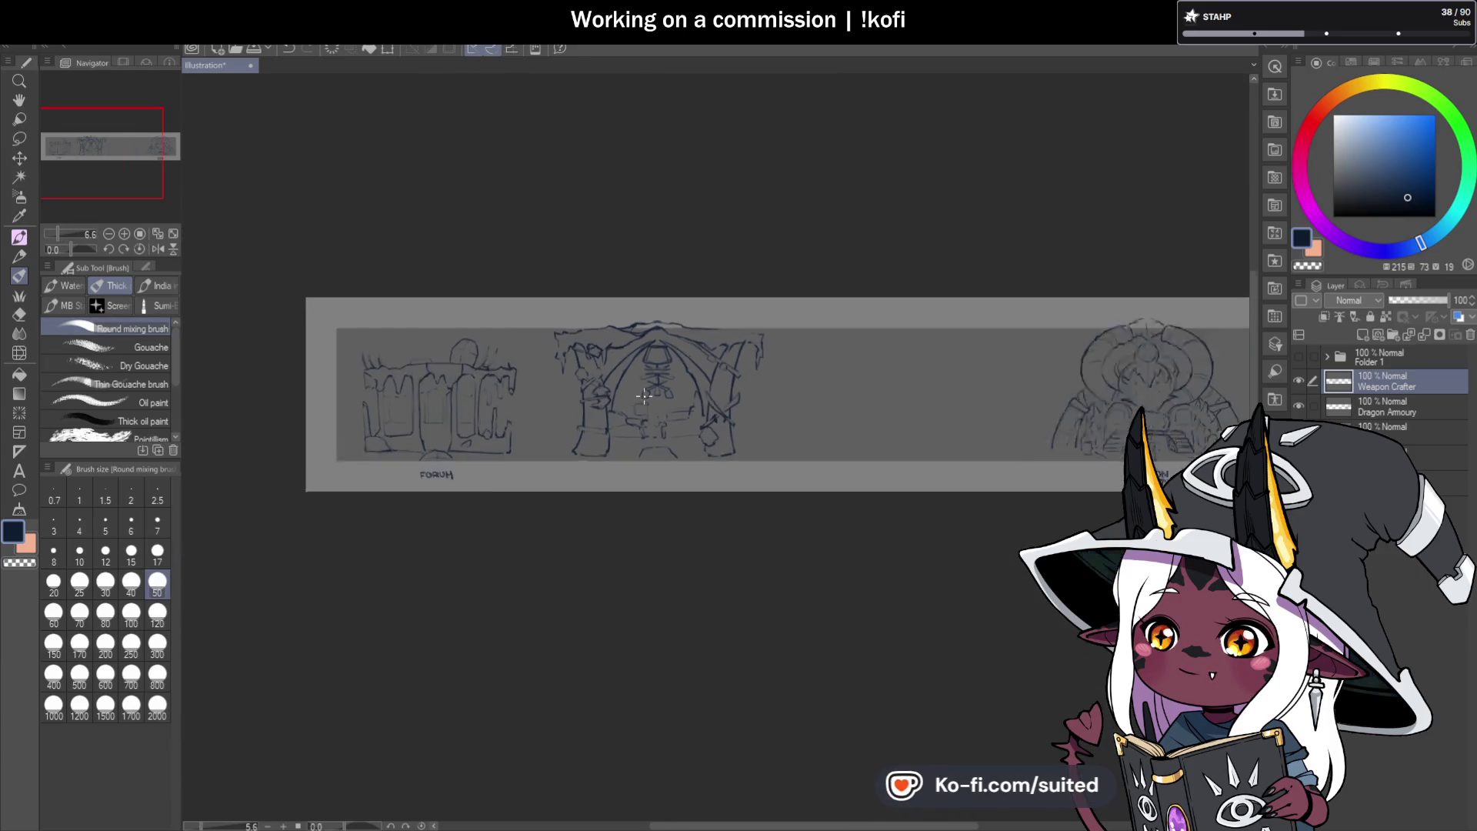
scroll(679, 412, "up", 1)
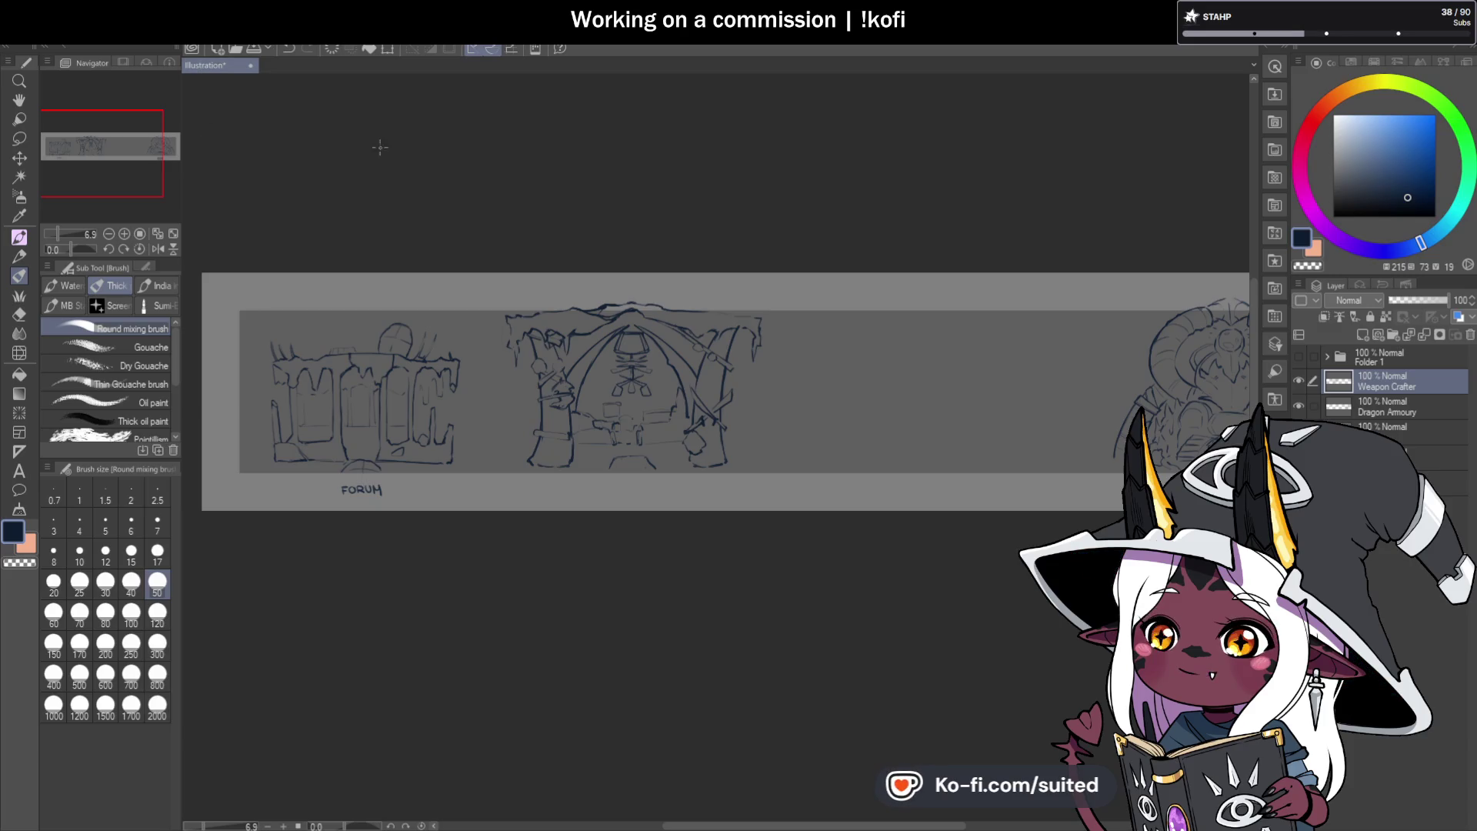
scroll(494, 306, "up", 5)
Ink a bold box at the archway centre and hang a pointed-roof lantern from the left arch.
mouse_move(492, 291)
left_mouse_down()
mouse_move(497, 344)
mouse_move(551, 290)
mouse_move(559, 323)
left_mouse_up()
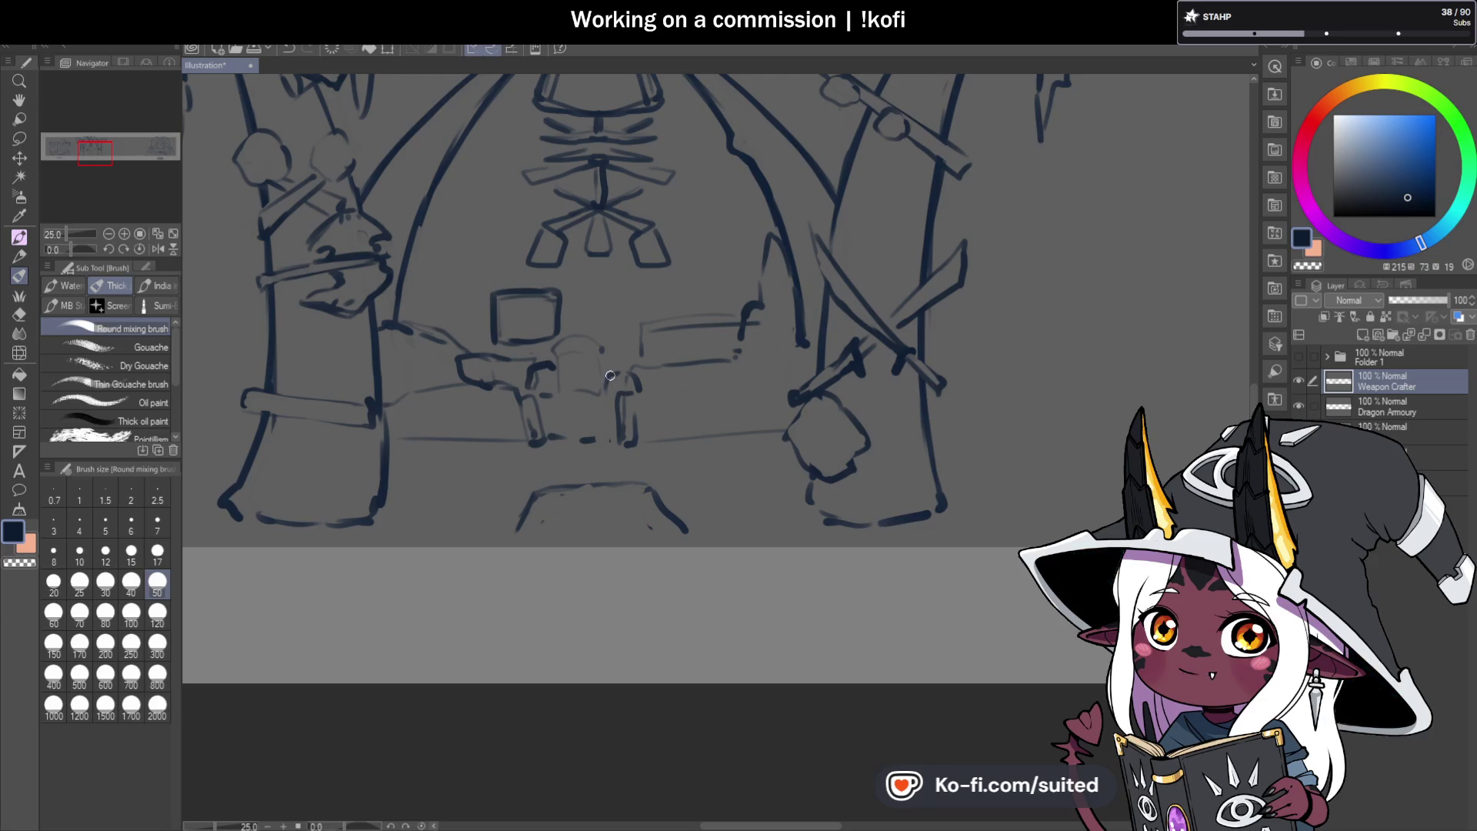
mouse_move(564, 329)
left_mouse_down()
mouse_move(640, 321)
mouse_move(654, 297)
left_mouse_up()
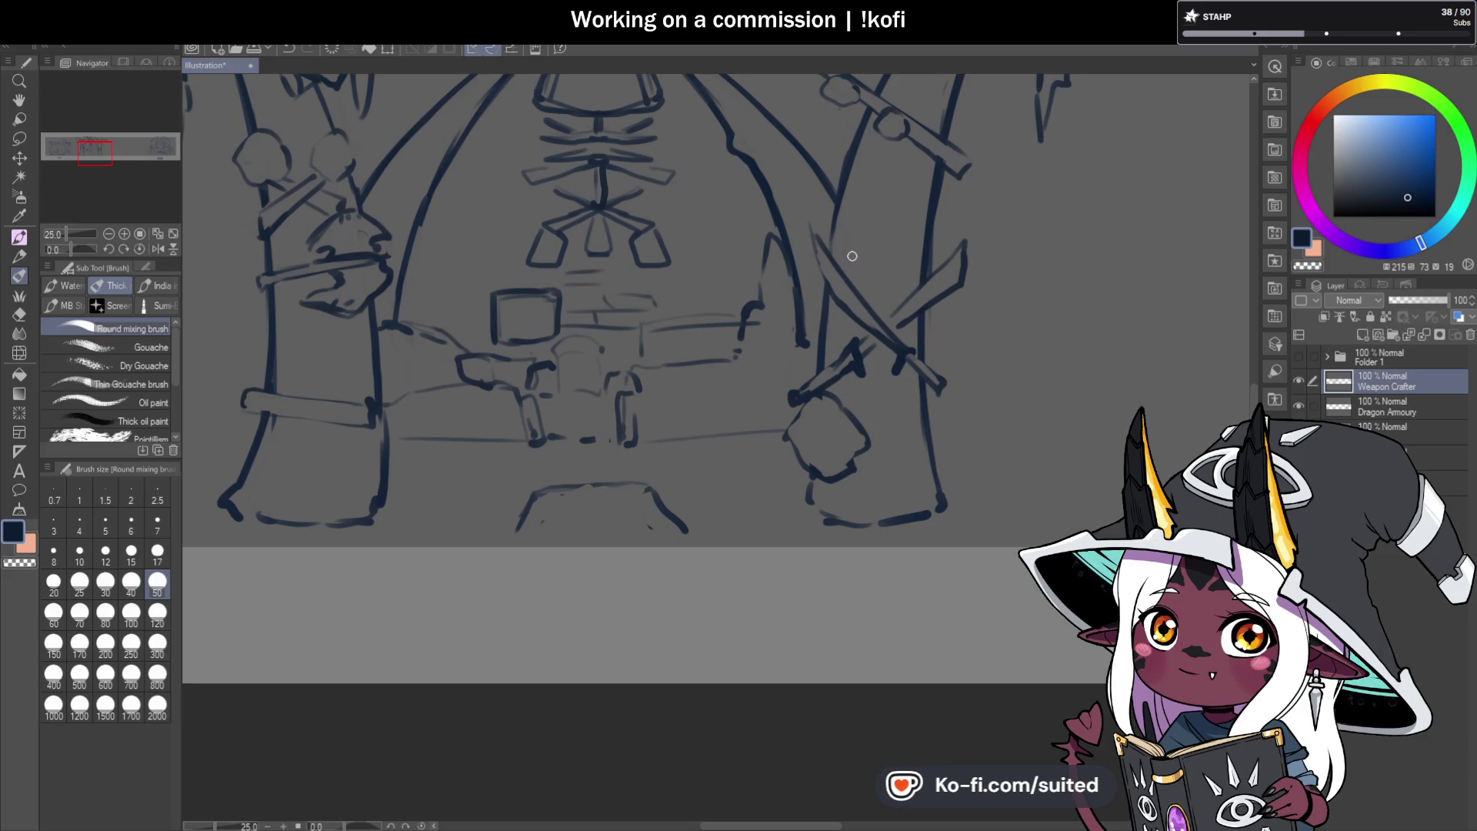
mouse_move(430, 114)
left_mouse_down()
mouse_move(435, 177)
mouse_move(441, 166)
left_mouse_up()
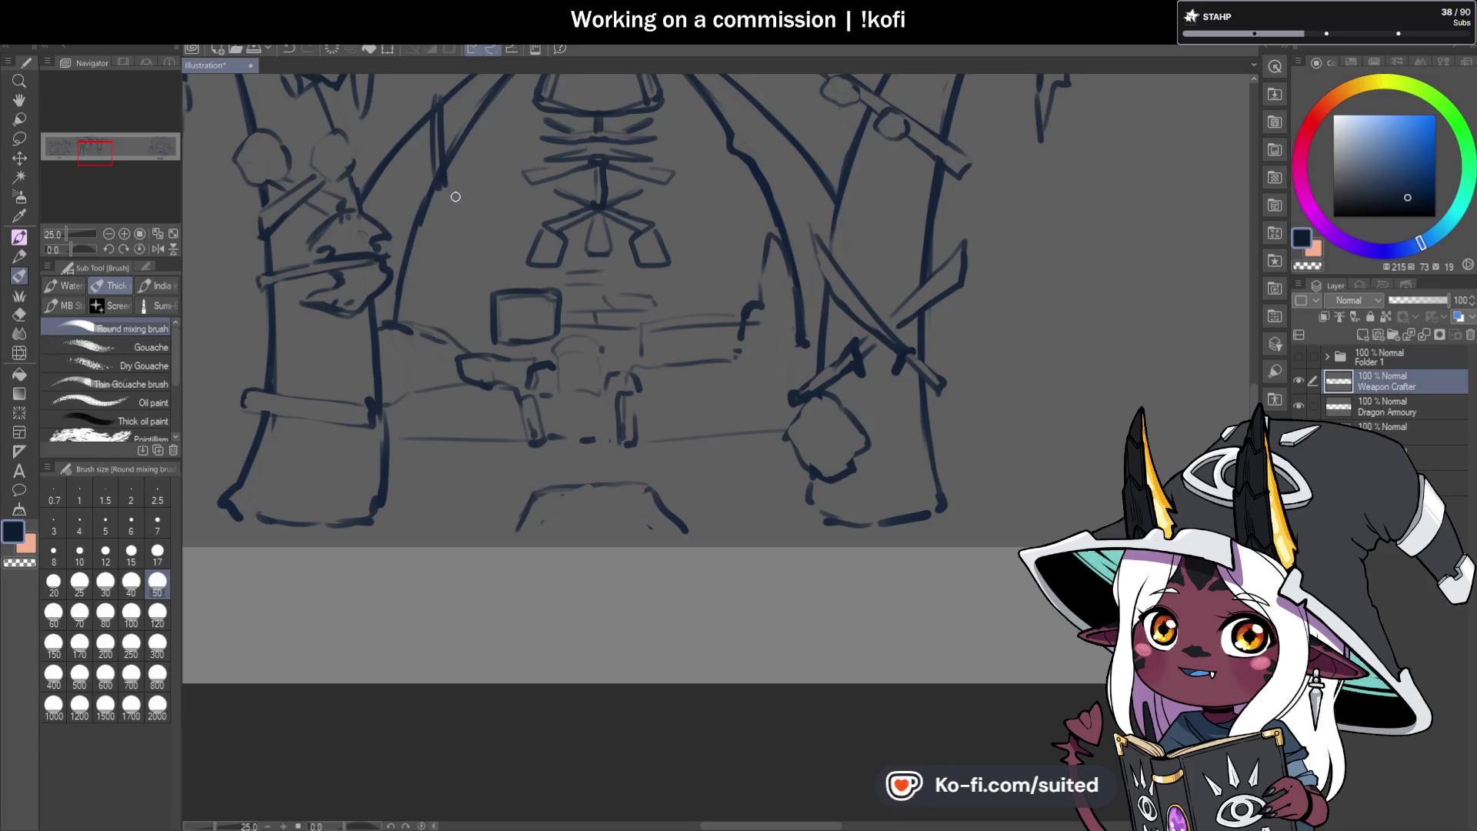
mouse_move(449, 195)
left_mouse_down()
mouse_move(462, 204)
mouse_move(432, 256)
mouse_move(461, 246)
mouse_move(451, 261)
left_mouse_up()
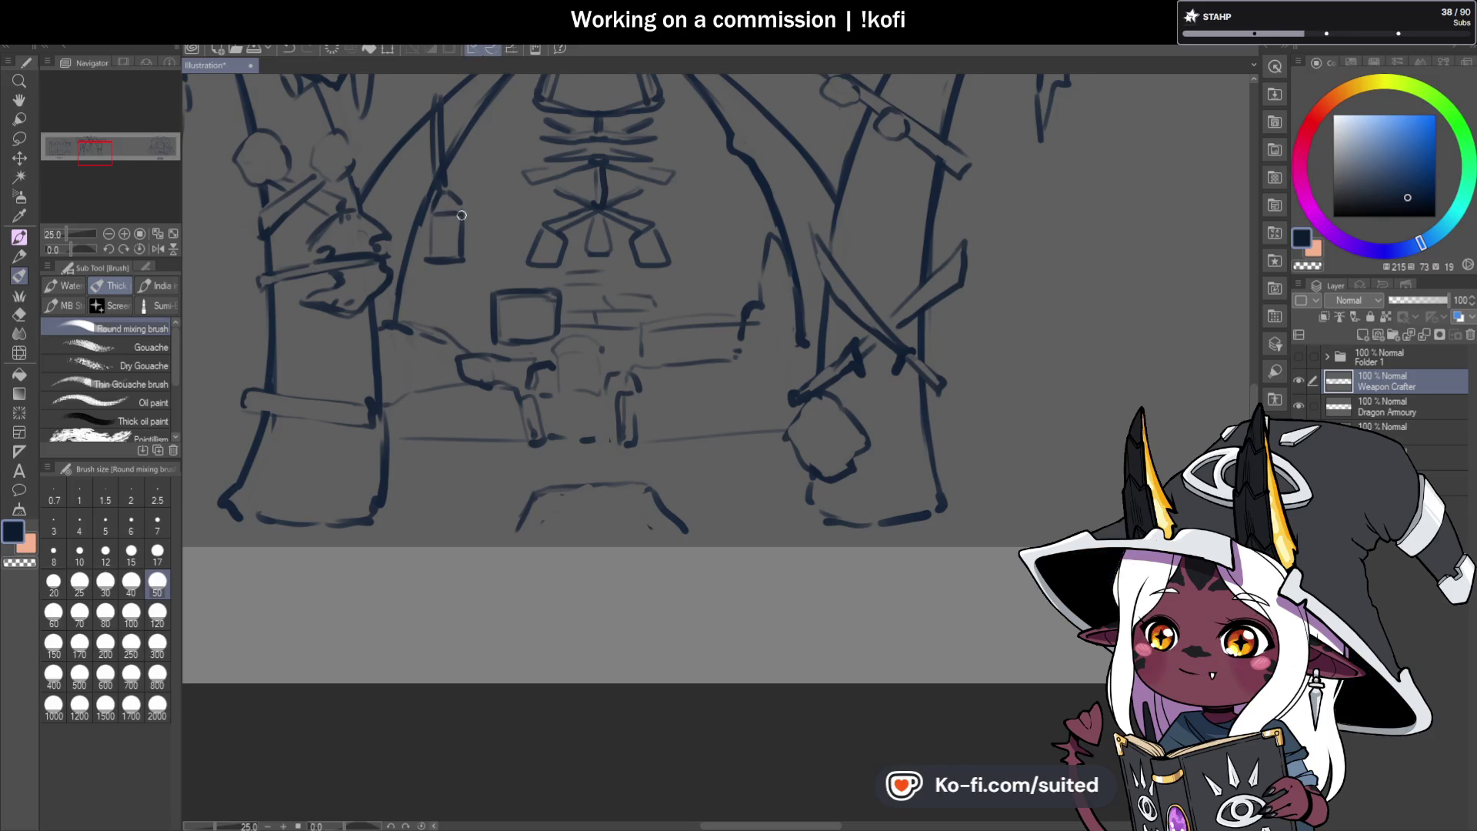
mouse_move(446, 192)
left_mouse_down()
mouse_move(427, 218)
mouse_move(466, 216)
mouse_move(429, 261)
left_mouse_up()
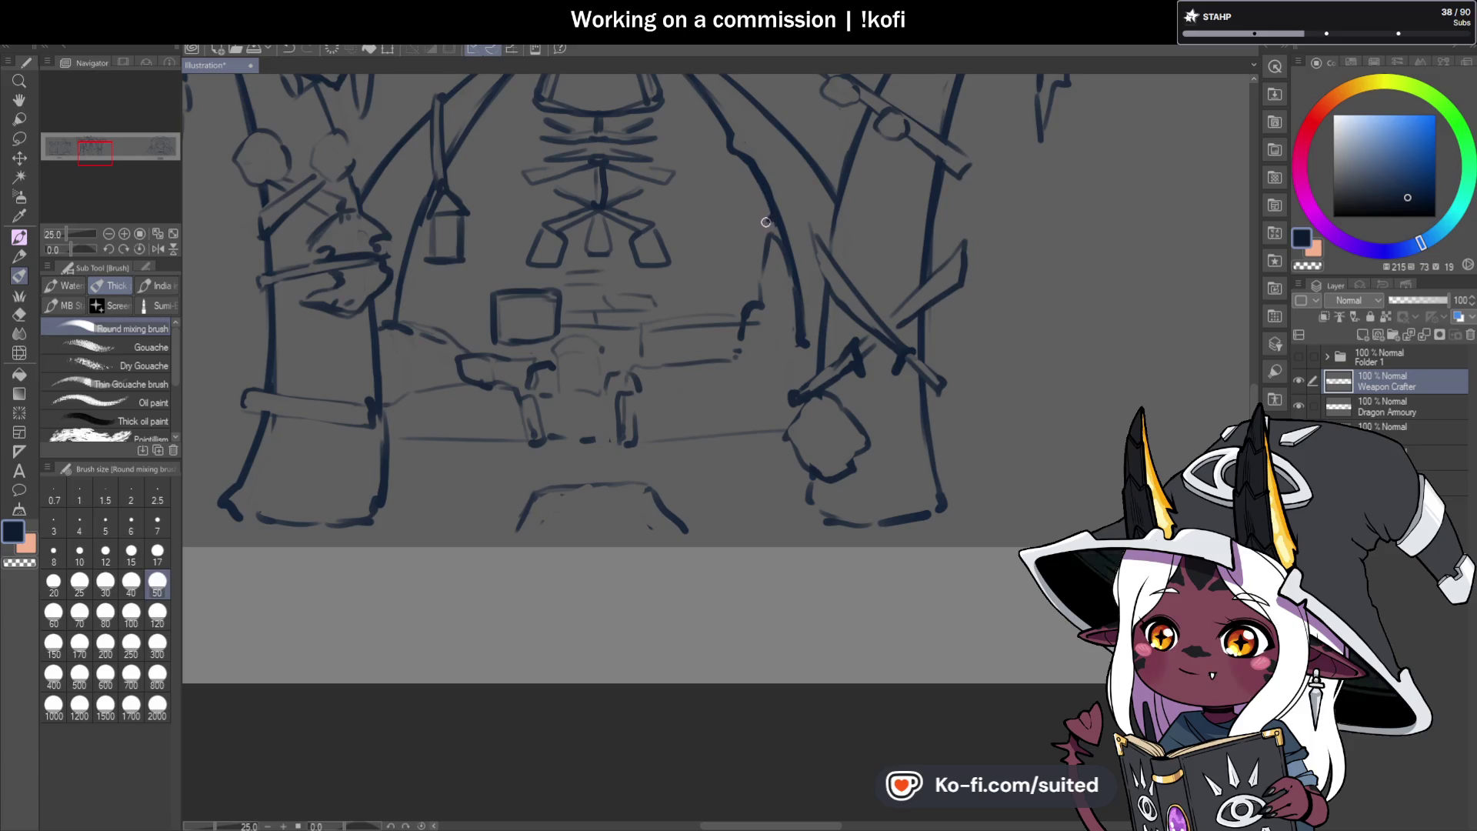
Hang a second lantern on a rope from the right arch and outline its box.
left_click_drag(753, 225, 687, 234)
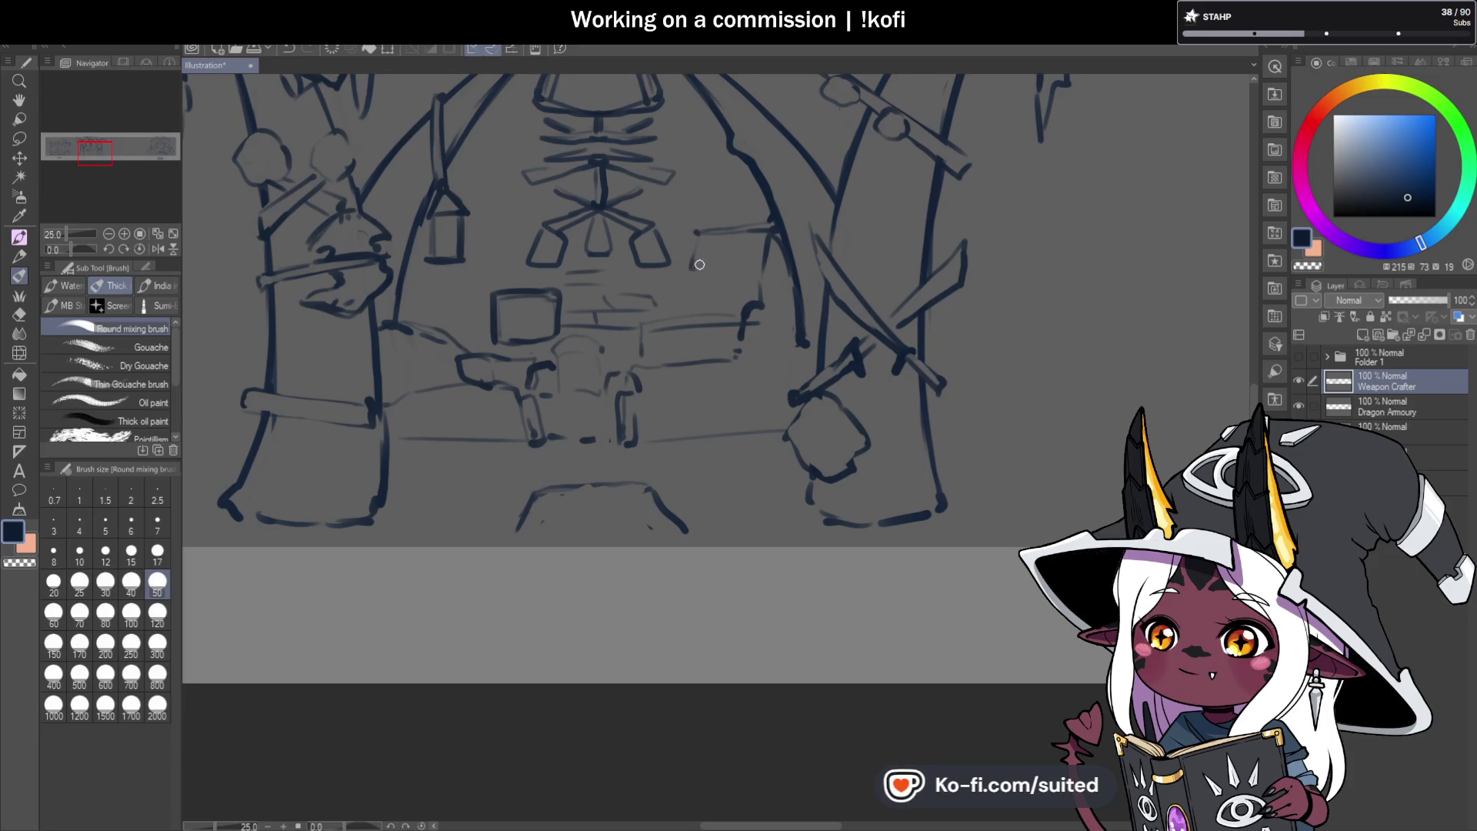
left_click_drag(697, 236, 689, 280)
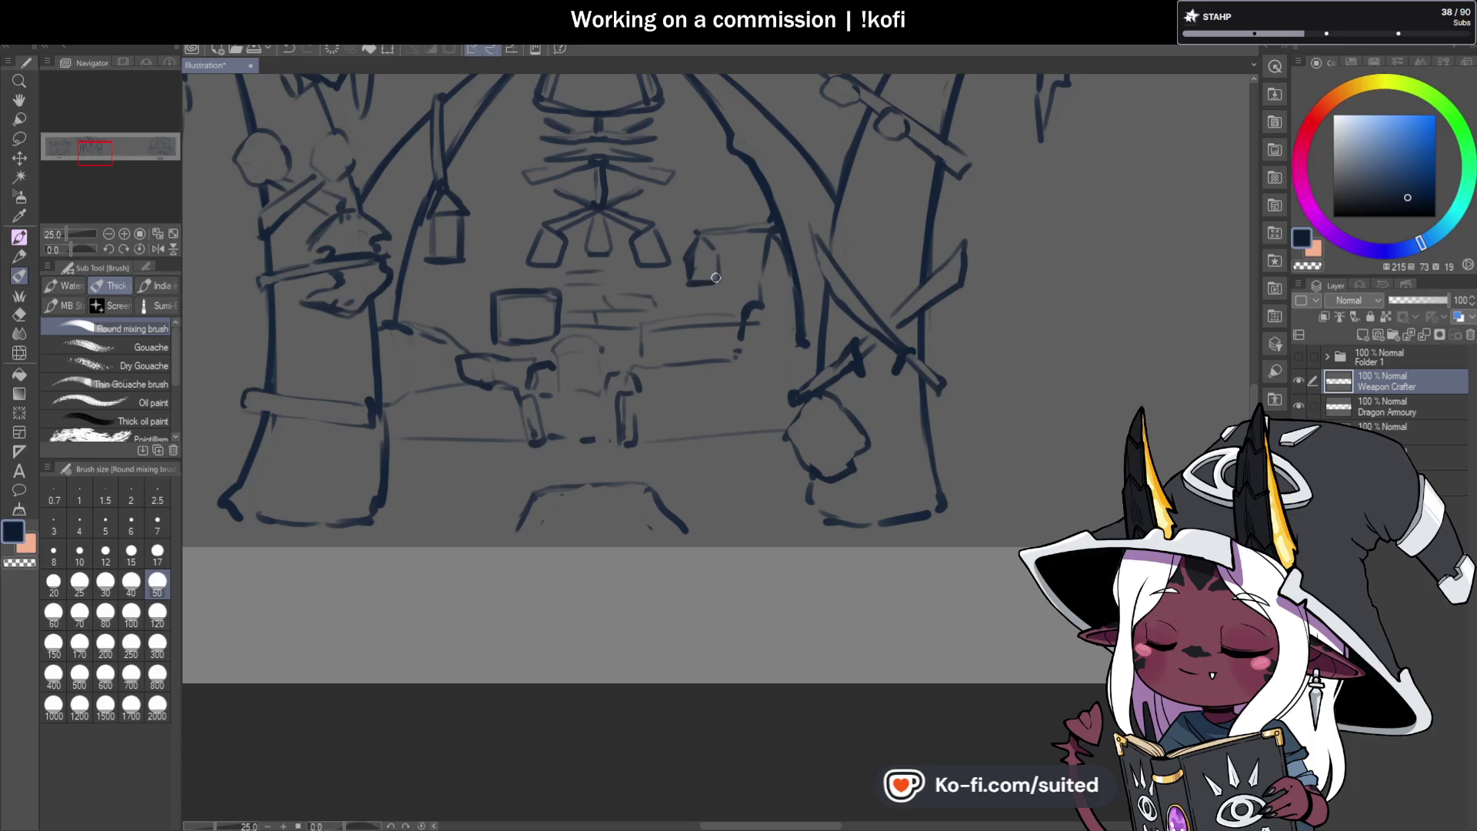
left_click_drag(700, 235, 711, 246)
left_click_drag(685, 259, 716, 254)
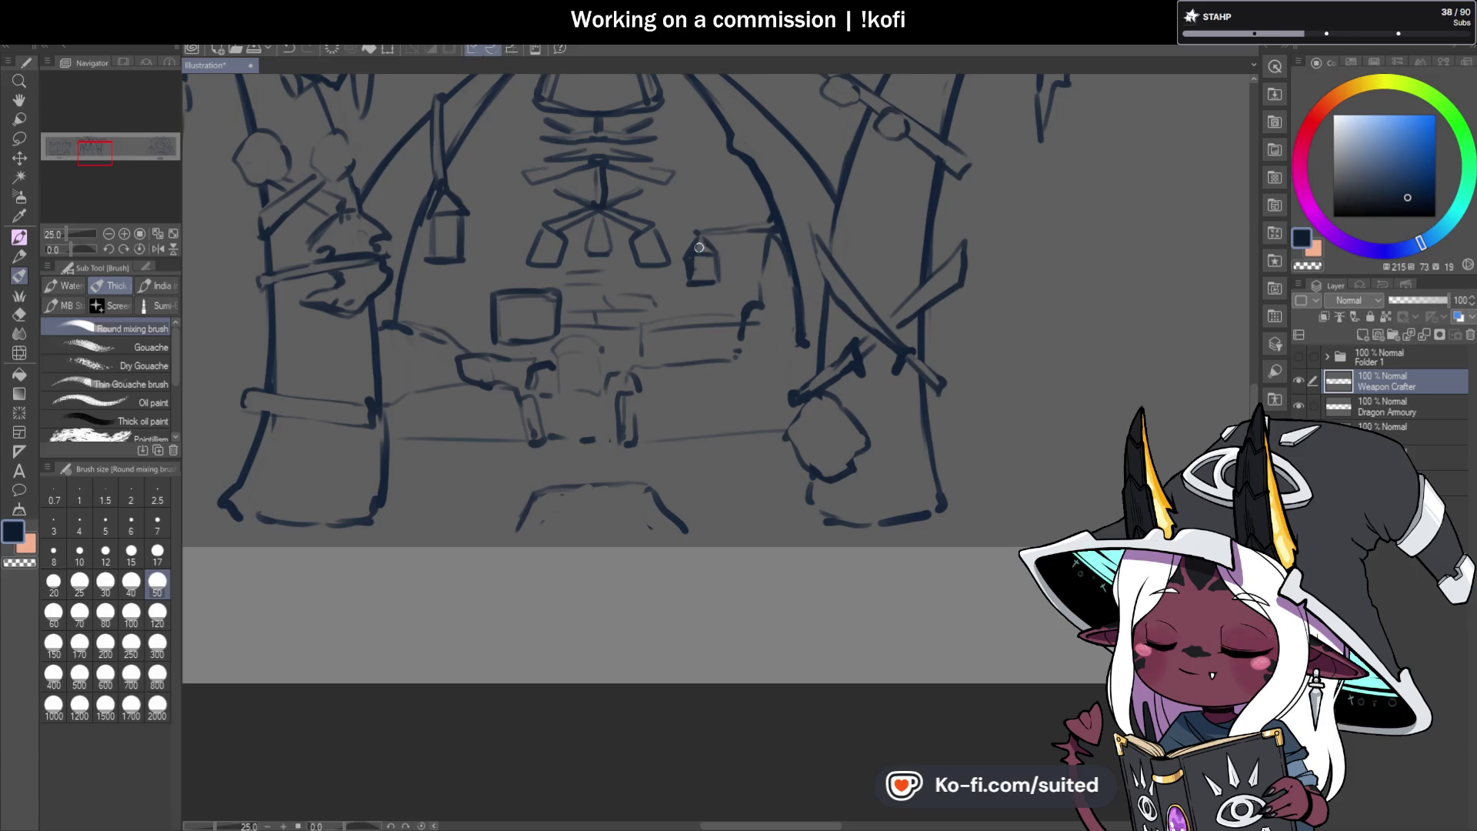
Ink the right lantern's right edge and give the bottom shape flared edges and a drip.
left_click_drag(708, 251, 714, 279)
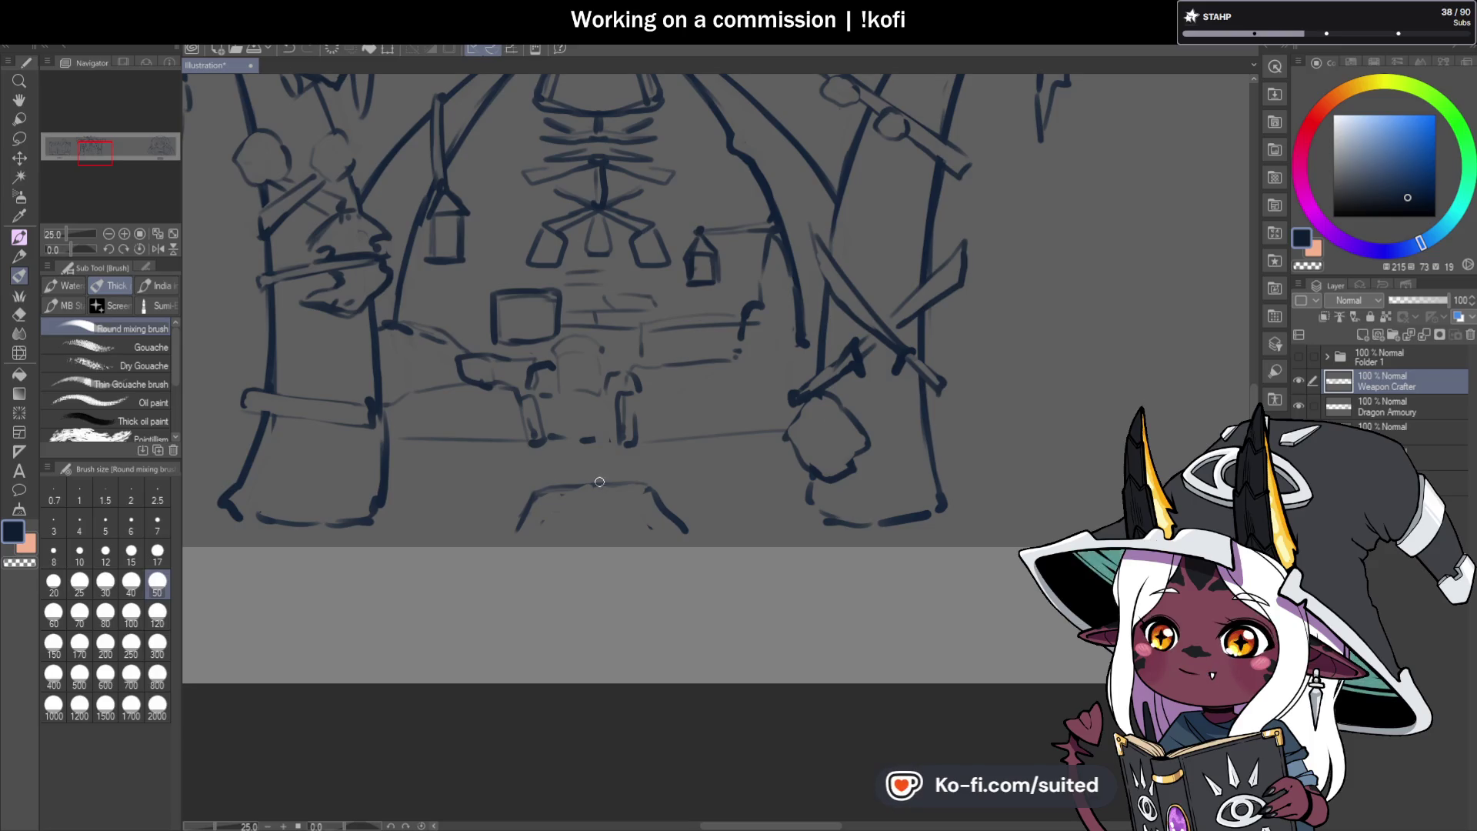
mouse_move(629, 515)
left_mouse_down()
mouse_move(639, 548)
mouse_move(694, 544)
left_mouse_up()
left_click_drag(527, 522, 497, 542)
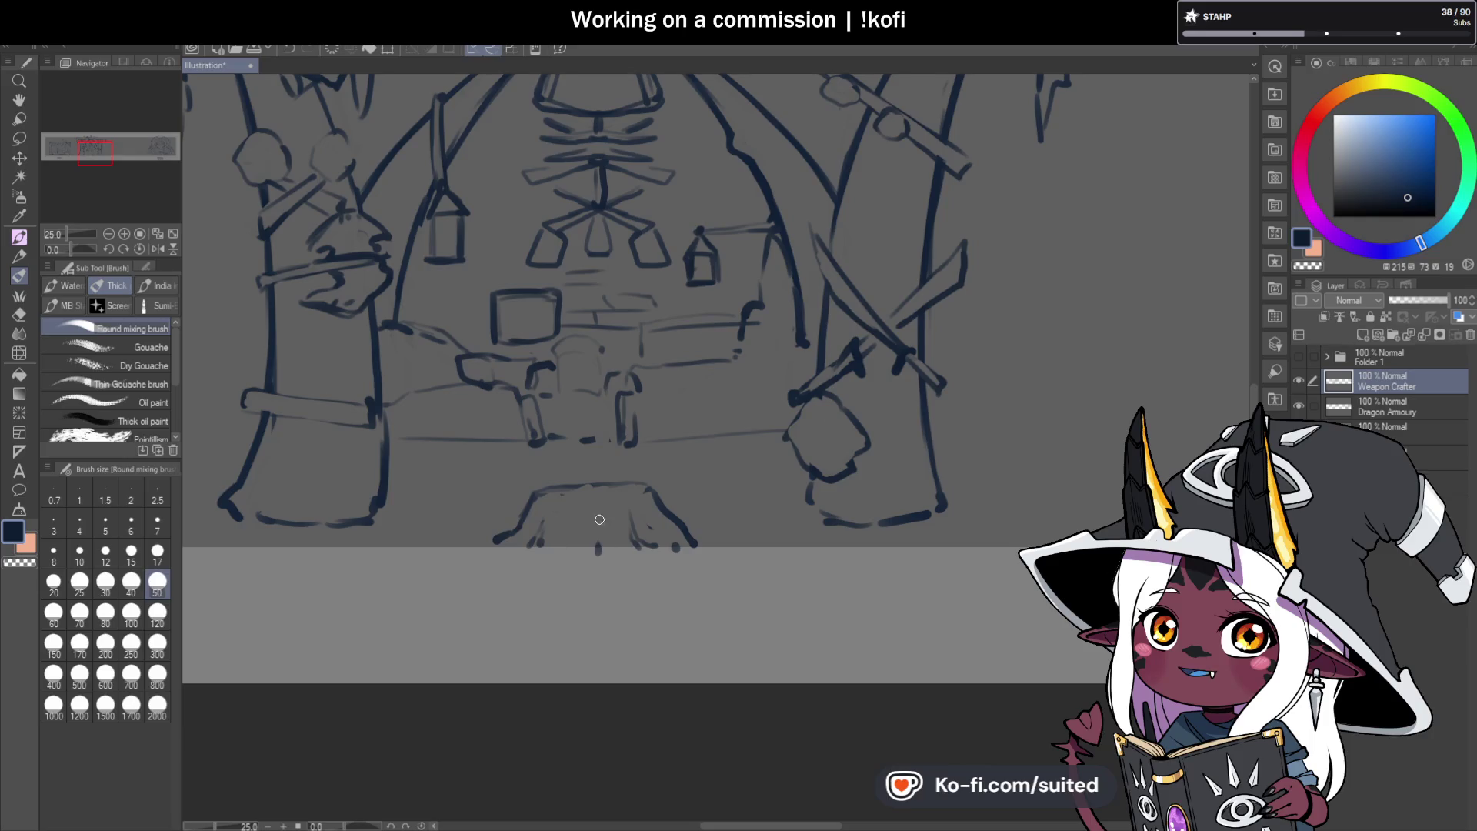
mouse_move(596, 540)
left_mouse_down()
mouse_move(583, 565)
mouse_move(557, 556)
mouse_move(630, 558)
left_mouse_up()
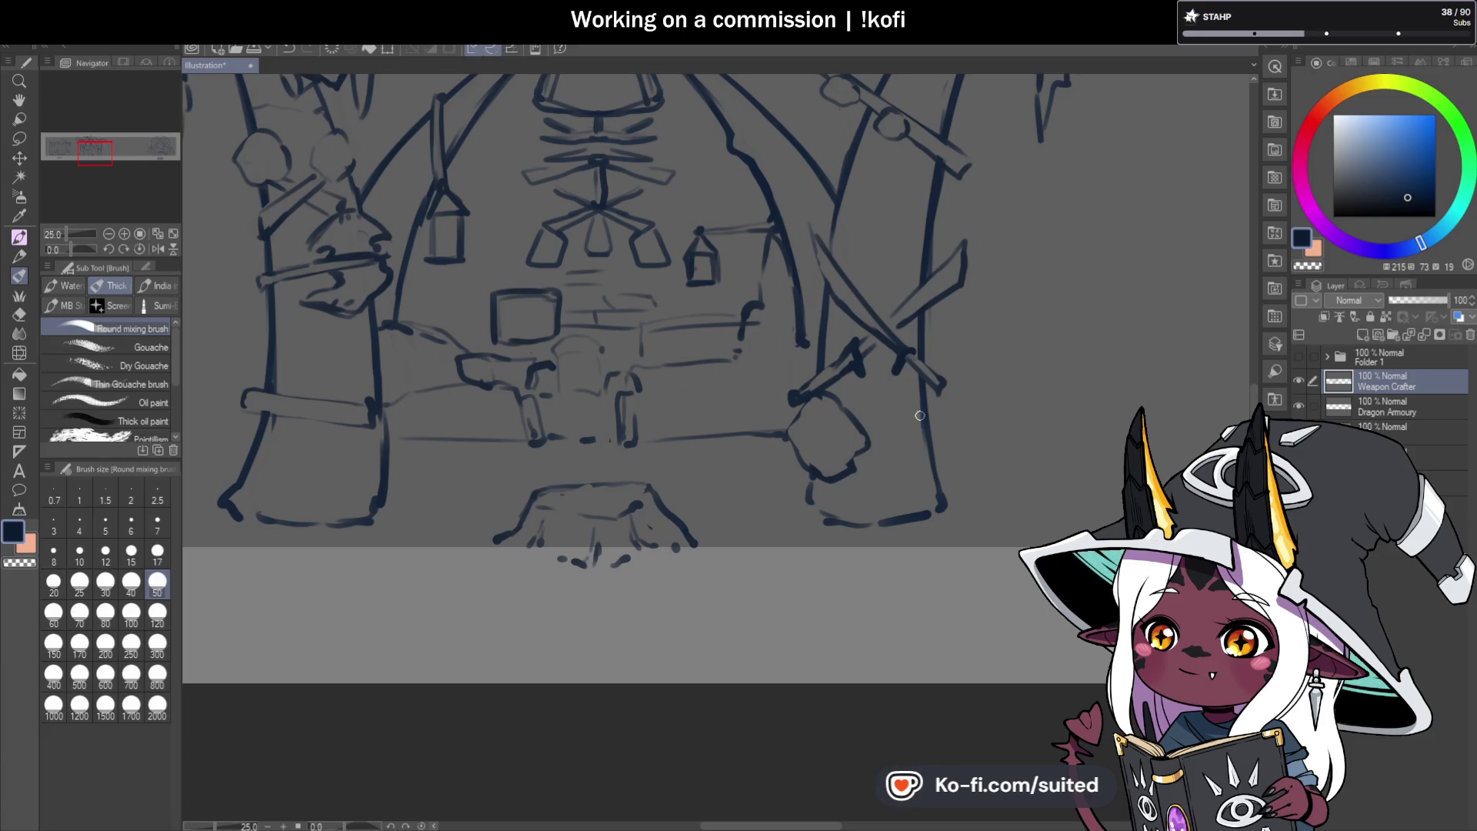
Lasso the central panel sketch, scale it down slightly, confirm, and deselect.
scroll(919, 416, "down", 3)
scroll(985, 433, "up", 2)
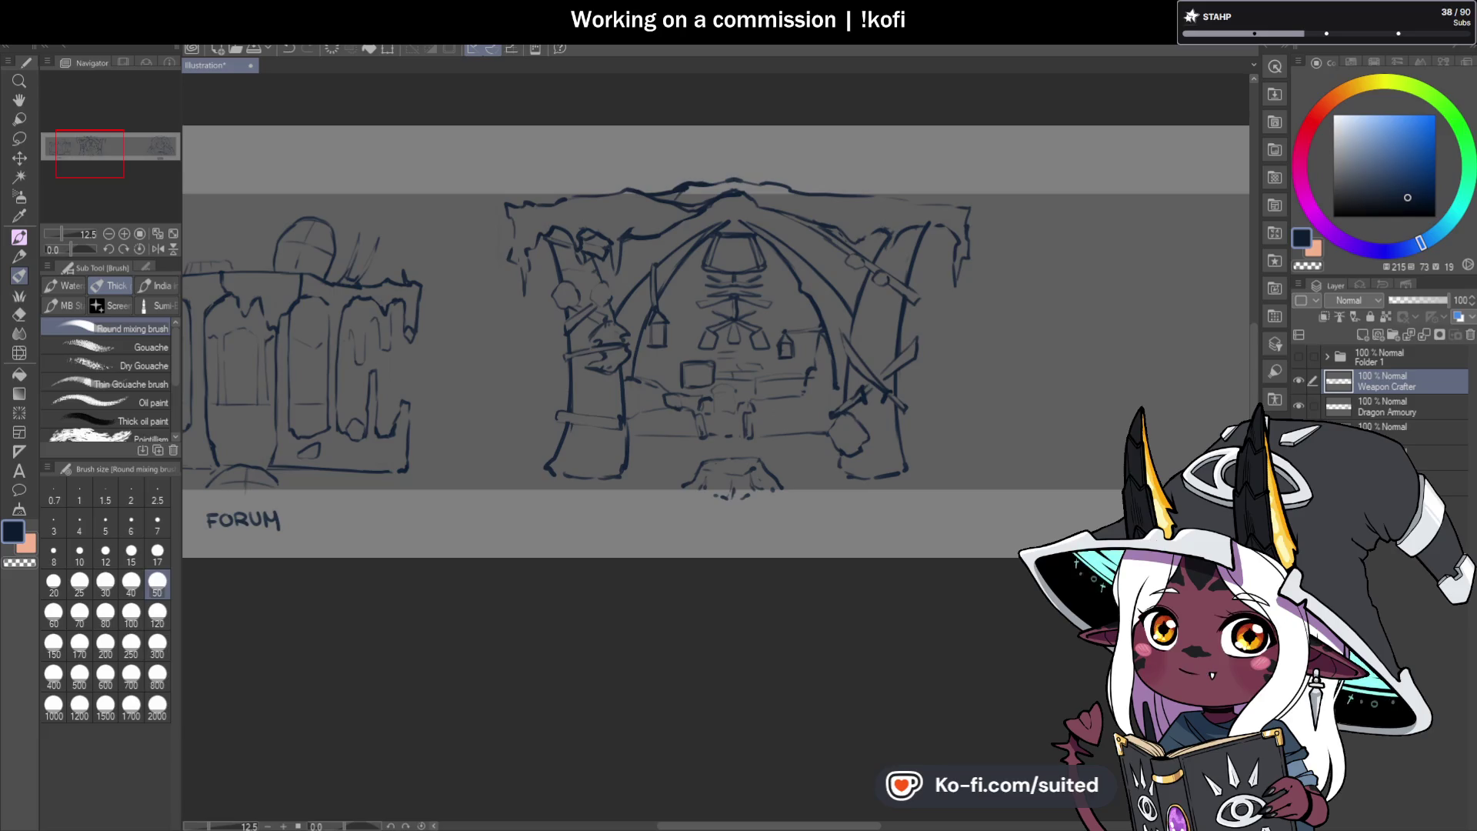
key("m")
mouse_move(889, 154)
left_mouse_down()
mouse_move(585, 127)
mouse_move(516, 407)
mouse_move(816, 549)
mouse_move(1065, 208)
mouse_move(1000, 161)
left_mouse_up()
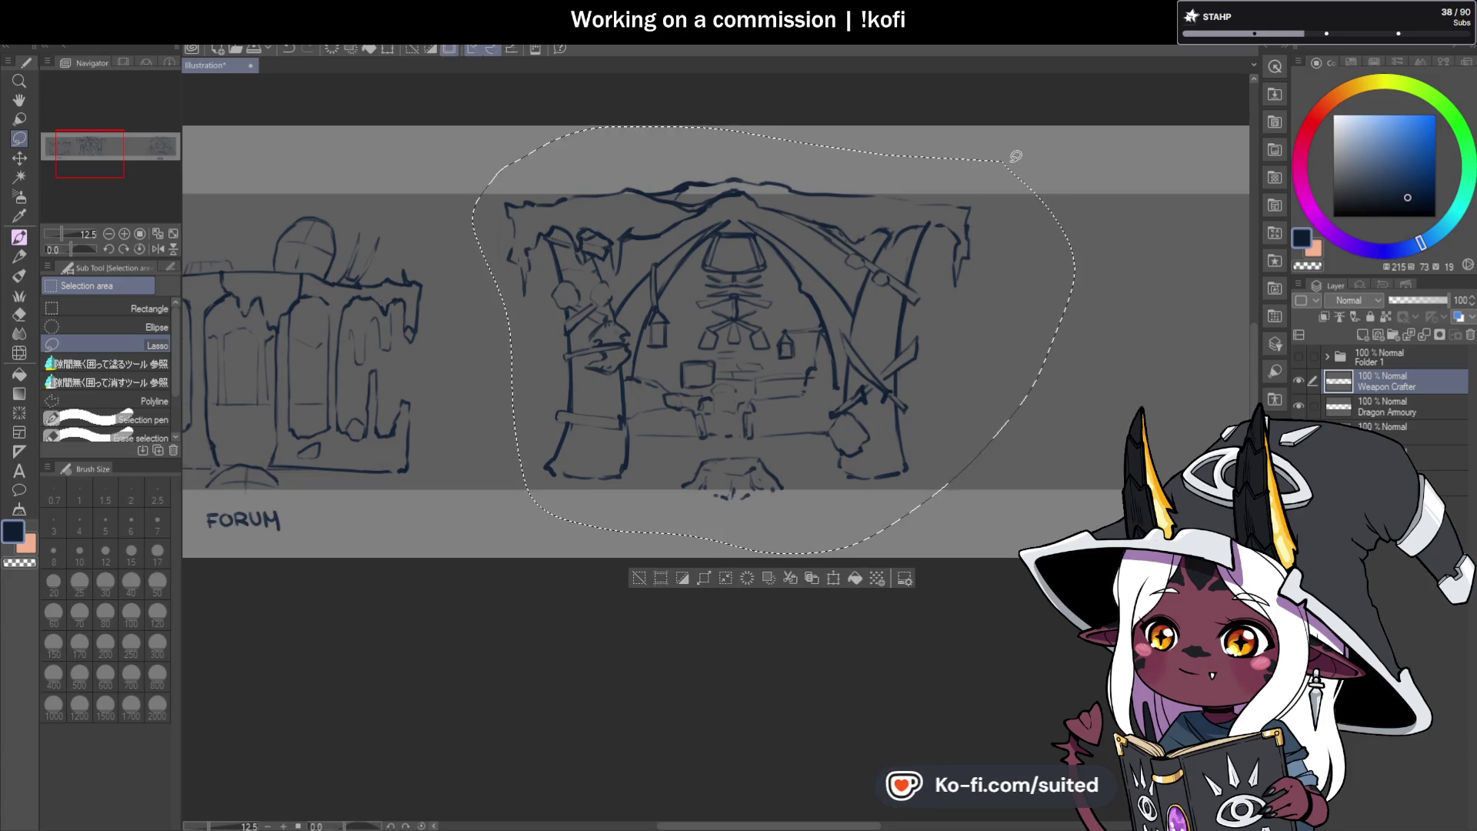
key("ctrl+t")
left_click_drag(1074, 126, 1033, 156)
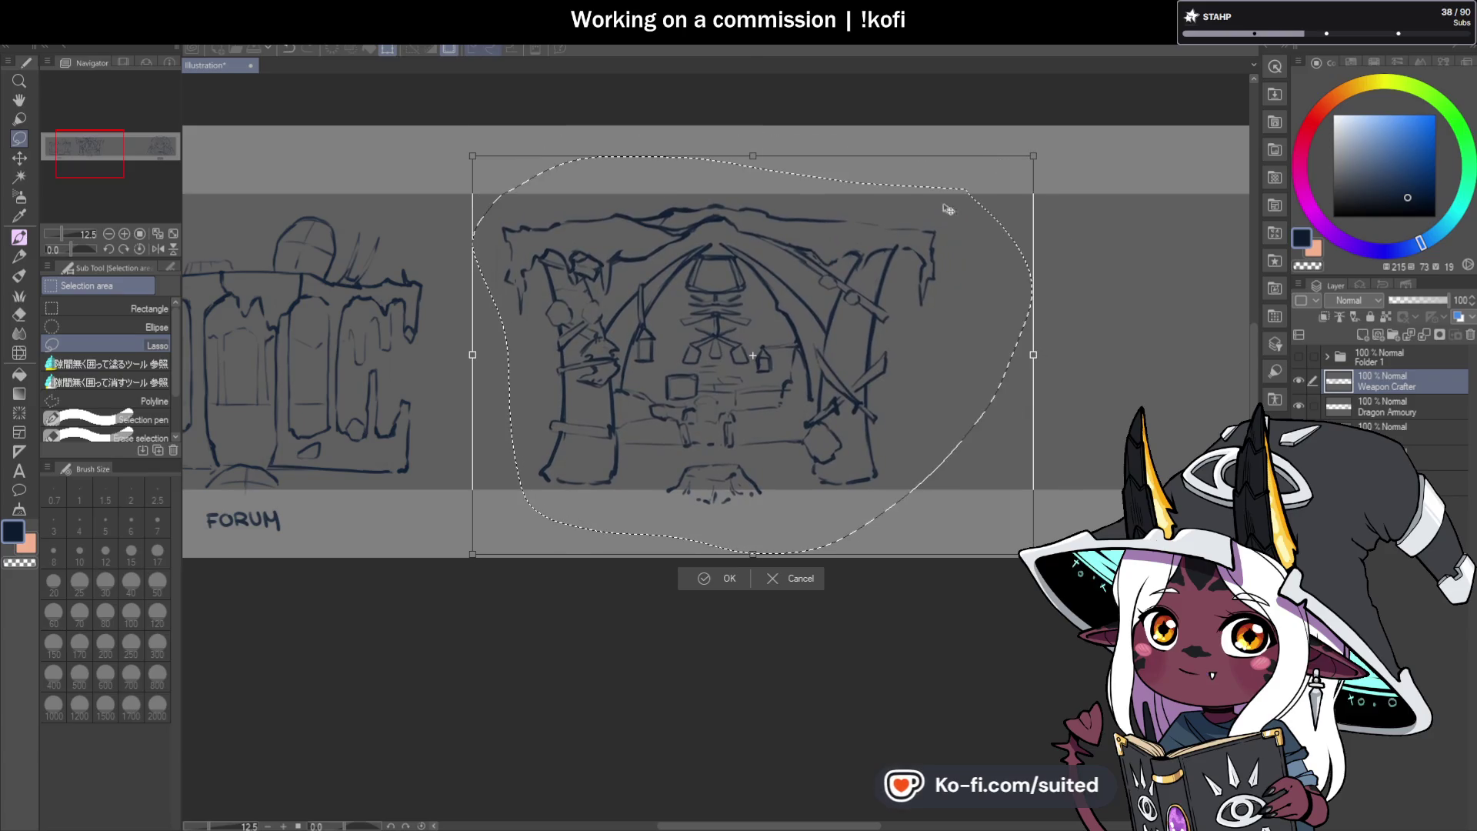
left_click(730, 578)
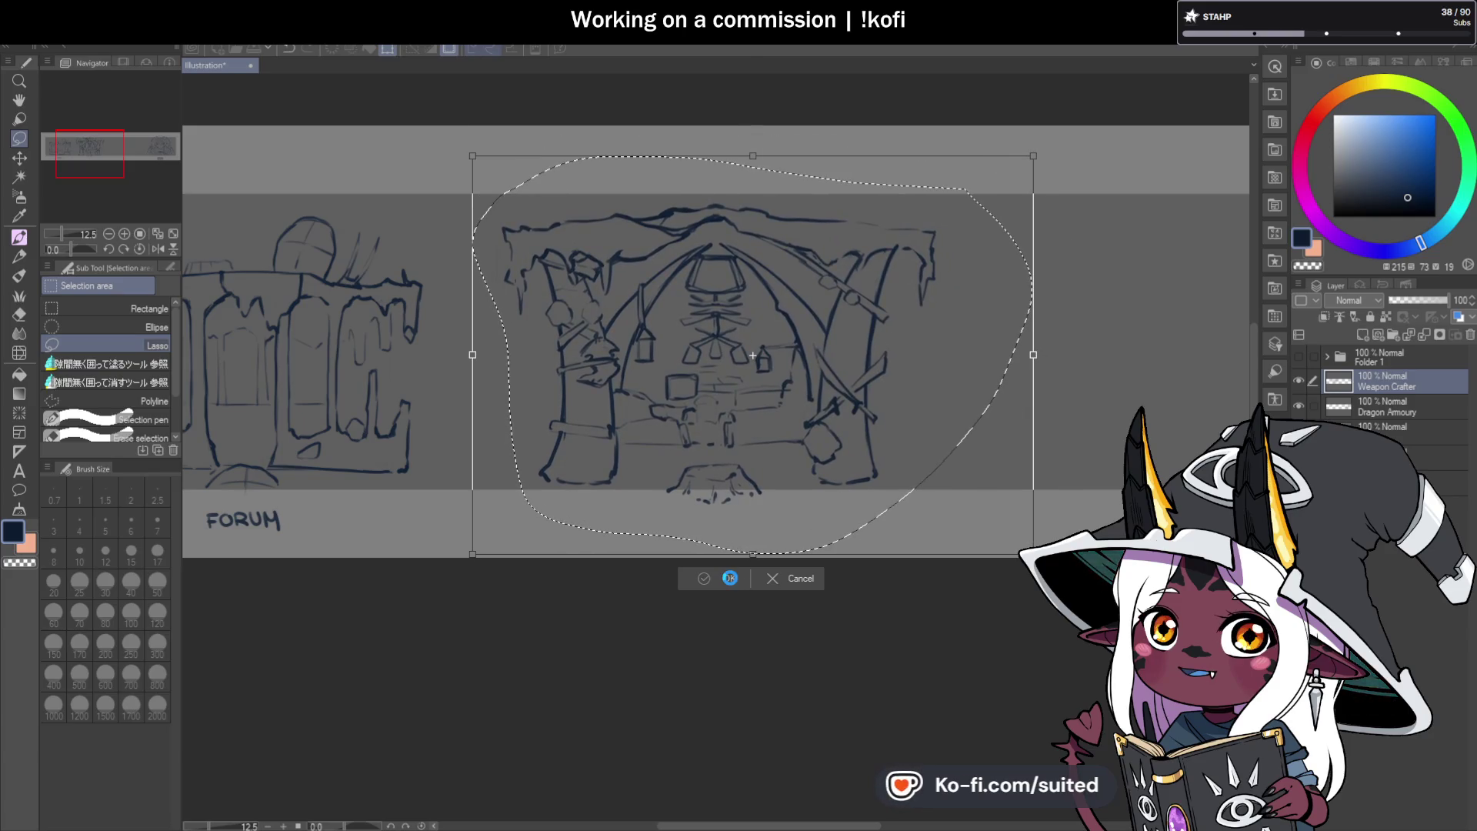
key("ctrl+d")
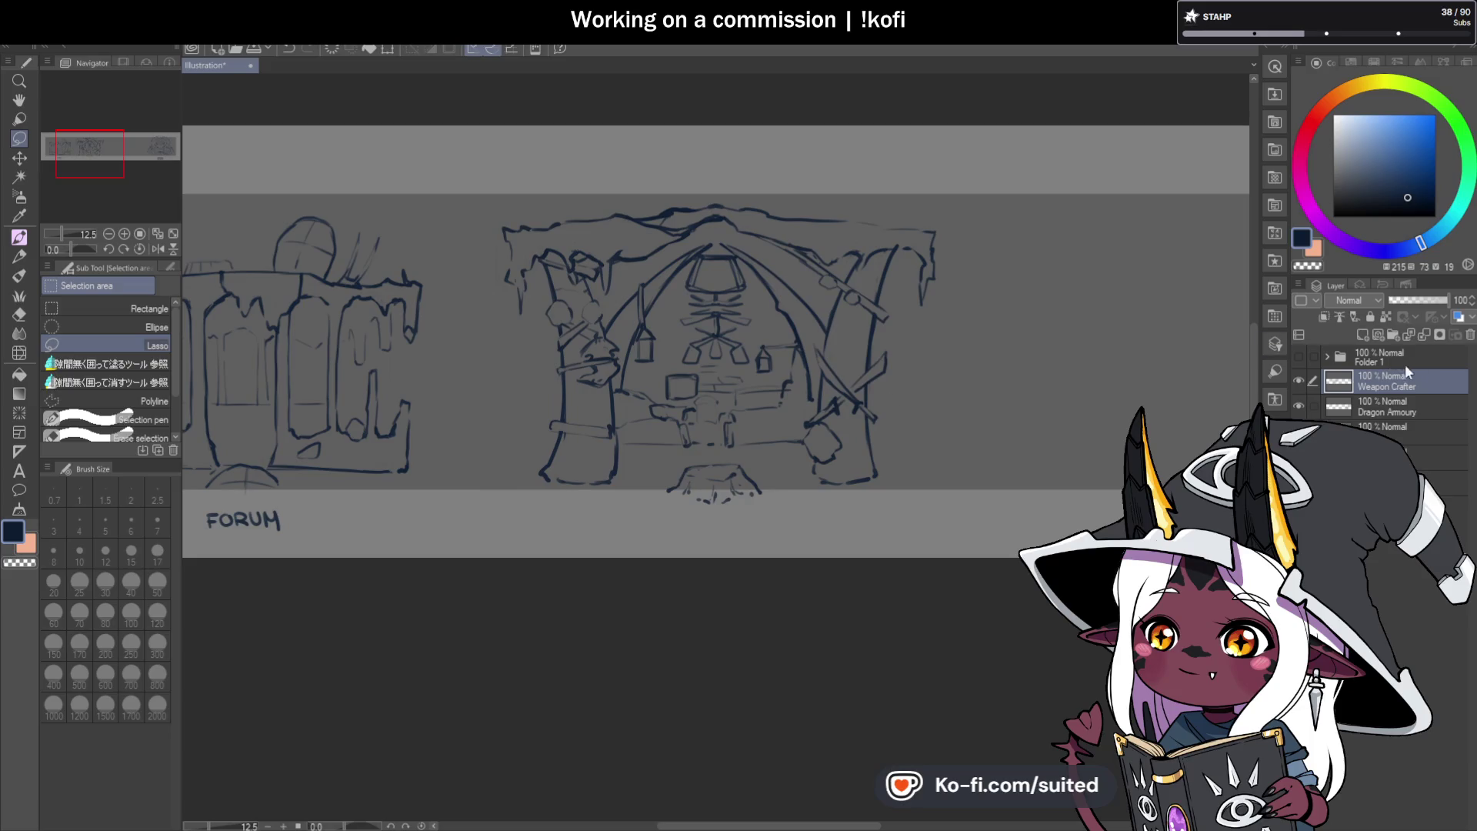
Switch back to the brush and begin lettering the title below the sketch.
key("b")
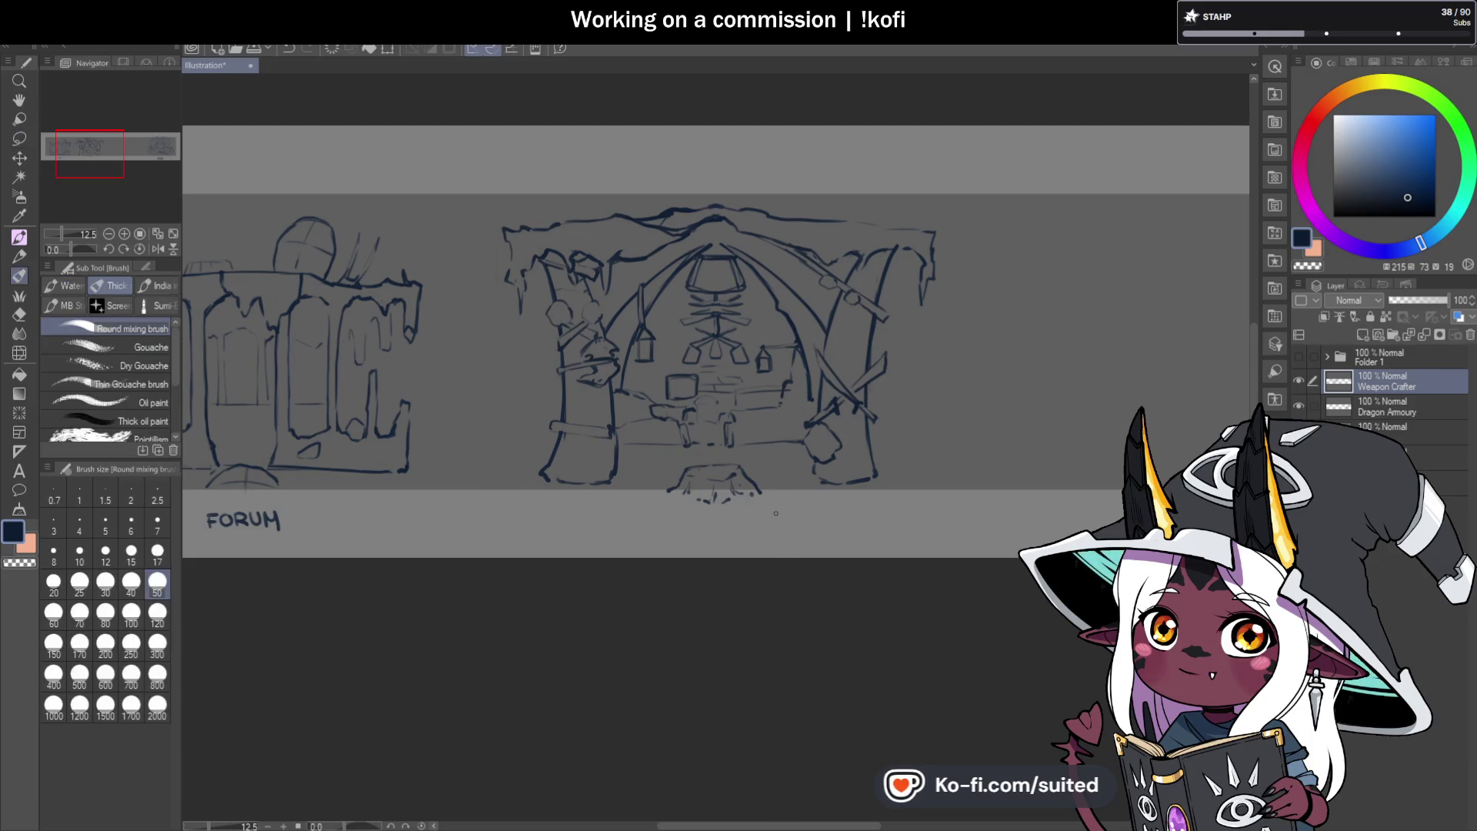
scroll(802, 488, "up", 3)
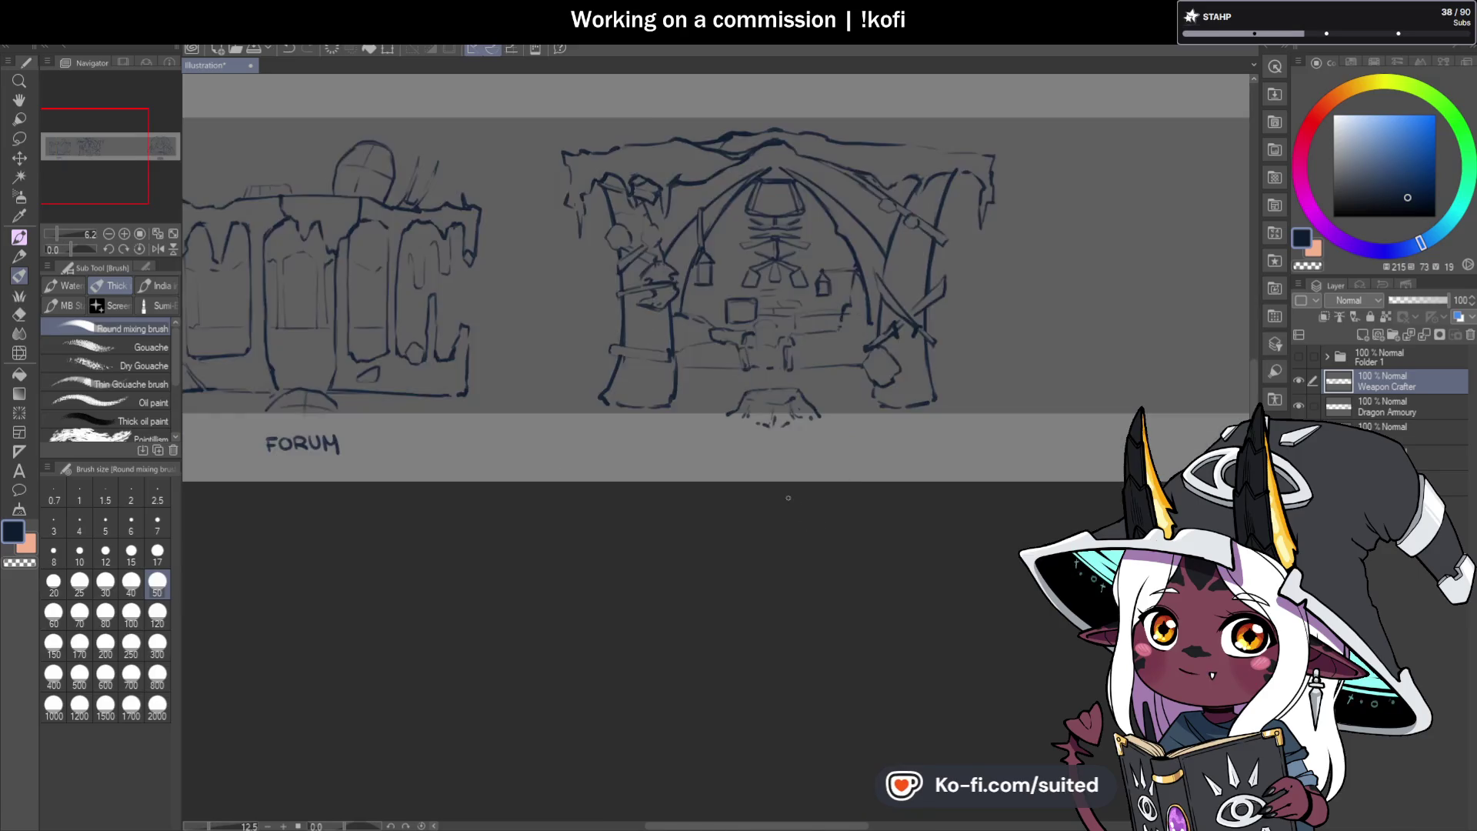
mouse_move(587, 383)
left_mouse_down()
mouse_move(590, 406)
mouse_move(626, 383)
mouse_move(656, 417)
mouse_move(658, 376)
mouse_move(654, 397)
mouse_move(689, 416)
mouse_move(703, 399)
mouse_move(738, 417)
mouse_move(751, 380)
mouse_move(771, 416)
mouse_move(795, 413)
left_mouse_up()
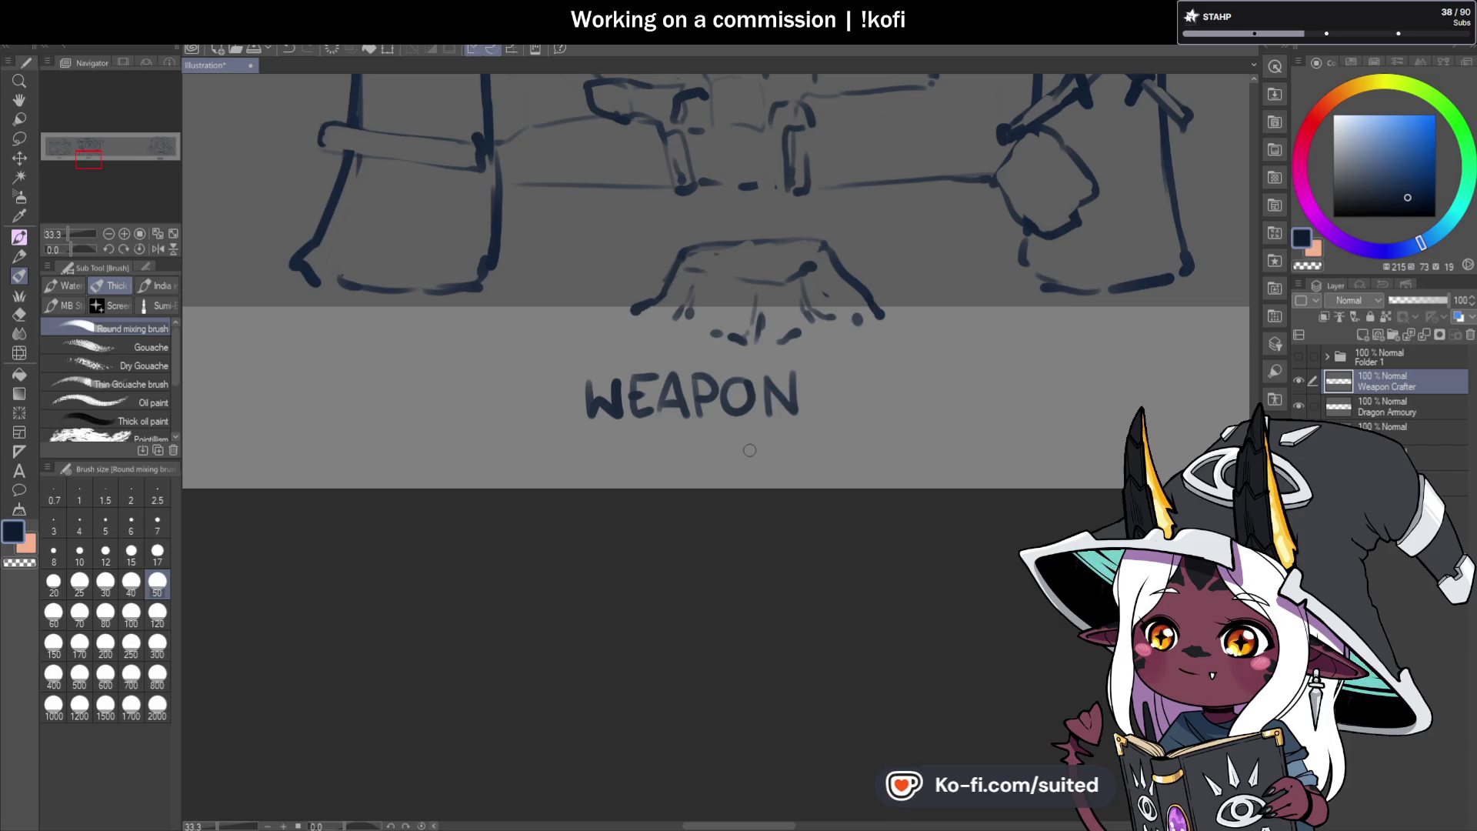
Zoom in closer on the WEAPON lettering beneath the centre panel.
key("ctrl+plus")
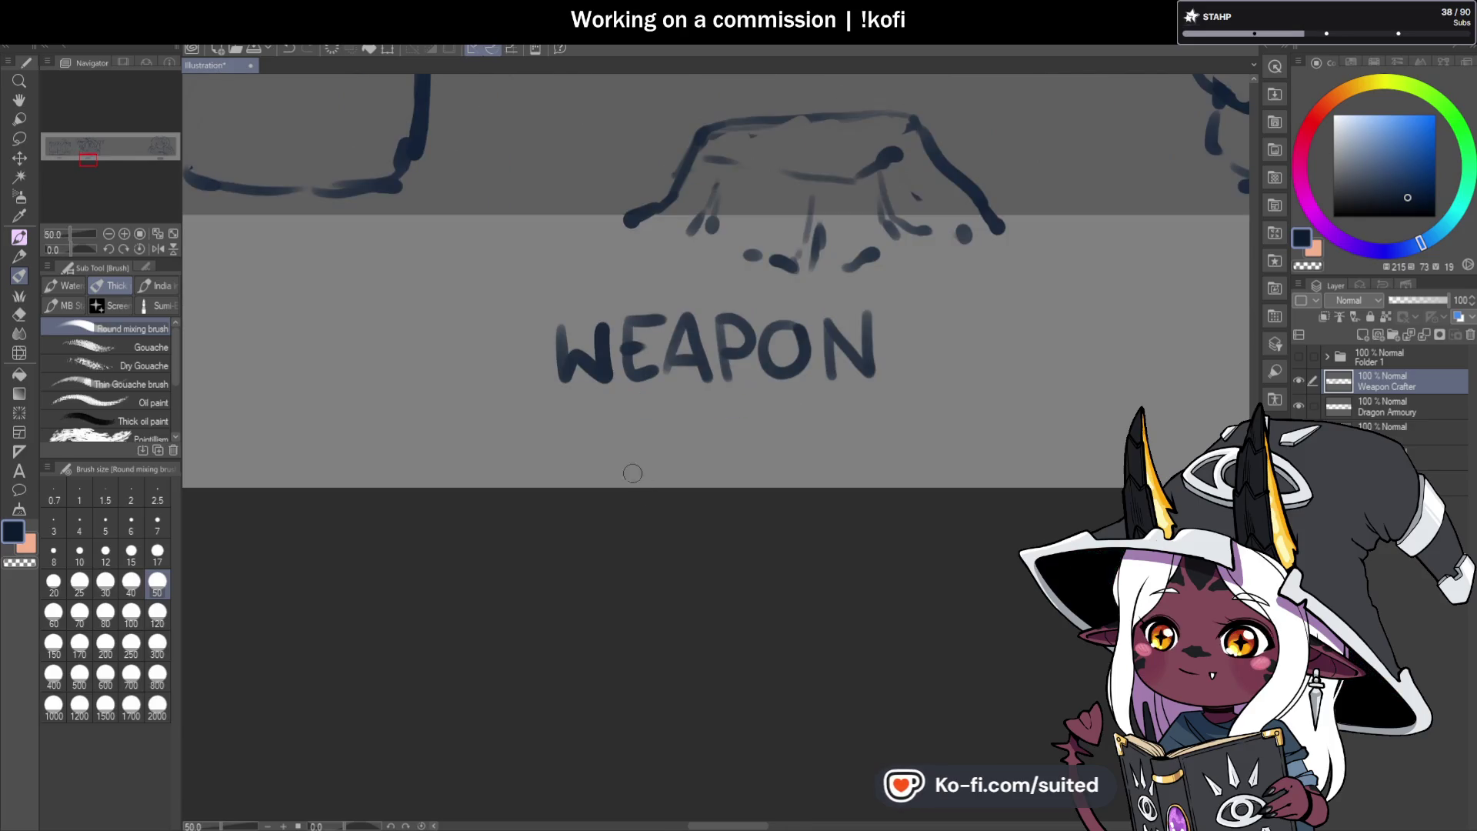
Letter CRAFTER below WEAPON, undoing botched strokes, then lasso-select the word.
mouse_move(607, 412)
left_mouse_down()
mouse_move(567, 422)
mouse_move(617, 454)
mouse_move(586, 462)
mouse_move(673, 439)
mouse_move(699, 460)
left_mouse_up()
key("ctrl+z")
key("ctrl+z")
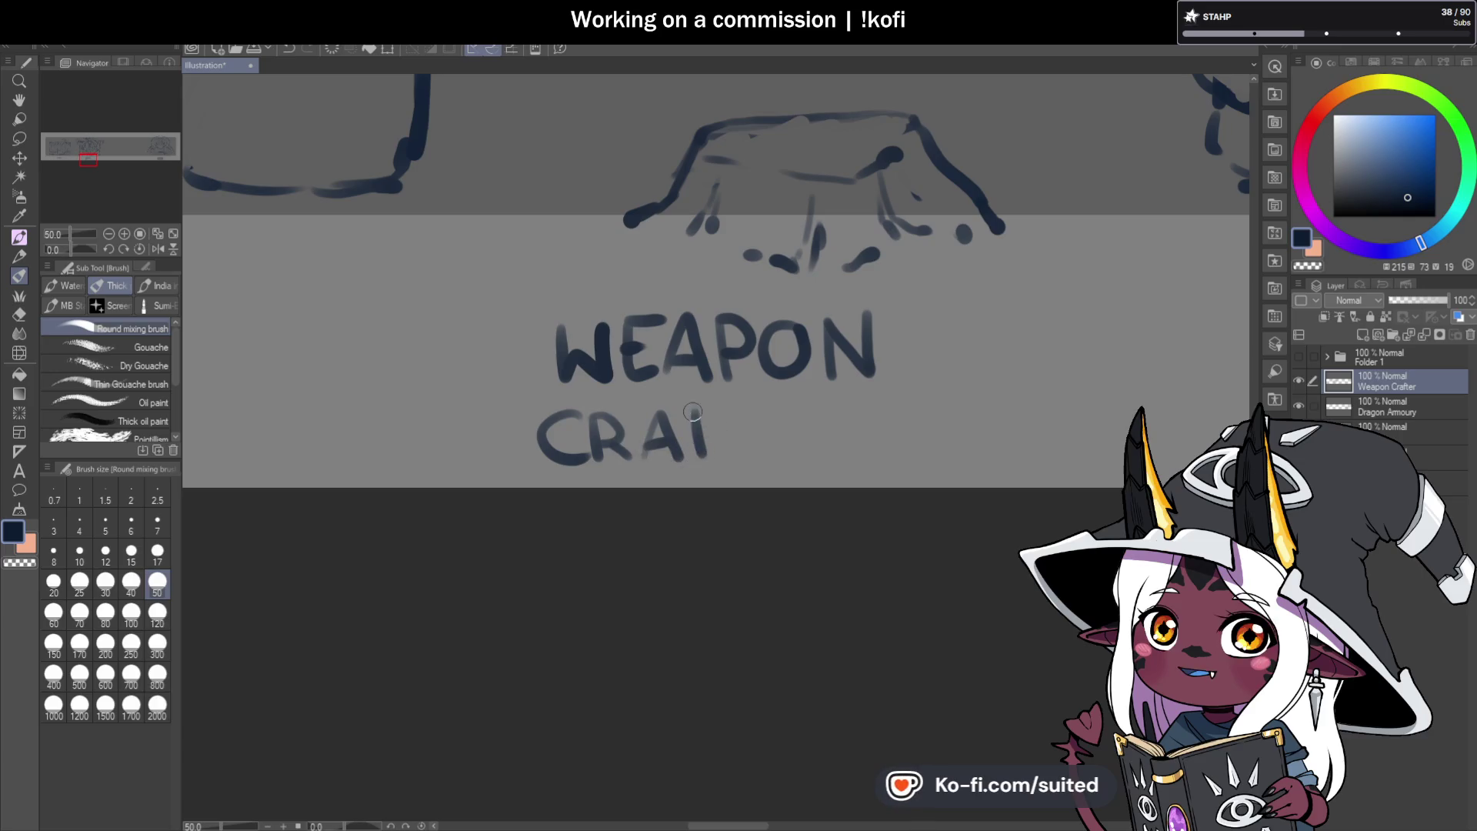
left_click_drag(697, 410, 719, 405)
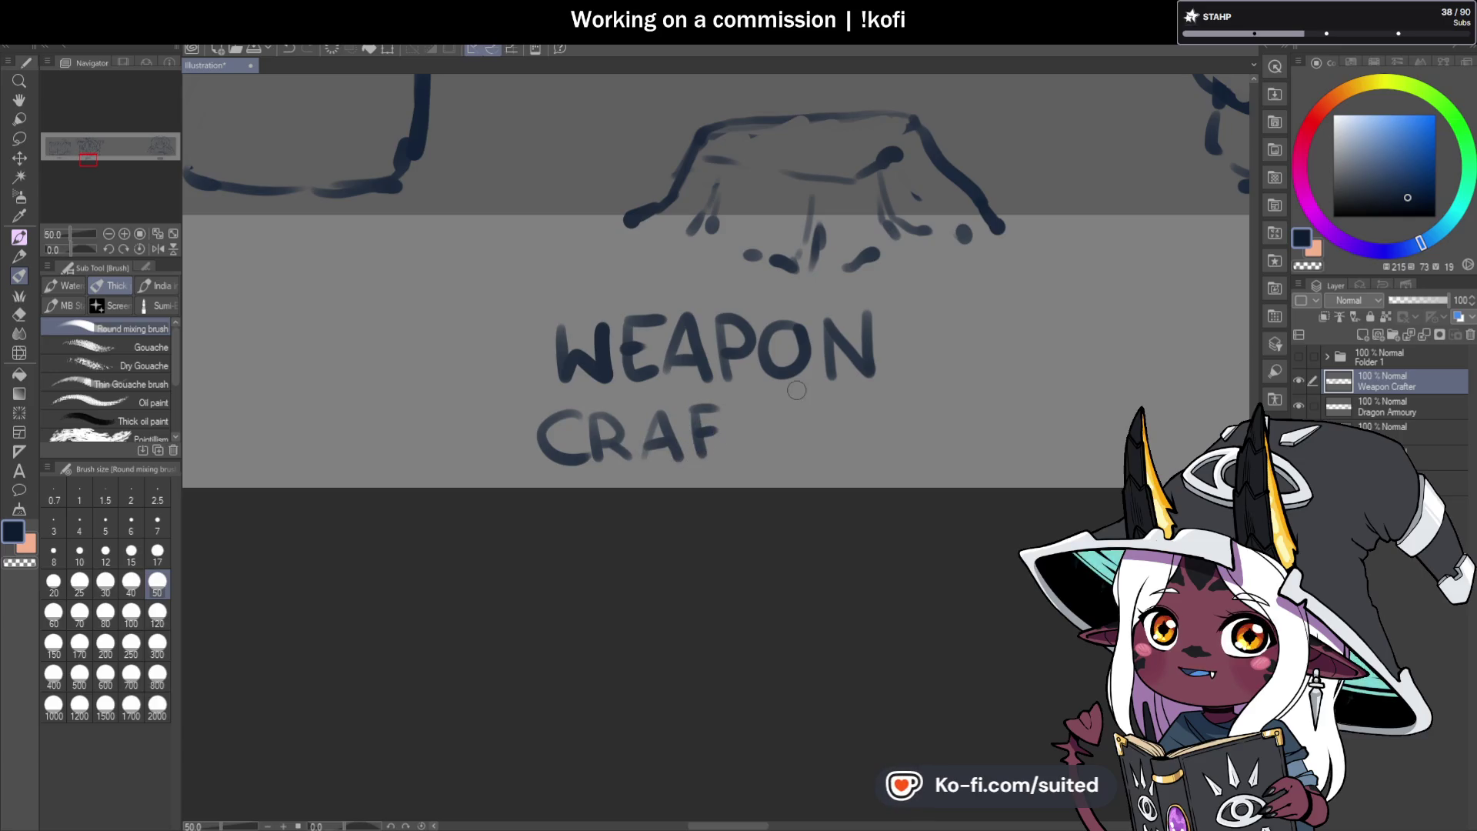
key("ctrl+z")
mouse_move(680, 409)
left_mouse_down()
mouse_move(751, 407)
mouse_move(725, 414)
mouse_move(723, 430)
mouse_move(768, 416)
mouse_move(820, 455)
mouse_move(823, 410)
mouse_move(812, 433)
mouse_move(834, 460)
mouse_move(850, 419)
mouse_move(837, 437)
mouse_move(876, 457)
left_mouse_up()
key("ctrl+z")
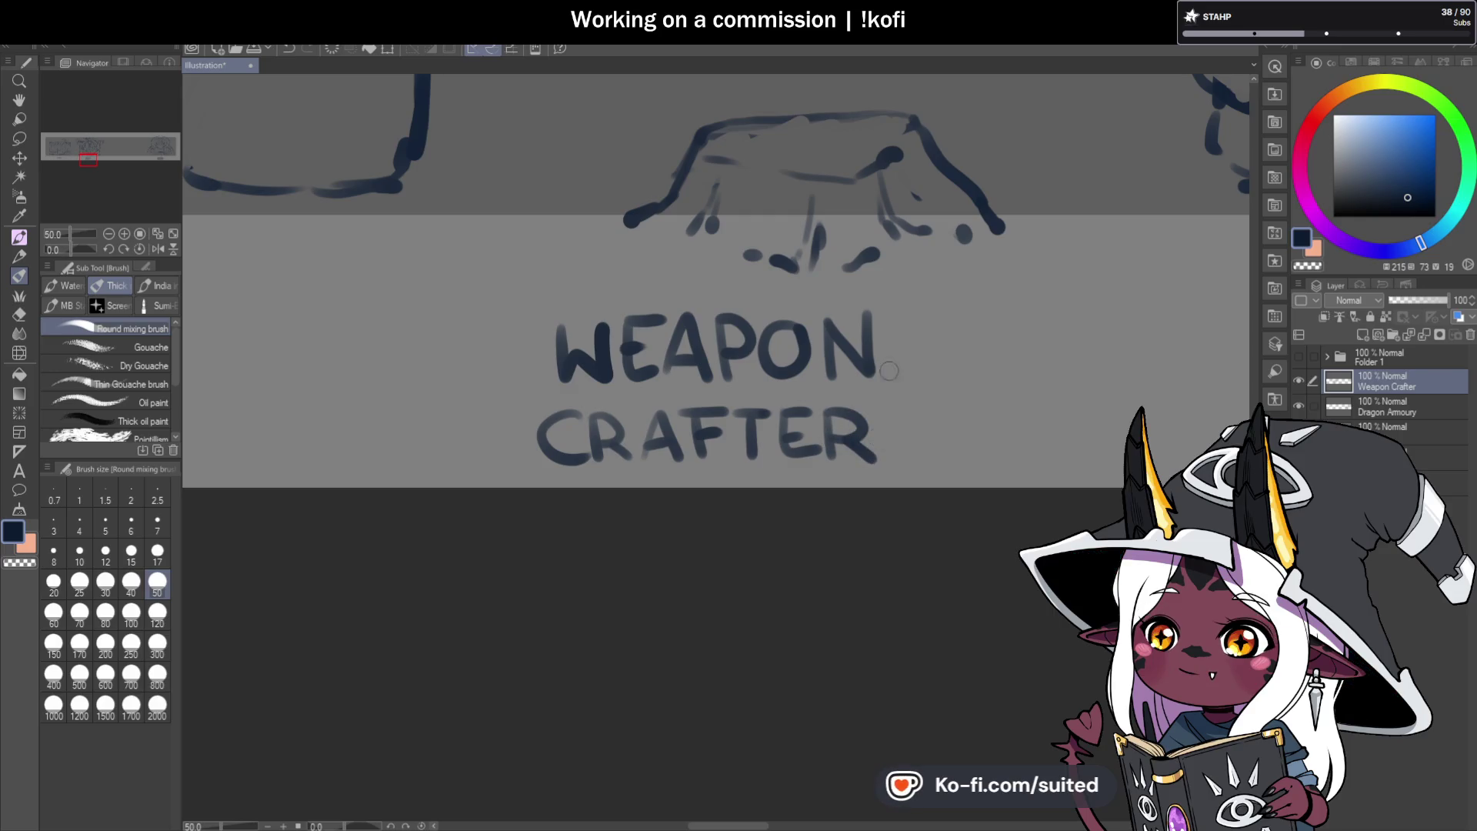
key("m")
mouse_move(714, 383)
left_mouse_down()
mouse_move(528, 419)
mouse_move(923, 385)
left_mouse_up()
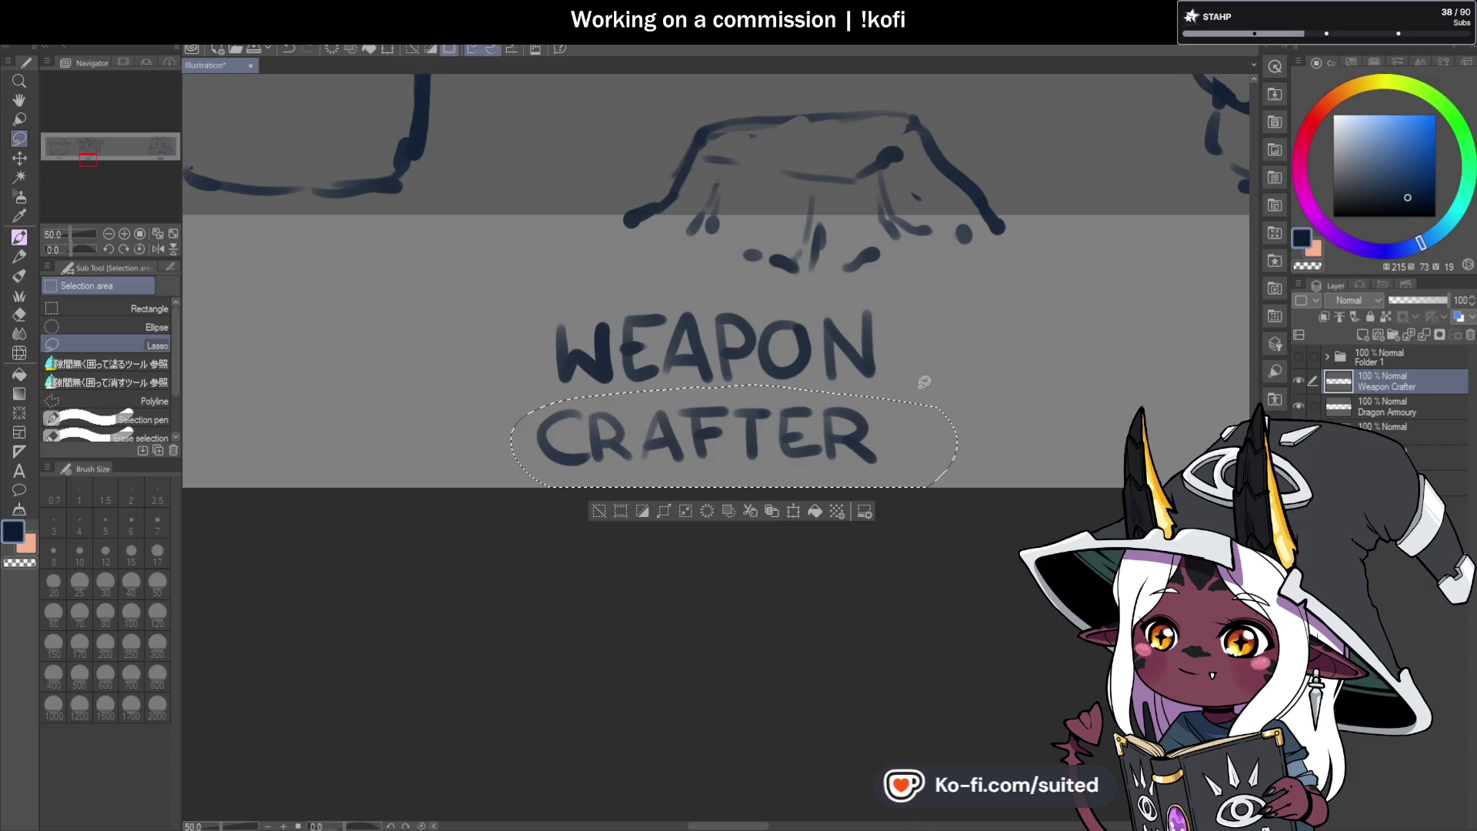
Nudge CRAFTER slightly right and up, then clear the selection.
key("ctrl+t")
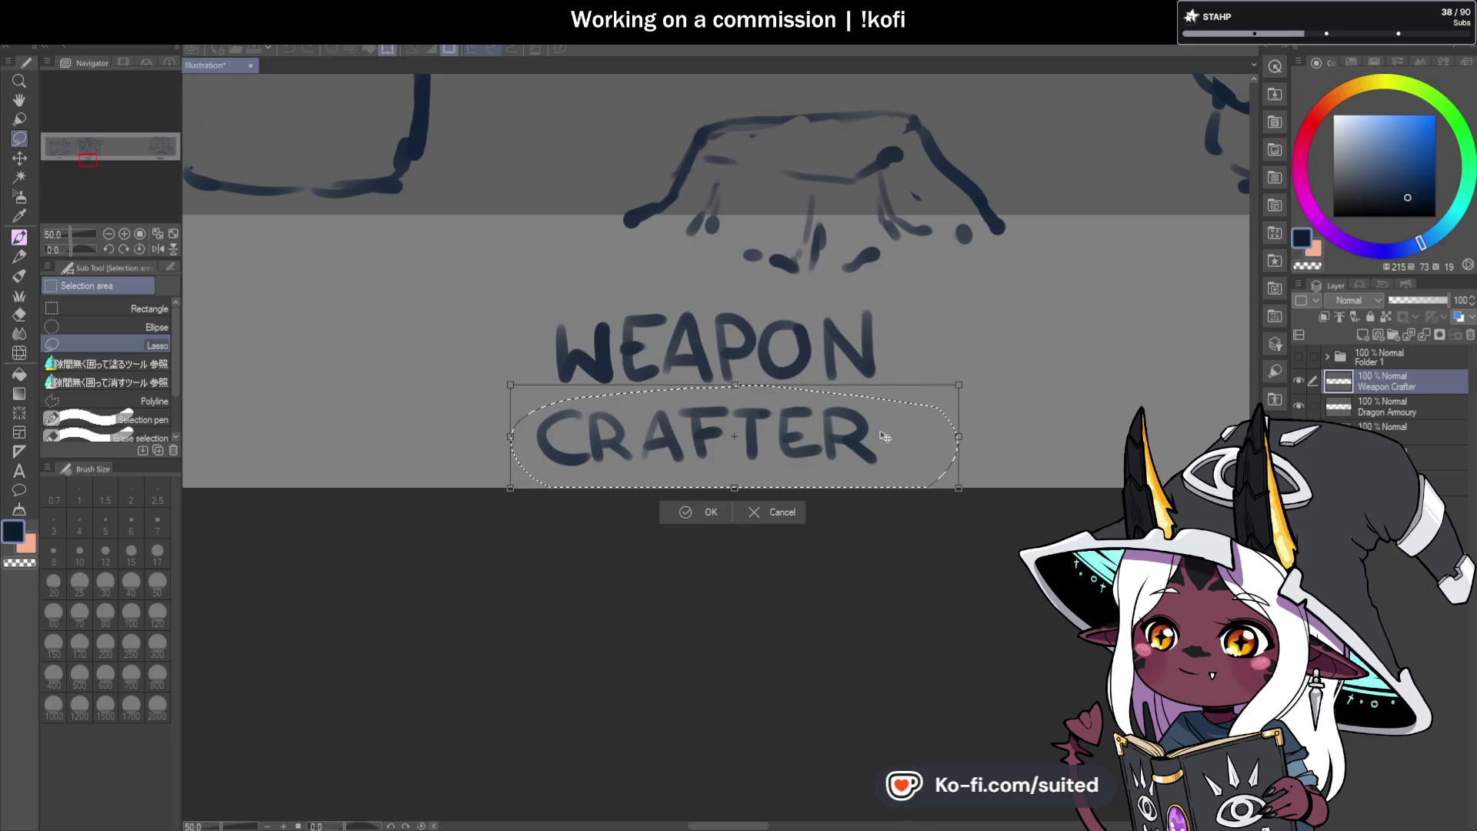
left_click_drag(880, 439, 890, 437)
left_click(740, 509)
key("ctrl+d")
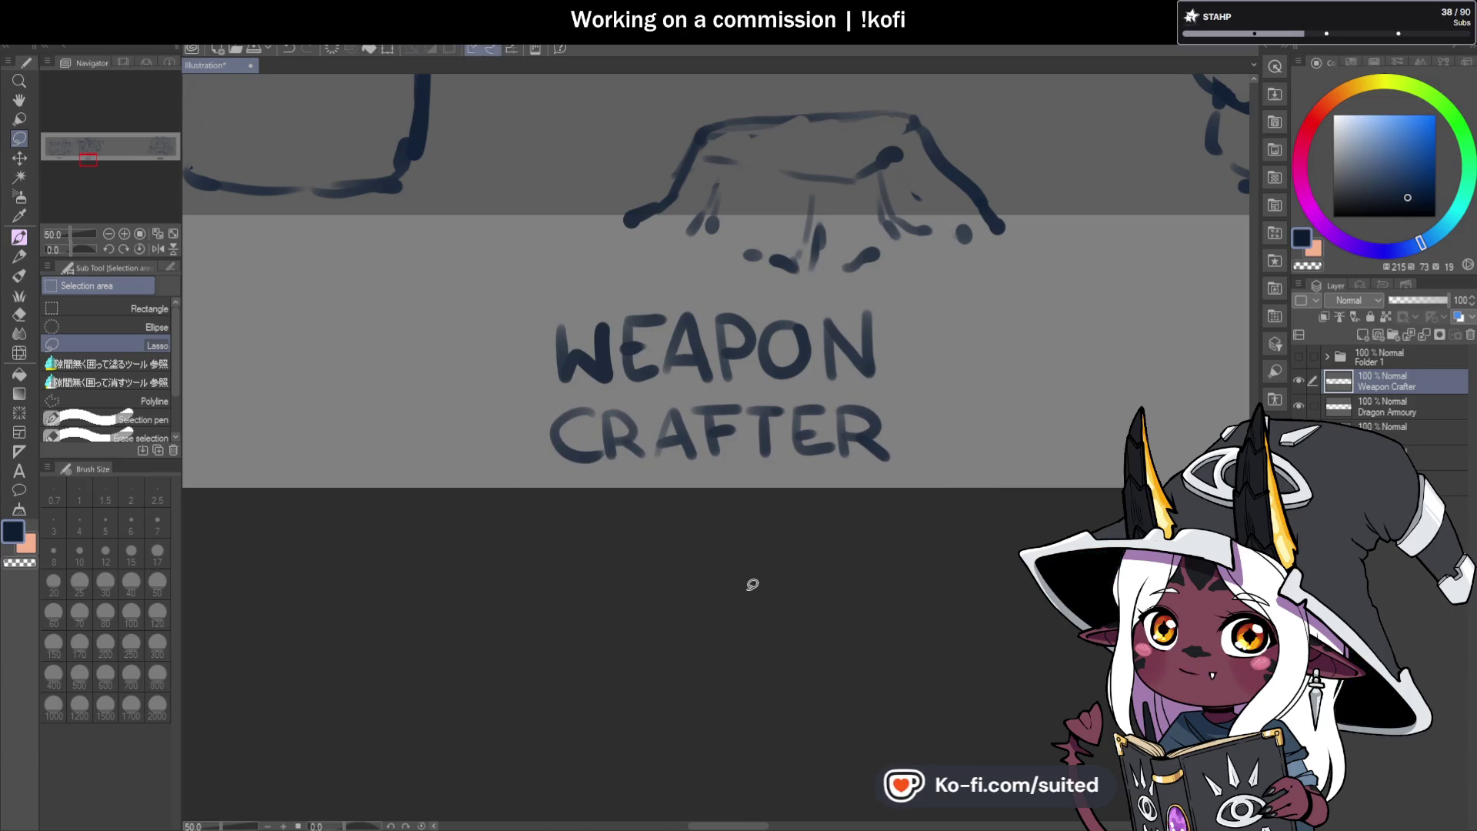
Move the whole WEAPON CRAFTER title right to centre it under the stump, then zoom out.
mouse_move(898, 306)
left_mouse_down()
mouse_move(806, 281)
mouse_move(511, 334)
mouse_move(947, 364)
mouse_move(943, 350)
left_mouse_up()
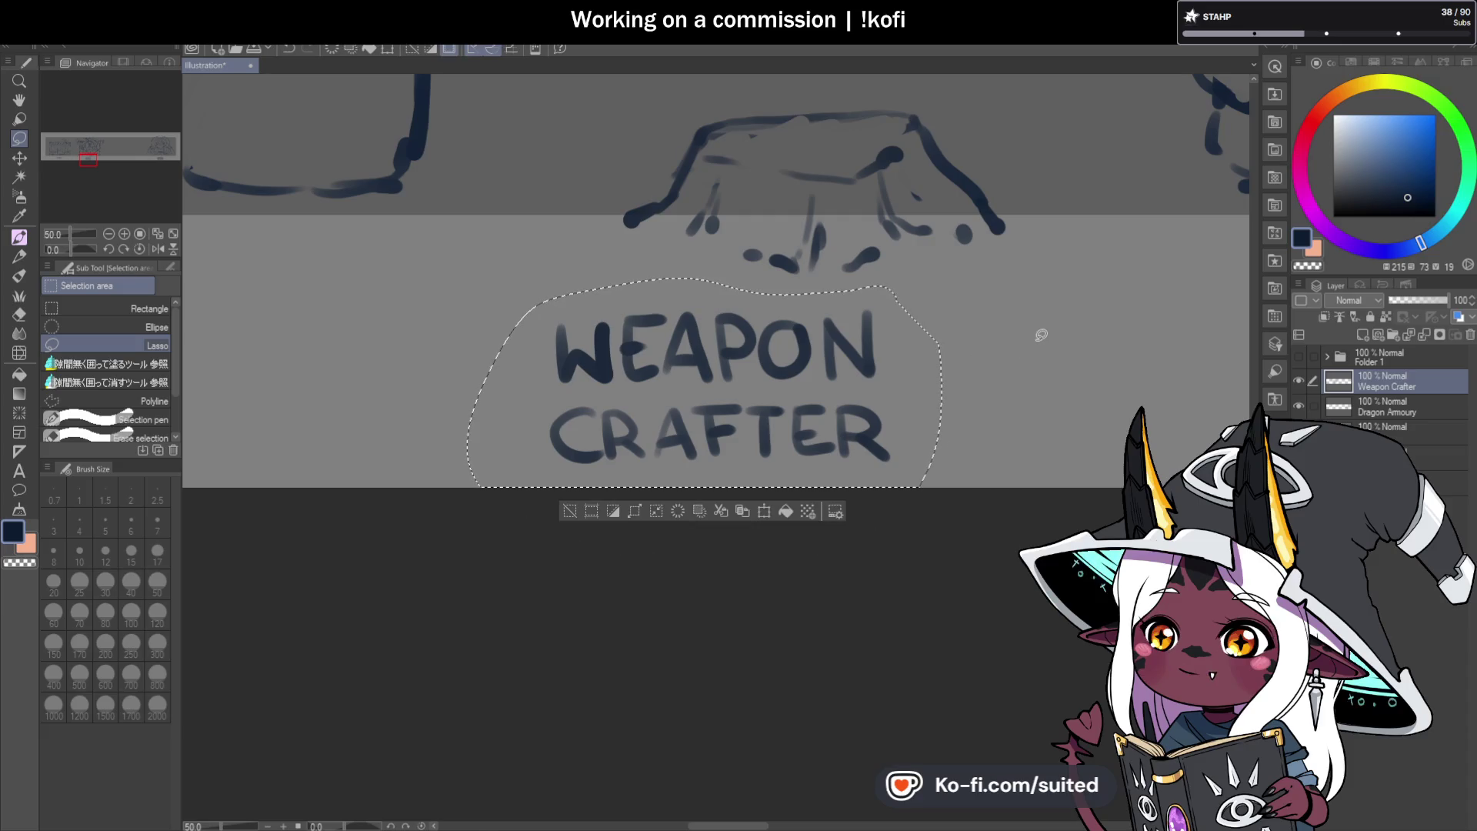
key("ctrl+t")
left_click_drag(869, 408, 963, 409)
left_click(777, 510)
scroll(718, 501, "down", 5)
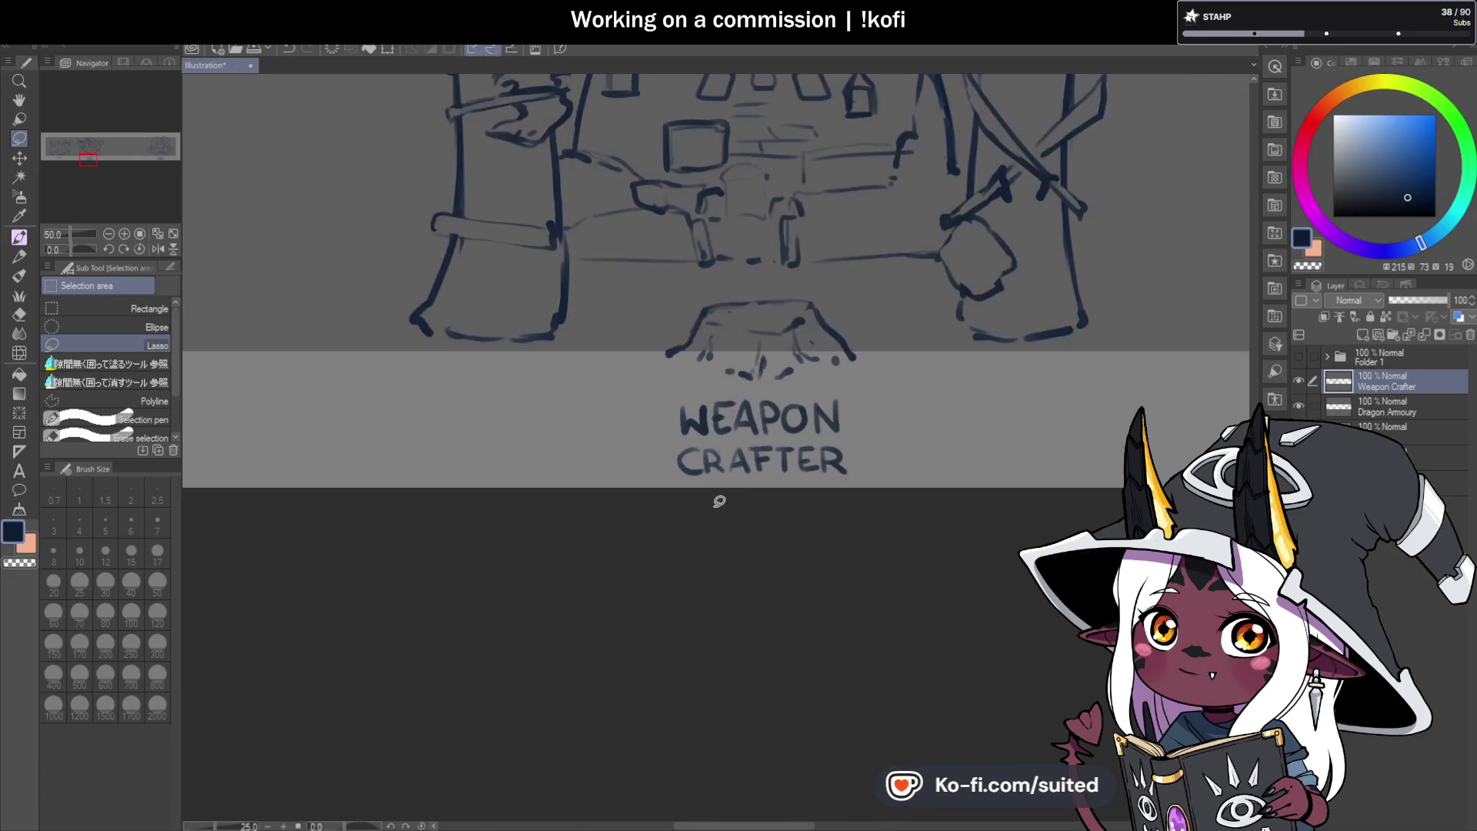
scroll(881, 414, "down", 1)
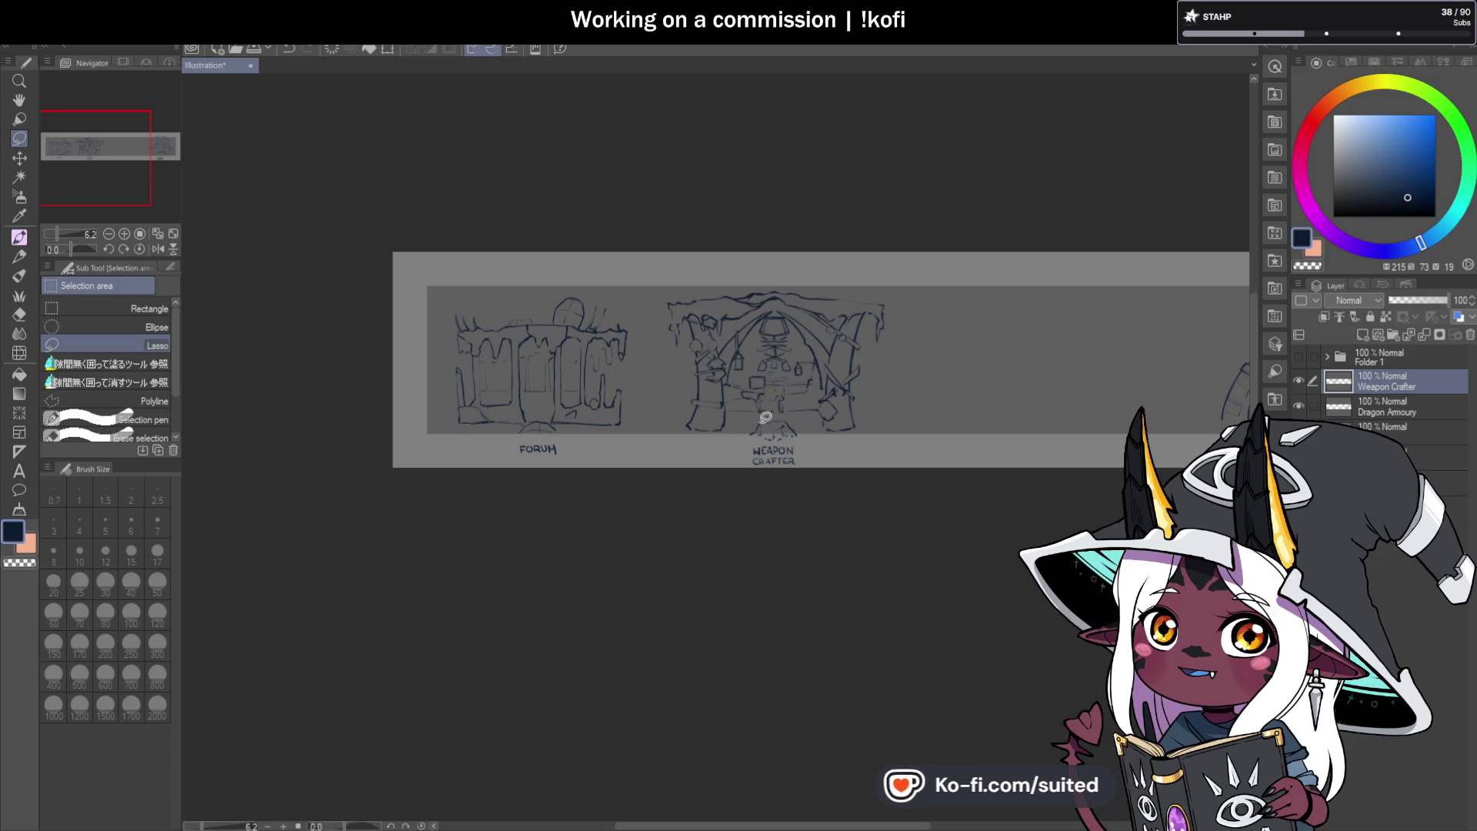
Free-transform the Weapon Crafter sketch about 60 px to the right and commit it.
scroll(762, 411, "down", 1)
scroll(867, 423, "up", 1)
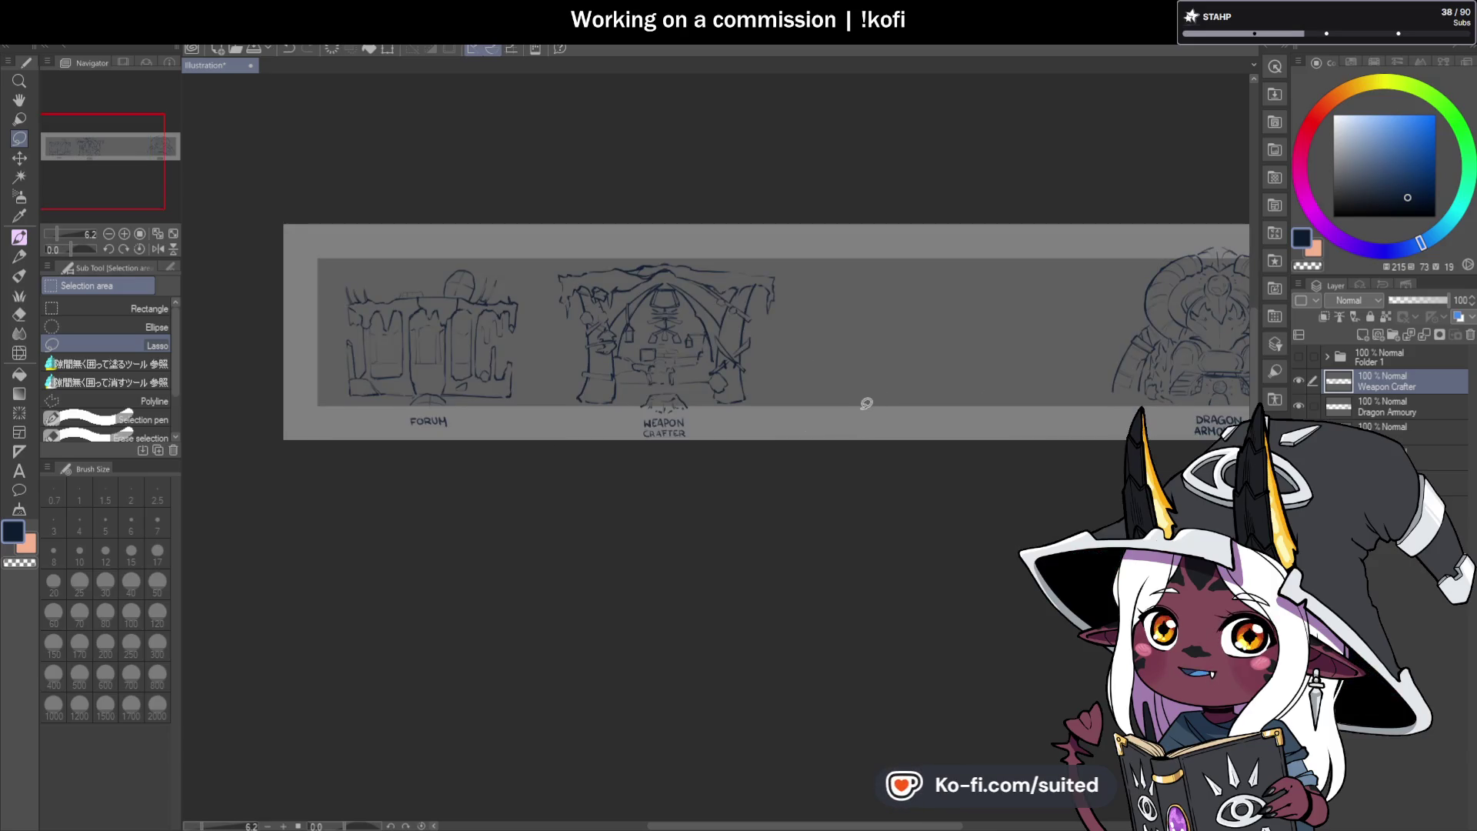
key("ctrl+t")
mouse_move(747, 377)
left_mouse_down()
mouse_move(806, 379)
mouse_move(795, 385)
left_mouse_up()
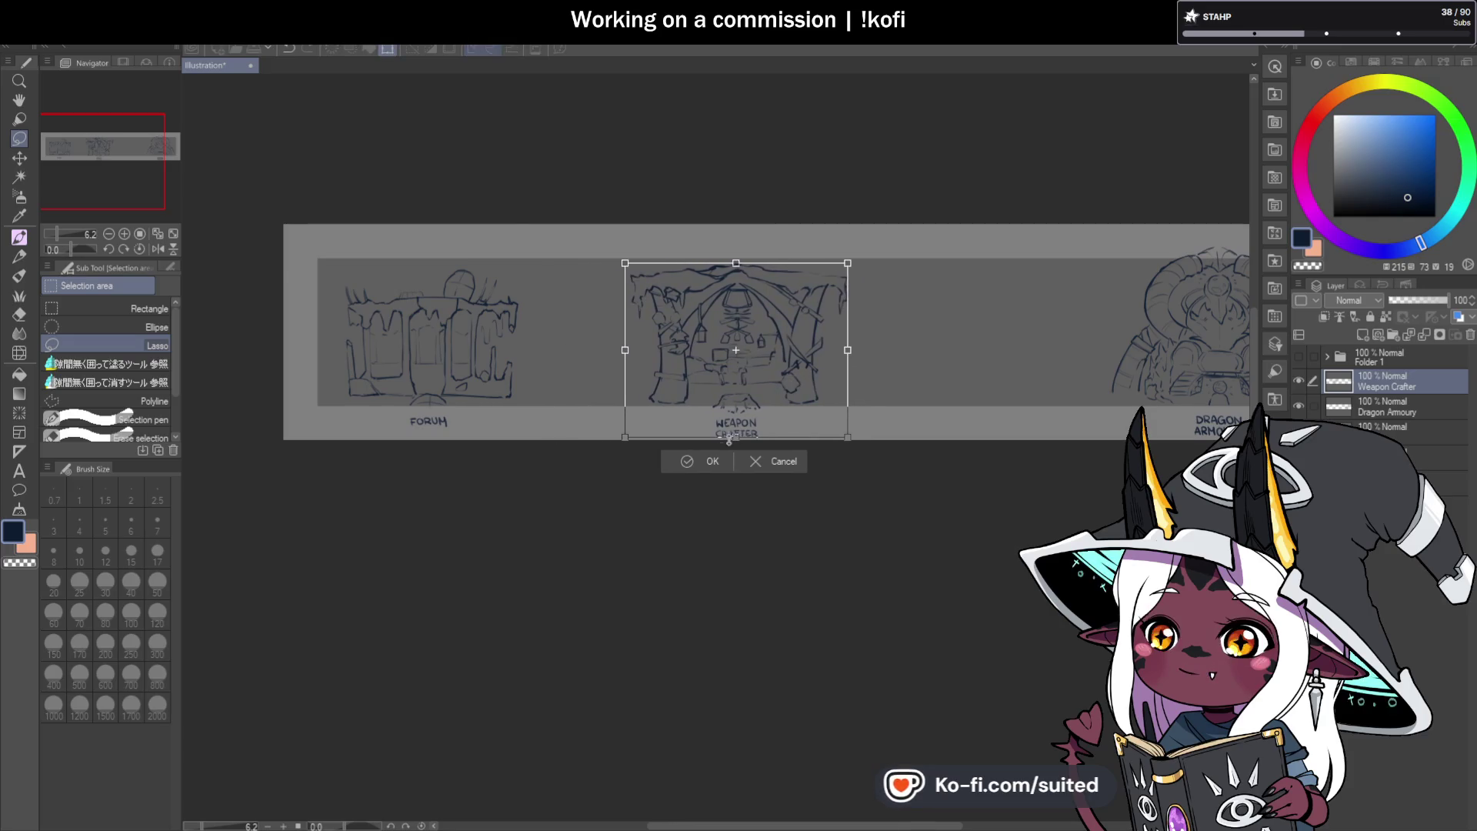
key("Return")
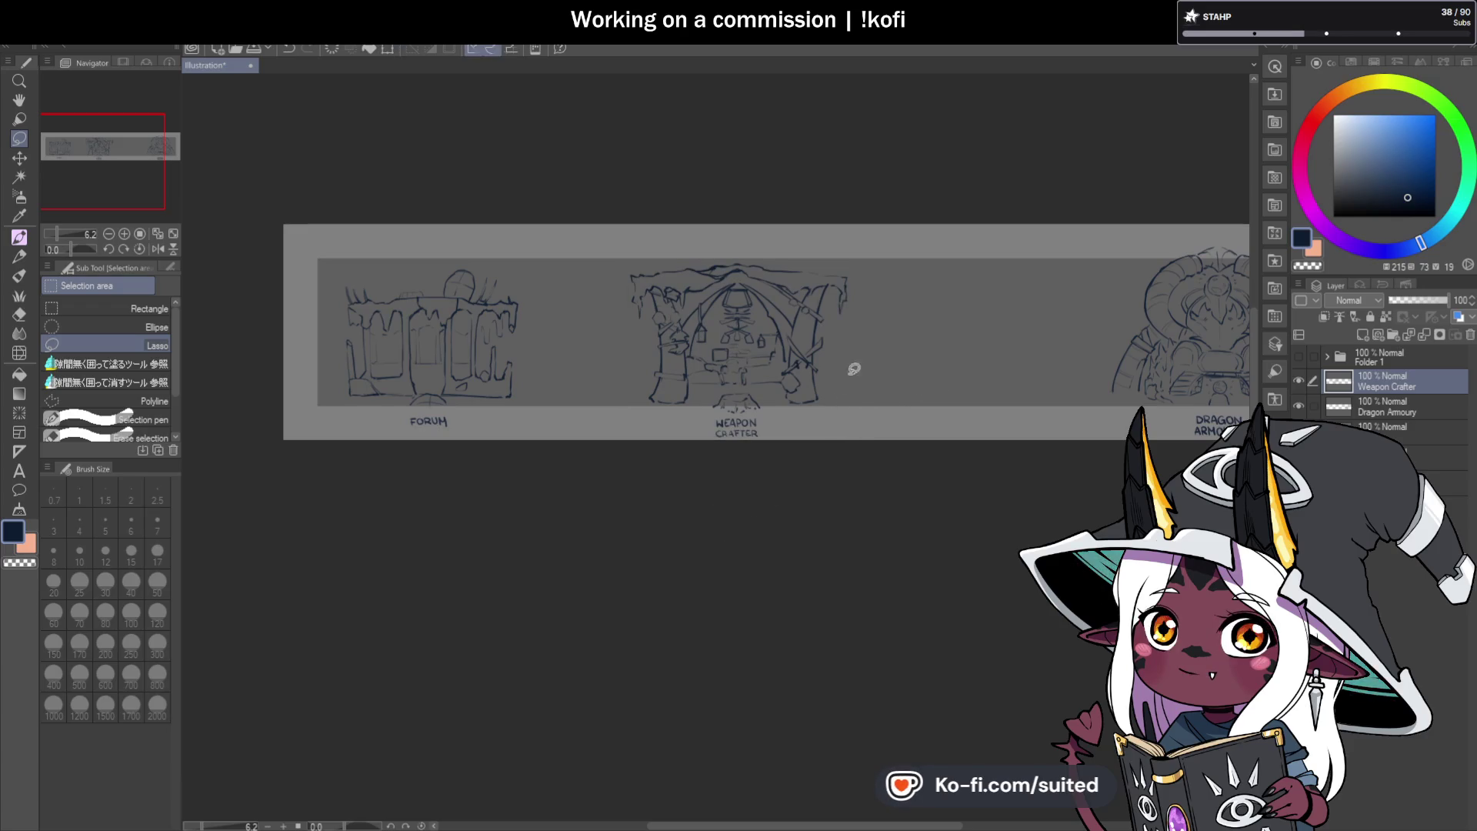
scroll(931, 376, "up", 2)
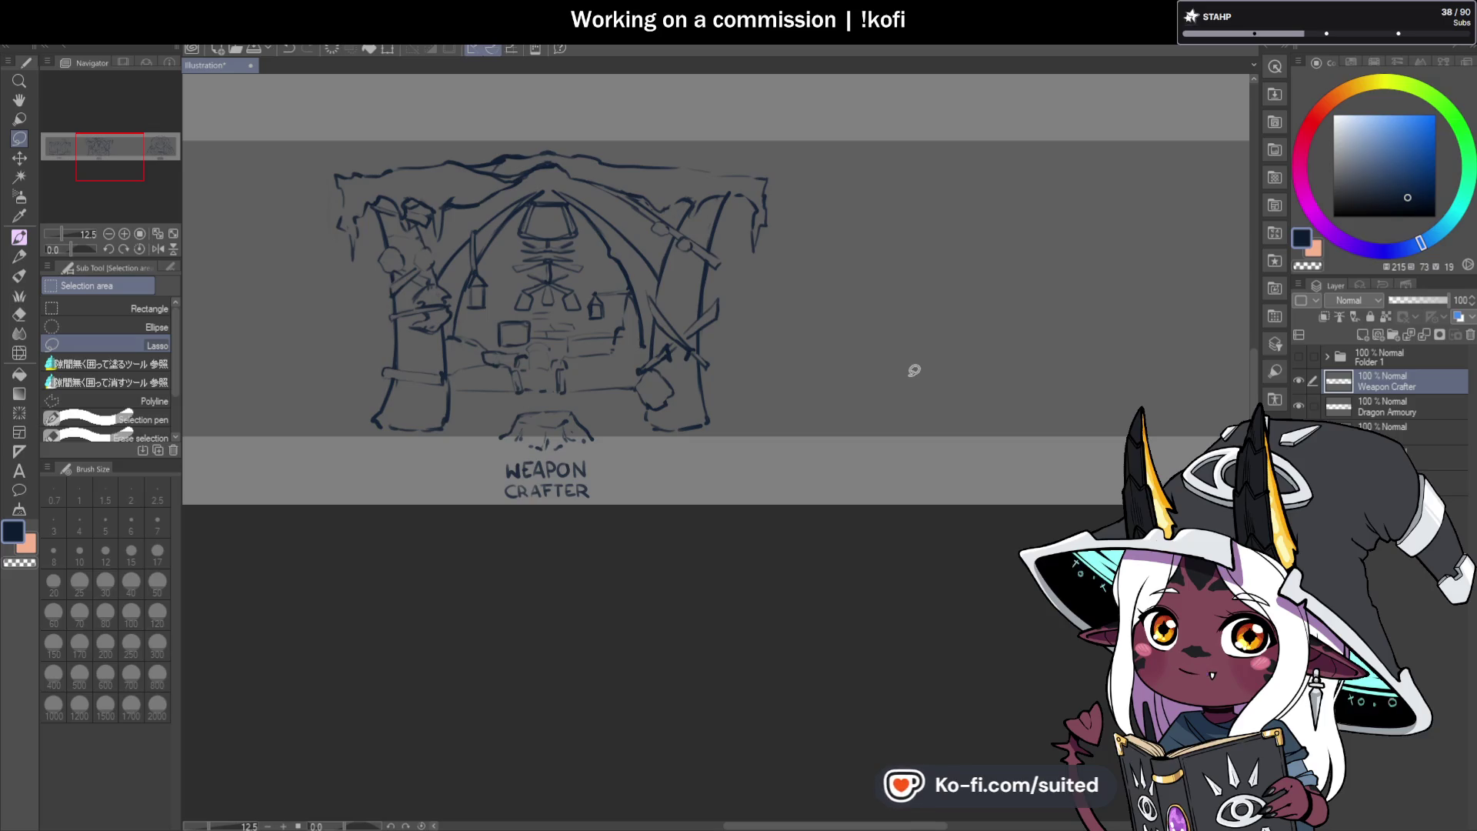
Add a new raster layer above Weapon Crafter for the Black Smith art.
left_click(1402, 335)
type("Black Smith")
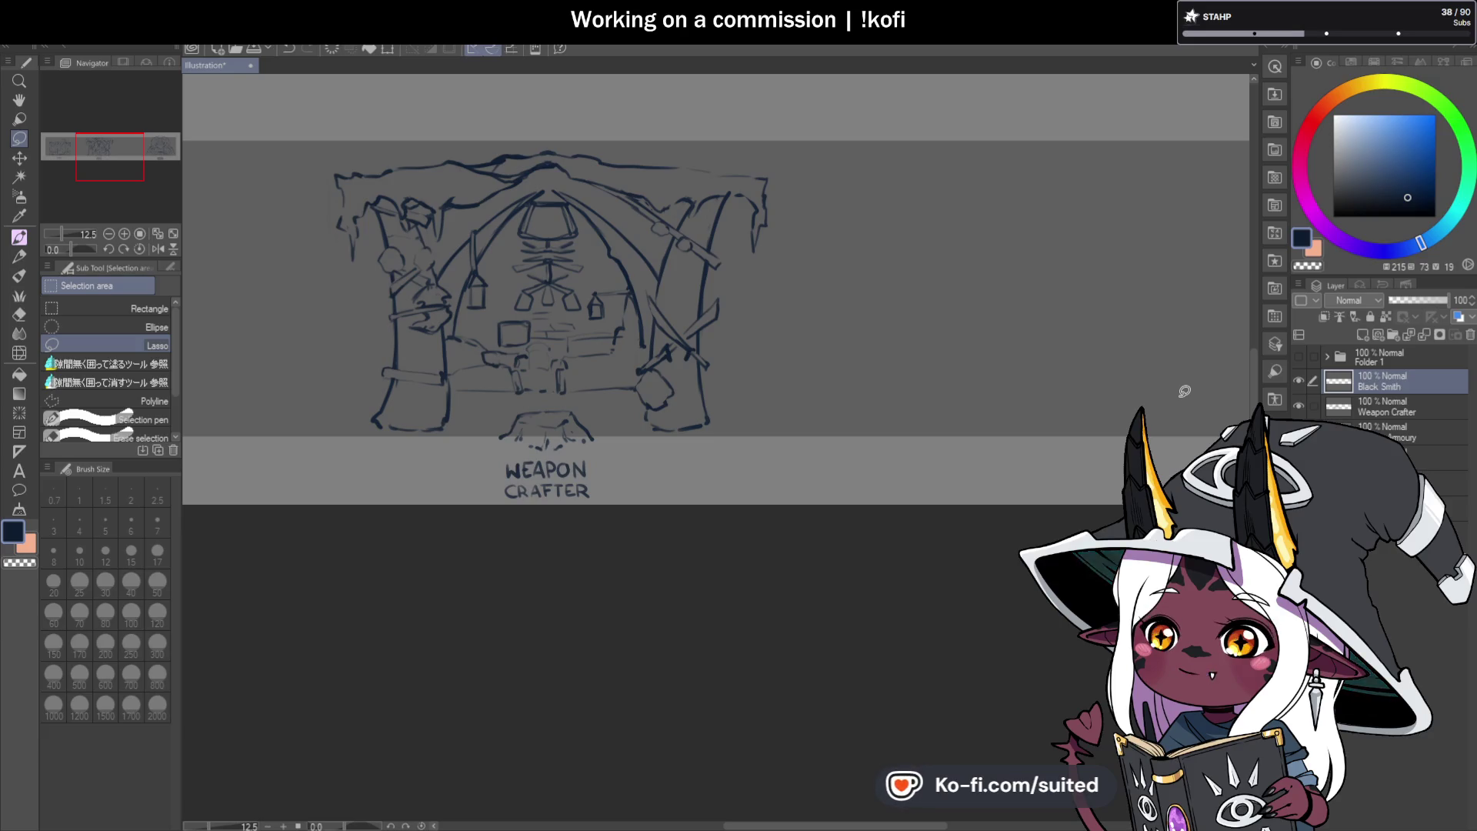
Brush the pillar's flared left edge, top, right edge and bottom line in the centre panel.
scroll(750, 393, "down", 2)
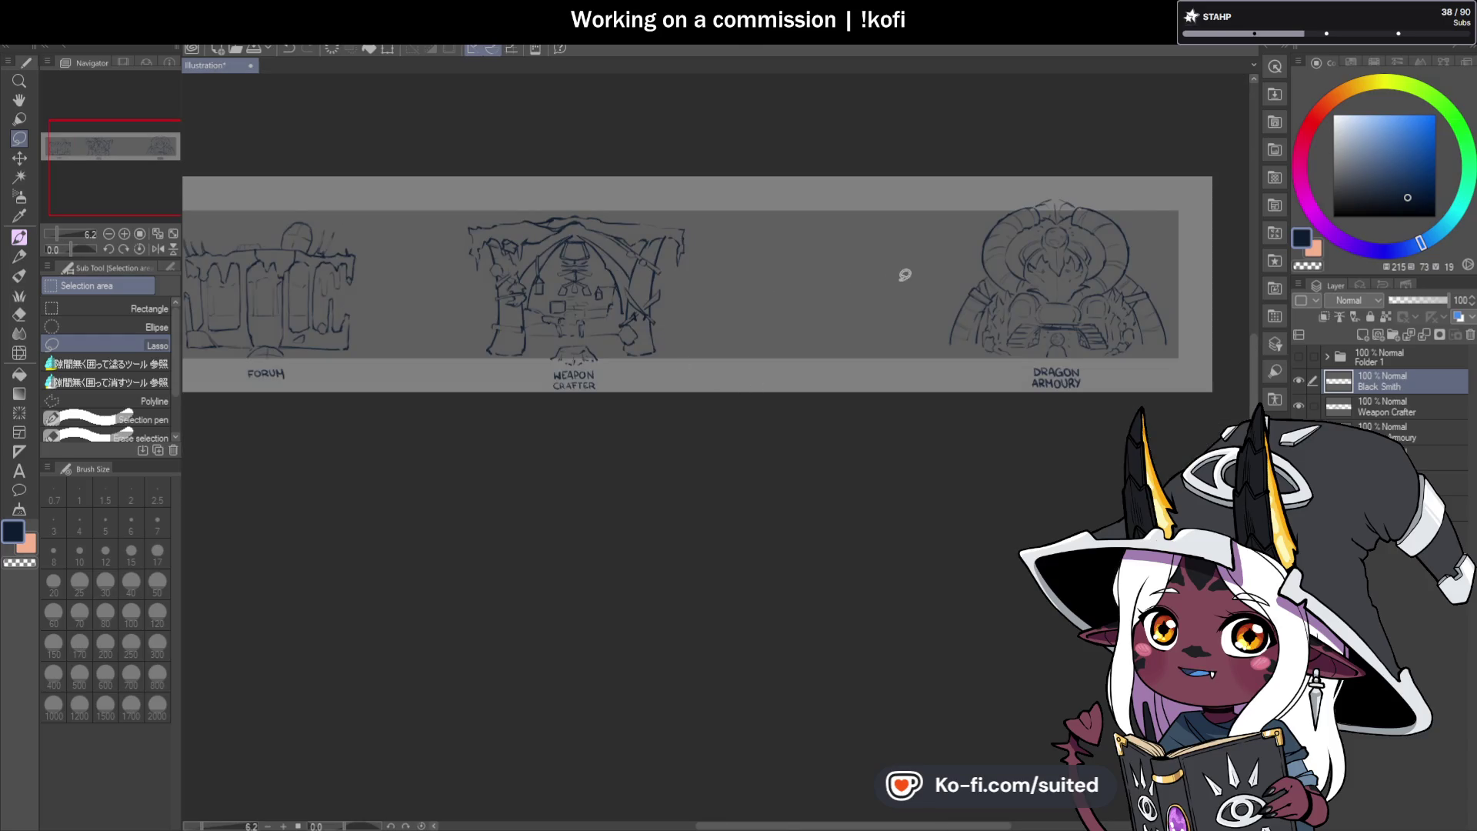
scroll(903, 274, "up", 2)
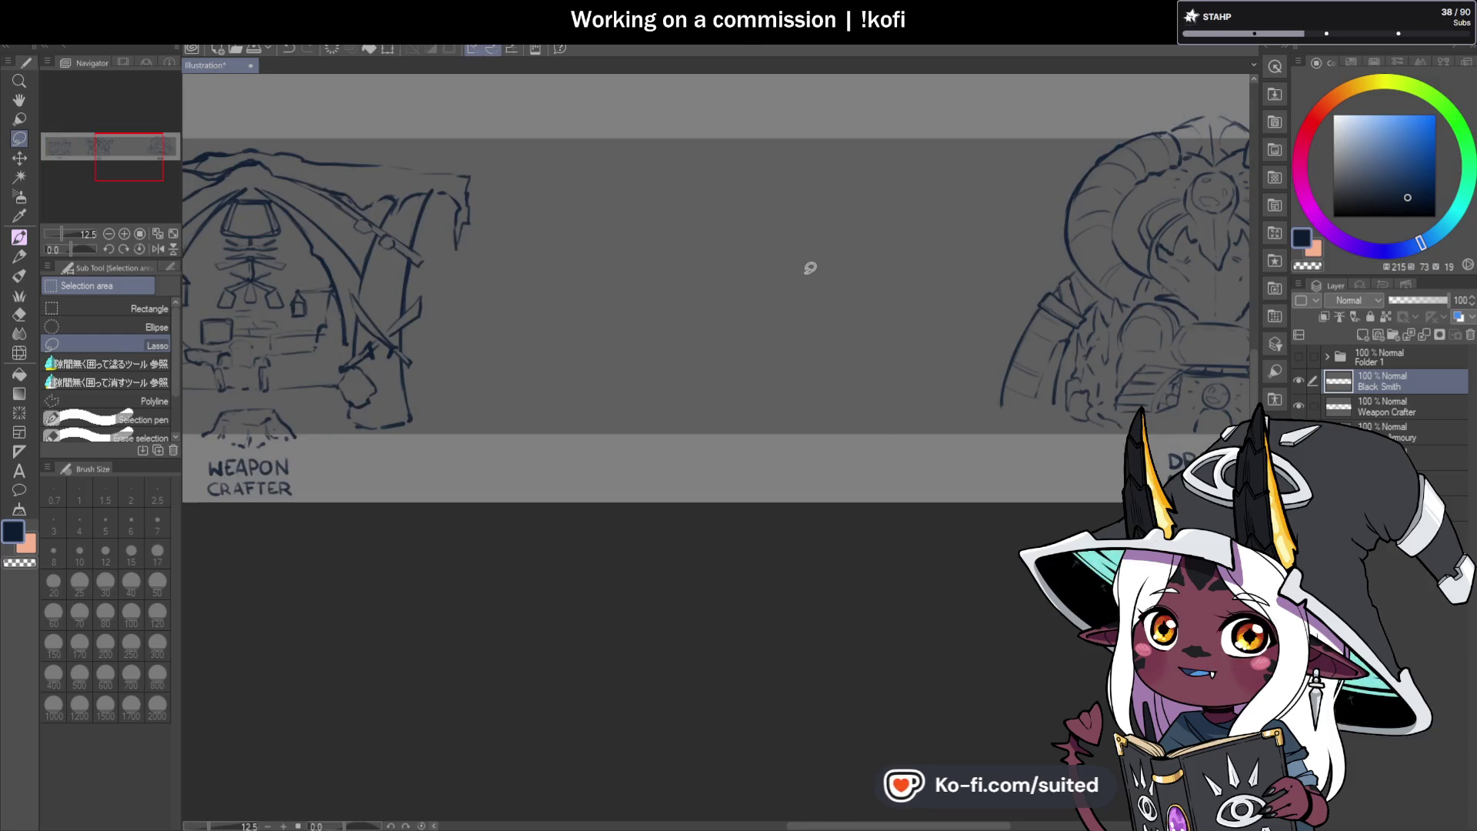
key("b")
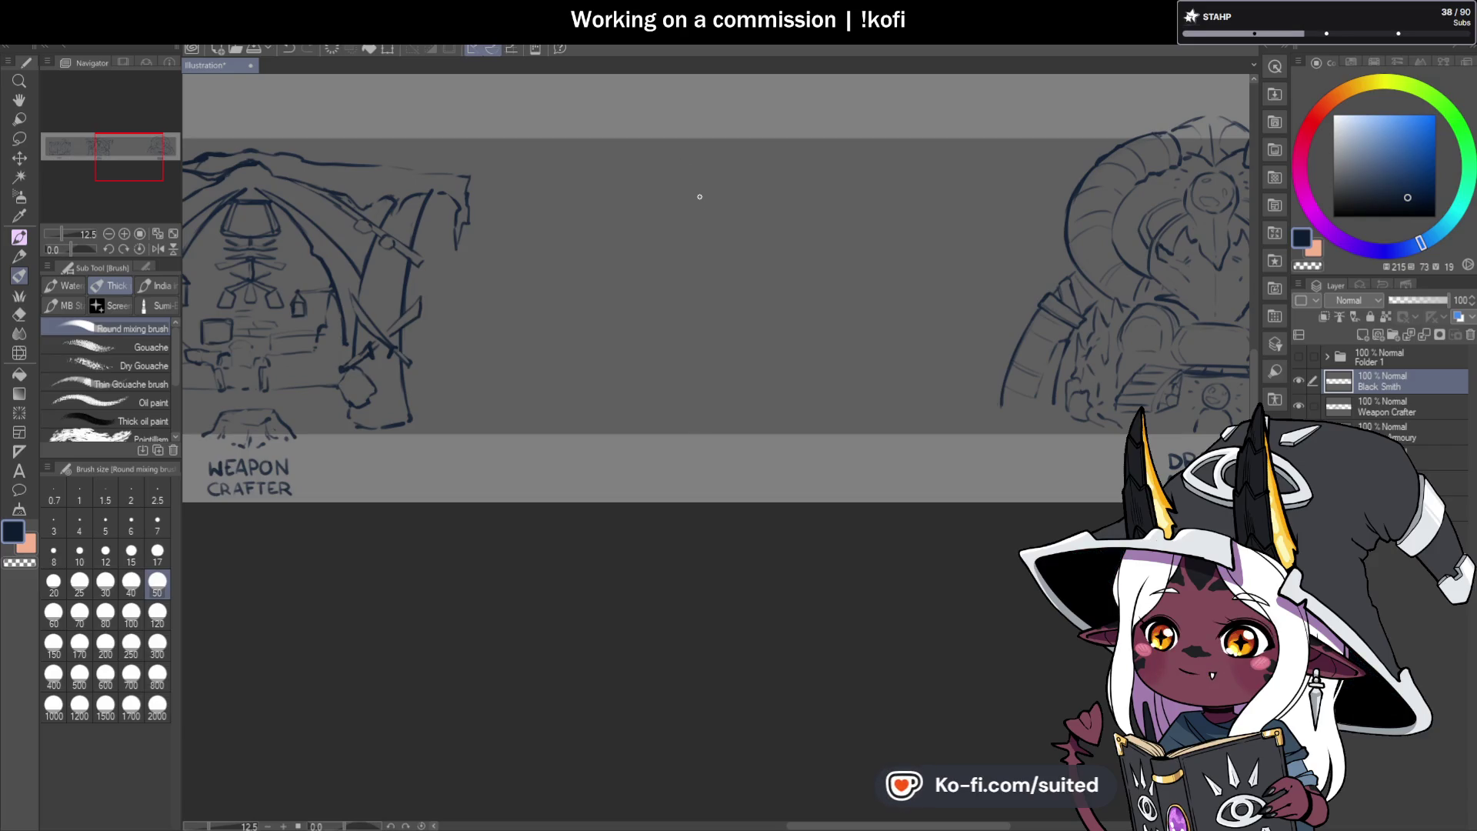
left_click_drag(632, 174, 636, 208)
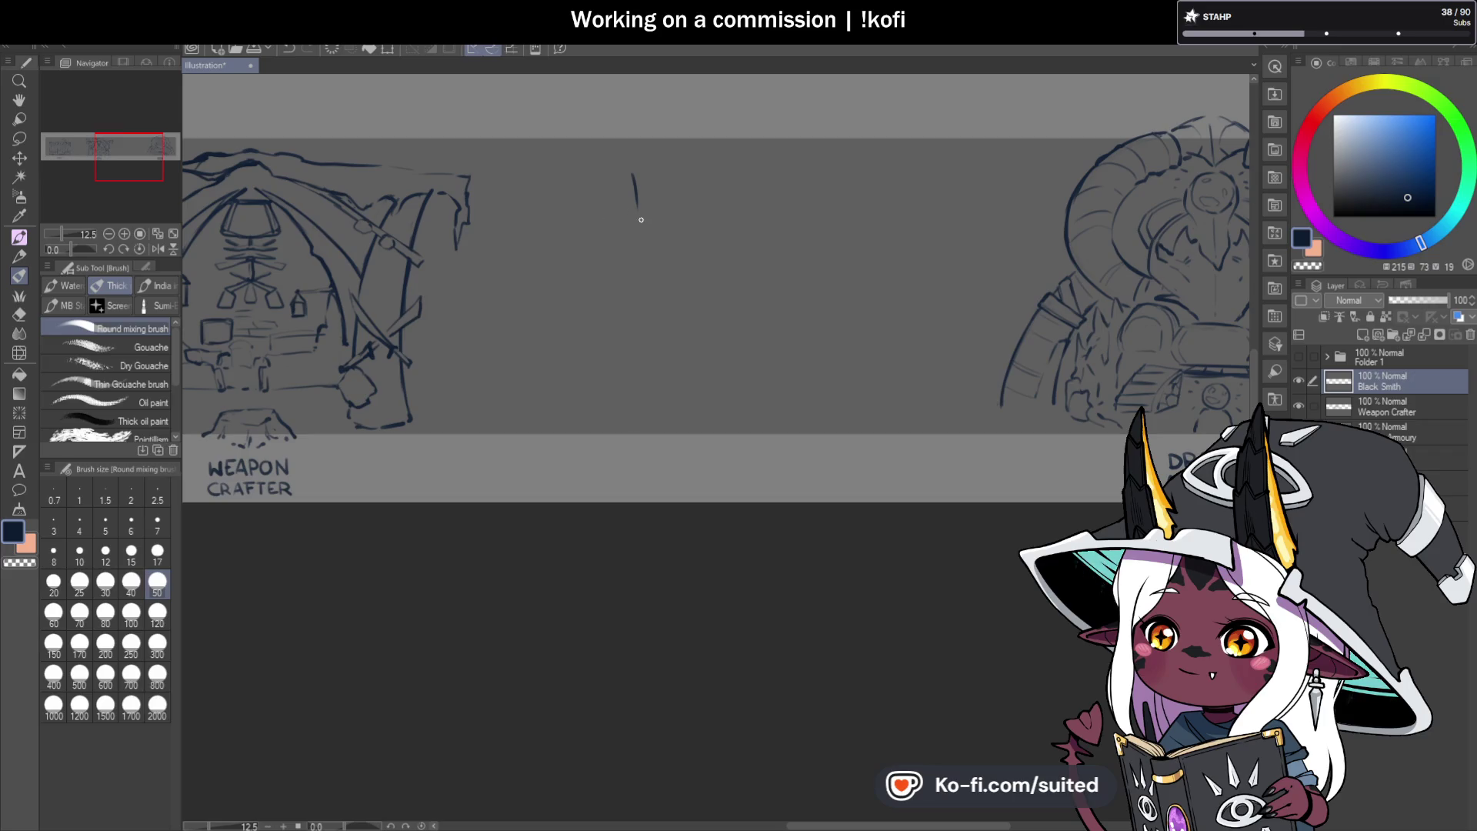
left_click_drag(637, 264, 610, 397)
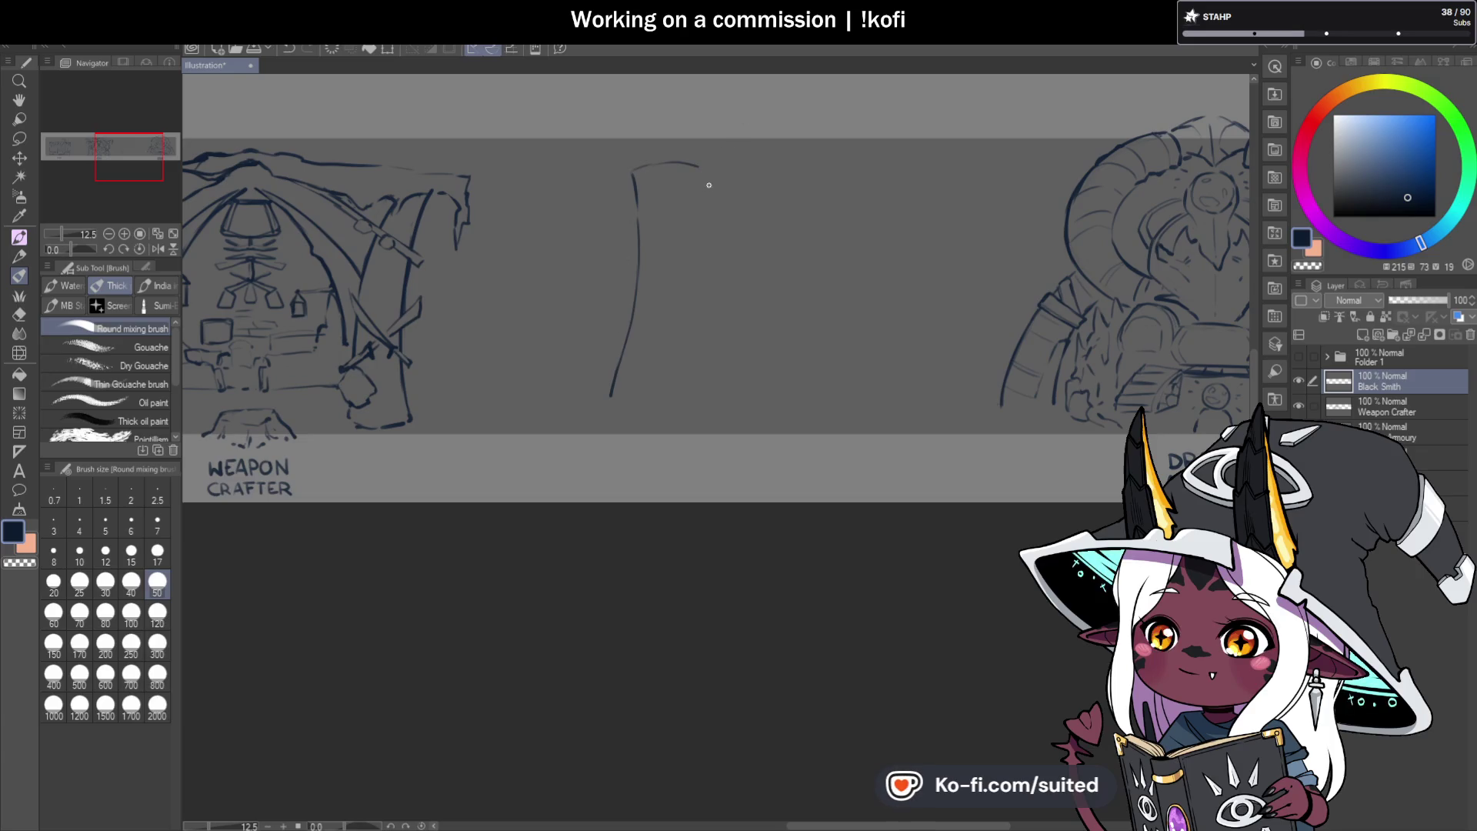
mouse_move(700, 163)
left_mouse_down()
mouse_move(717, 170)
mouse_move(709, 299)
left_mouse_up()
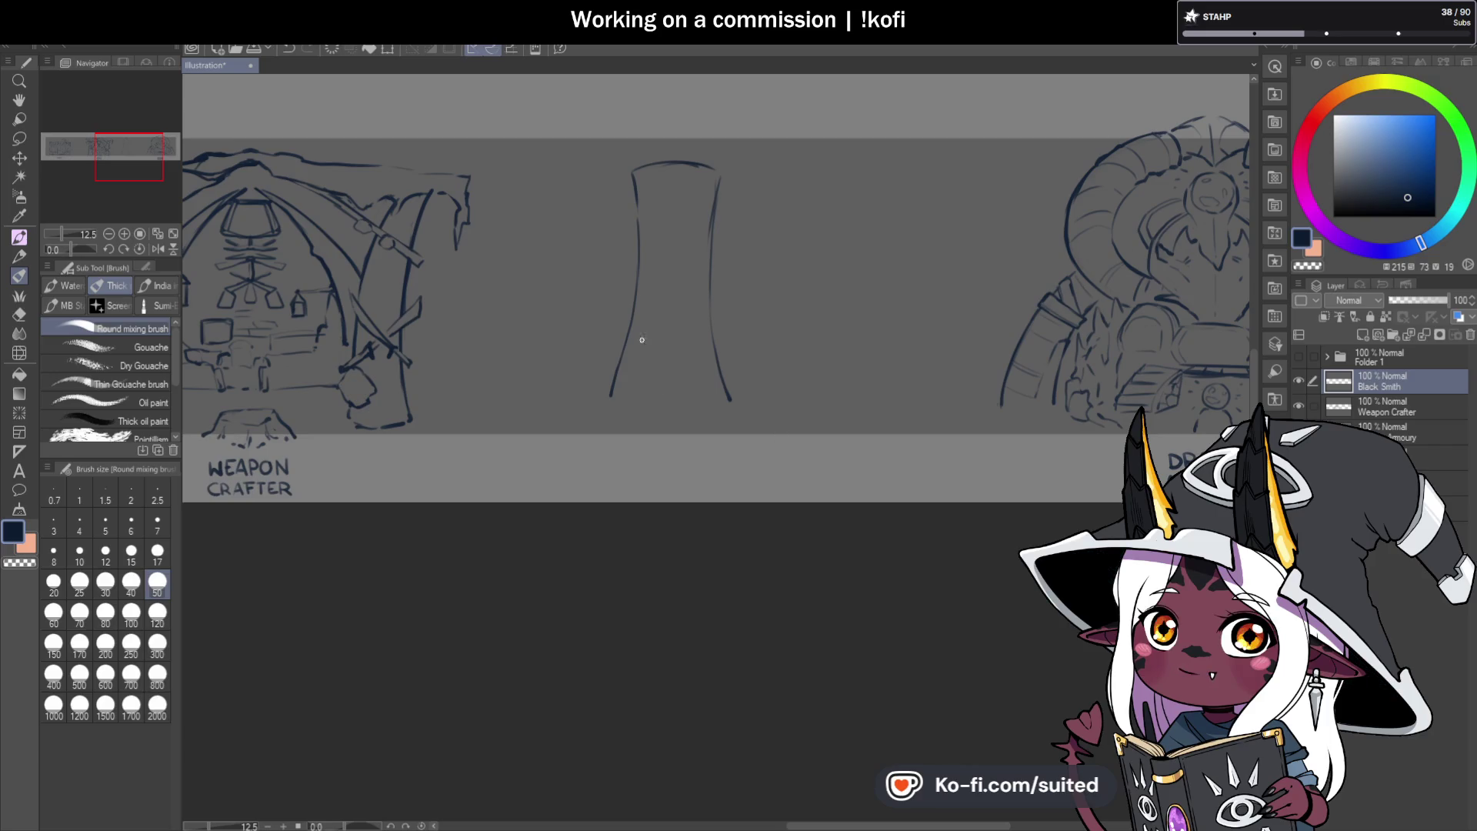
left_click_drag(621, 359, 607, 398)
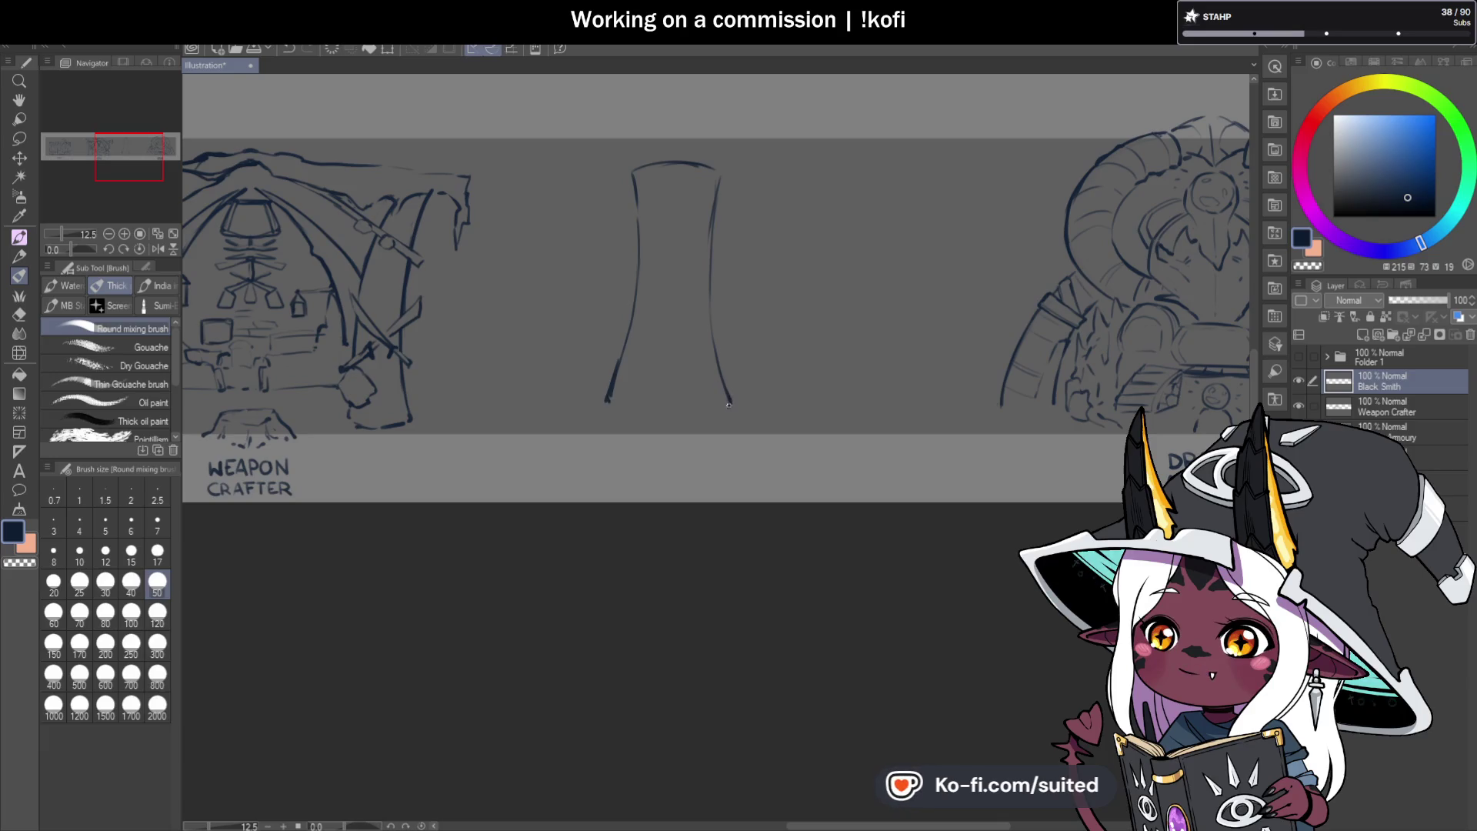
left_click_drag(611, 414, 683, 420)
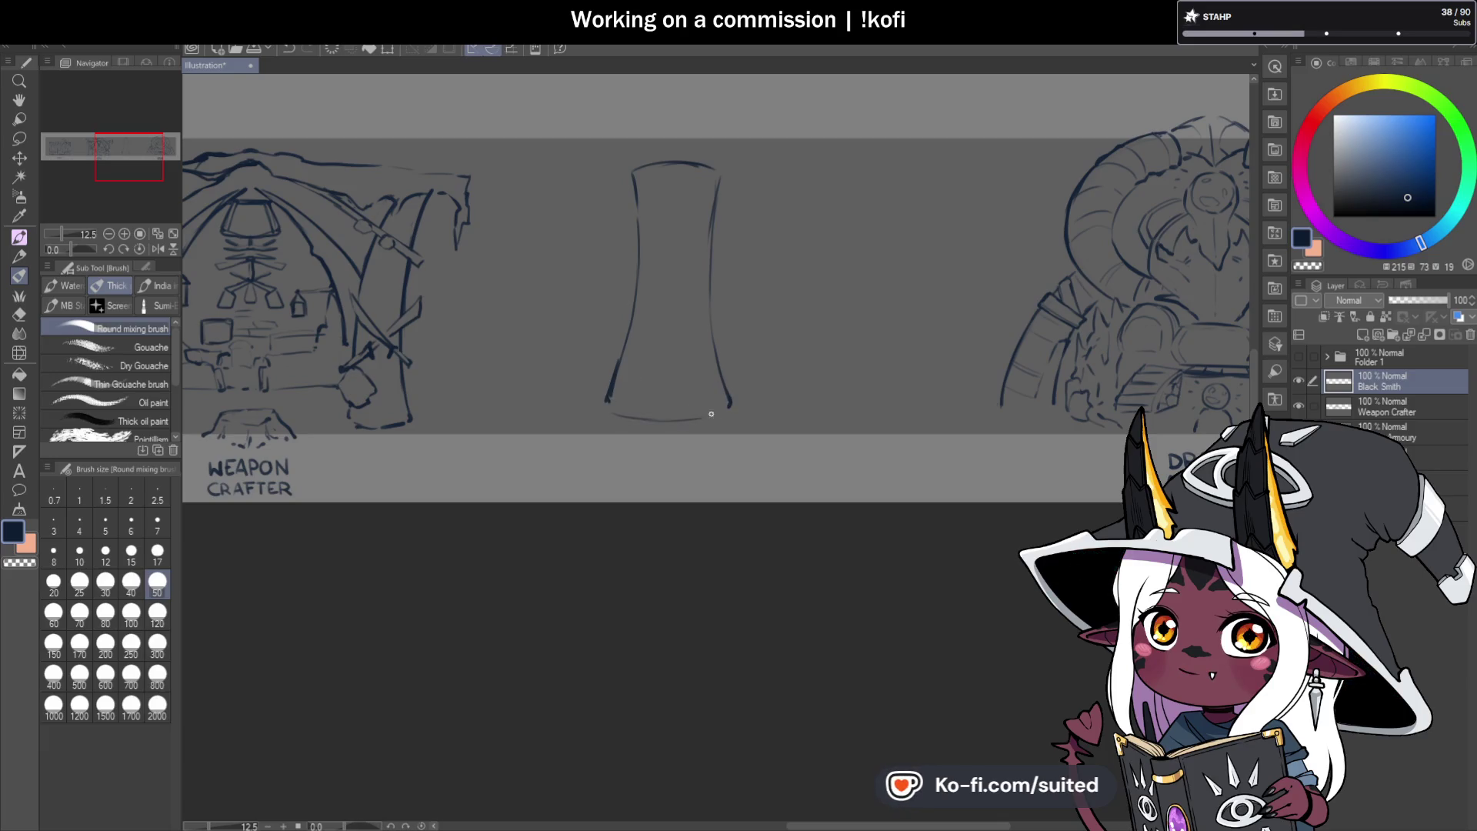
left_click_drag(586, 420, 578, 371)
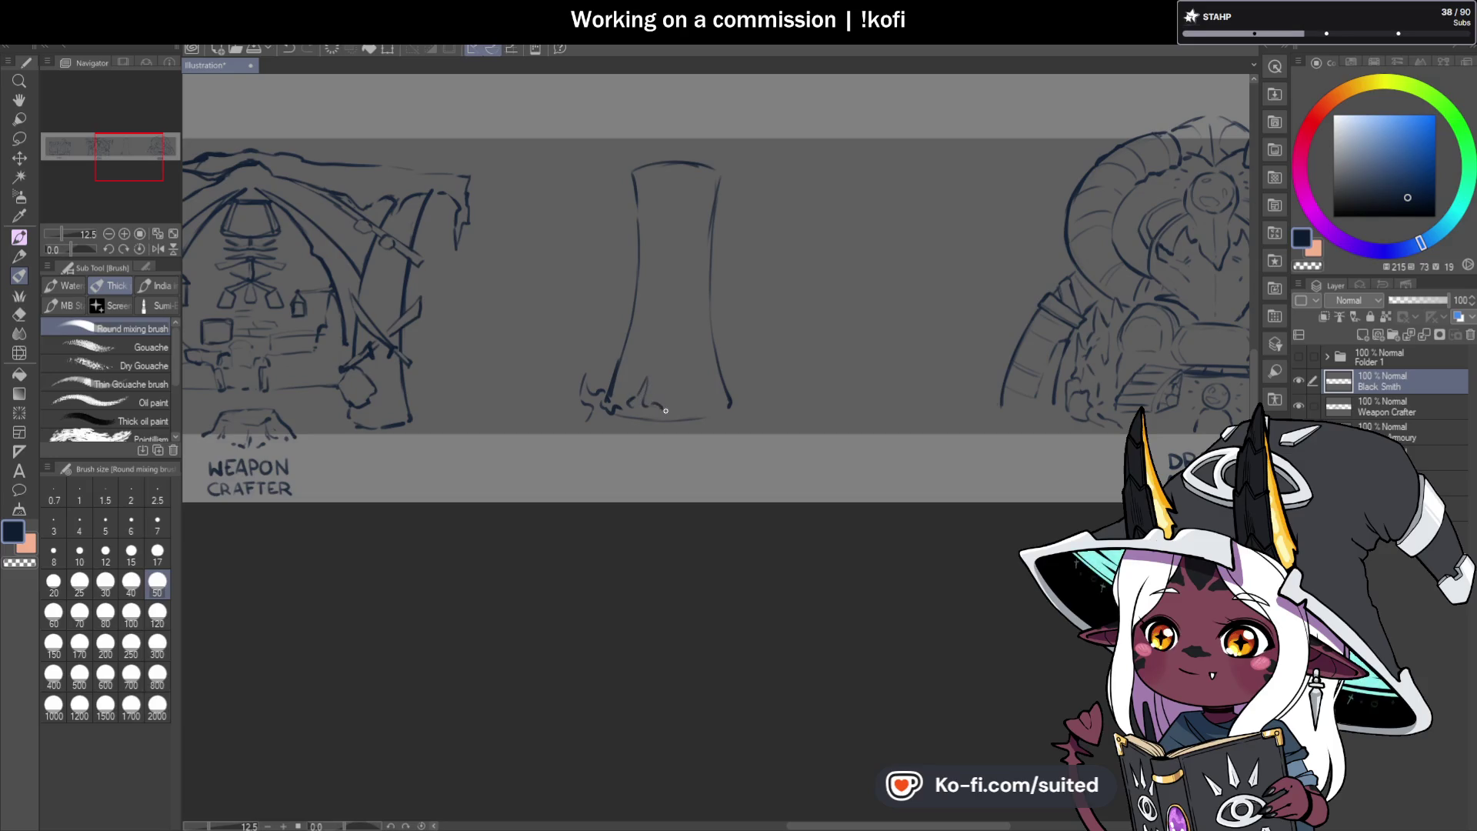
Draw flame shapes around the pillar base and erase its straight baseline with transparent colour.
mouse_move(673, 409)
left_mouse_down()
mouse_move(663, 378)
mouse_move(690, 400)
left_mouse_up()
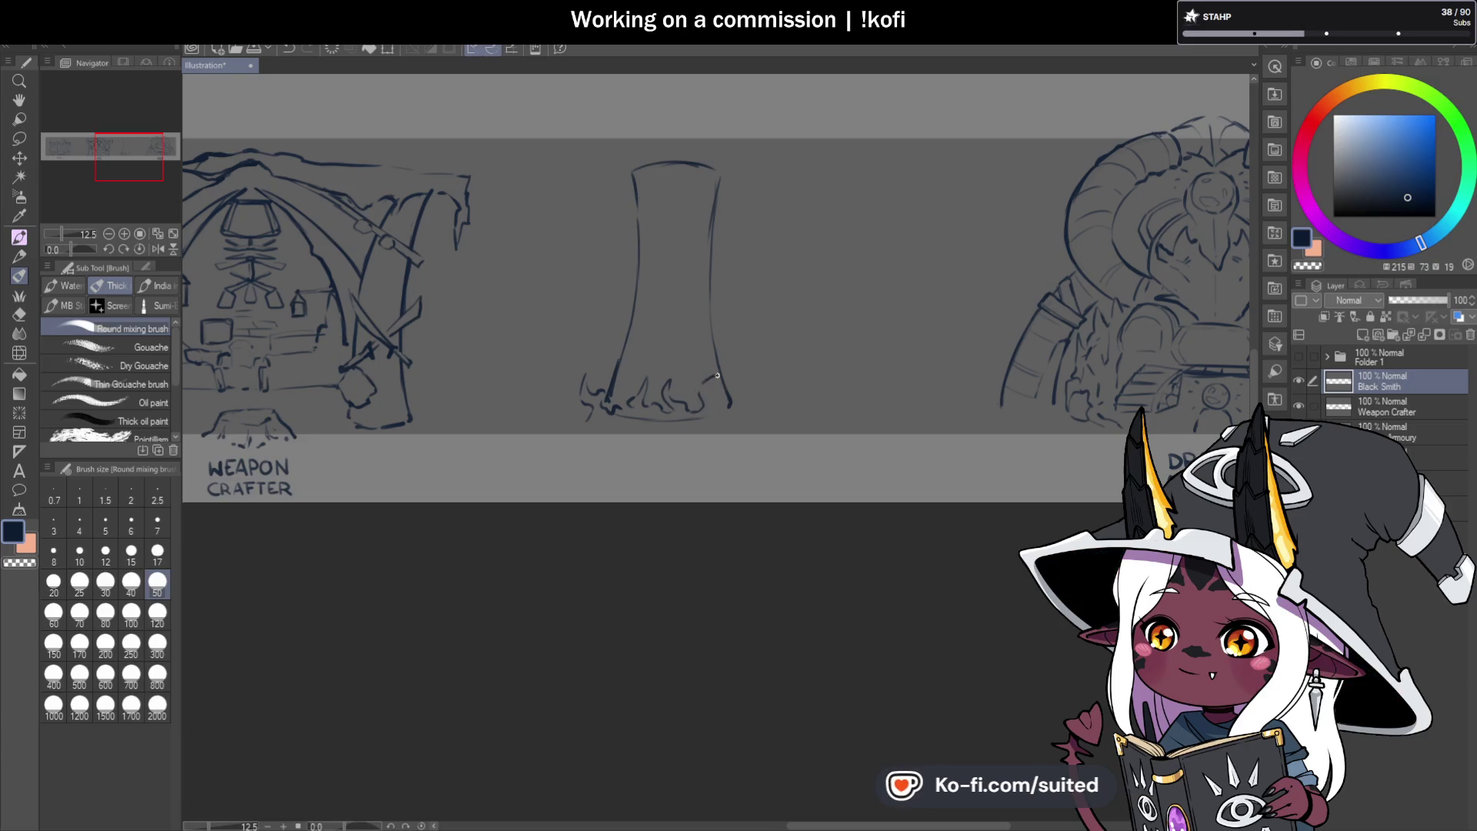
left_click_drag(725, 404, 736, 395)
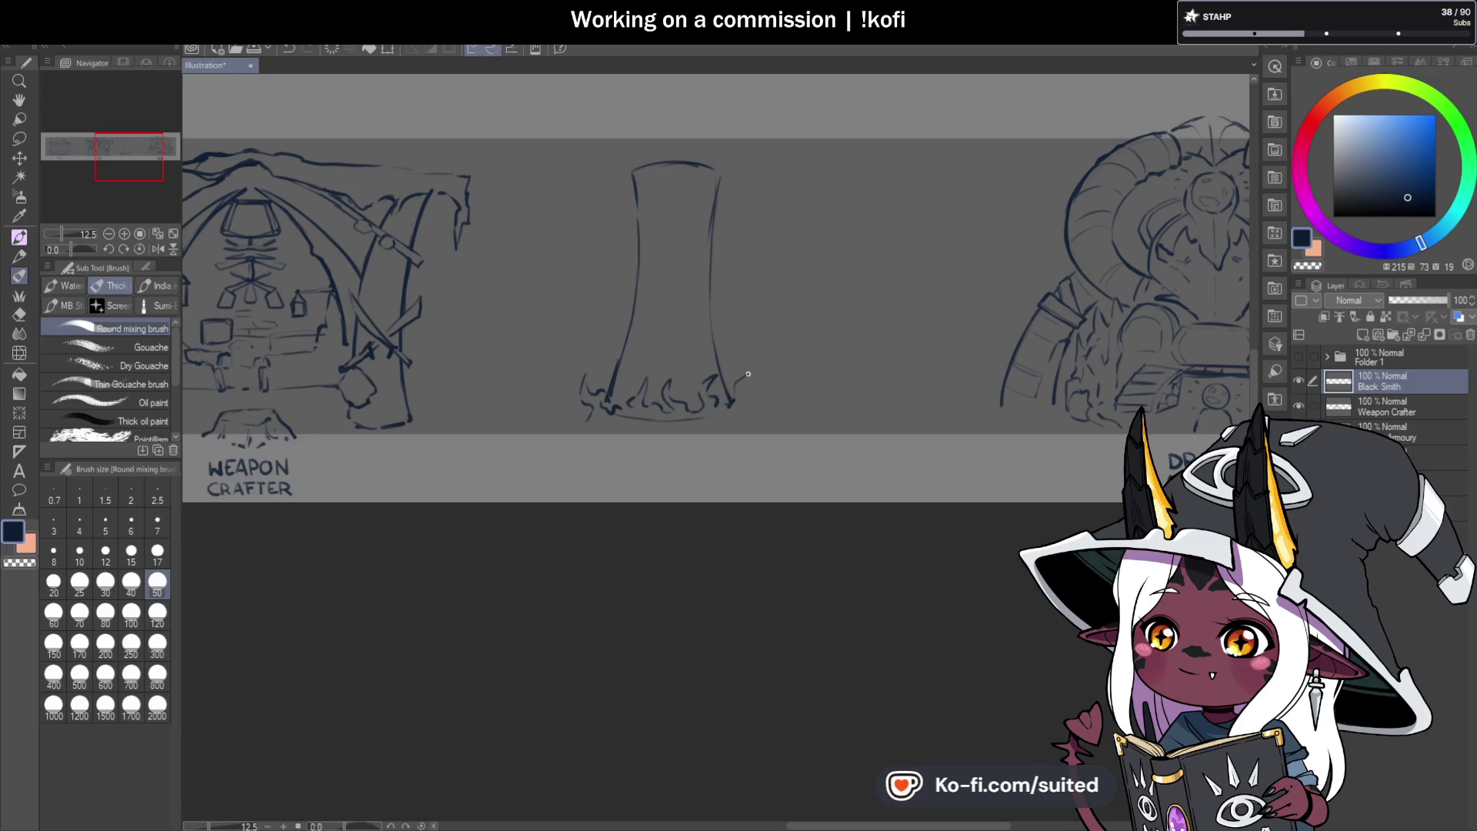
left_click_drag(583, 430, 604, 417)
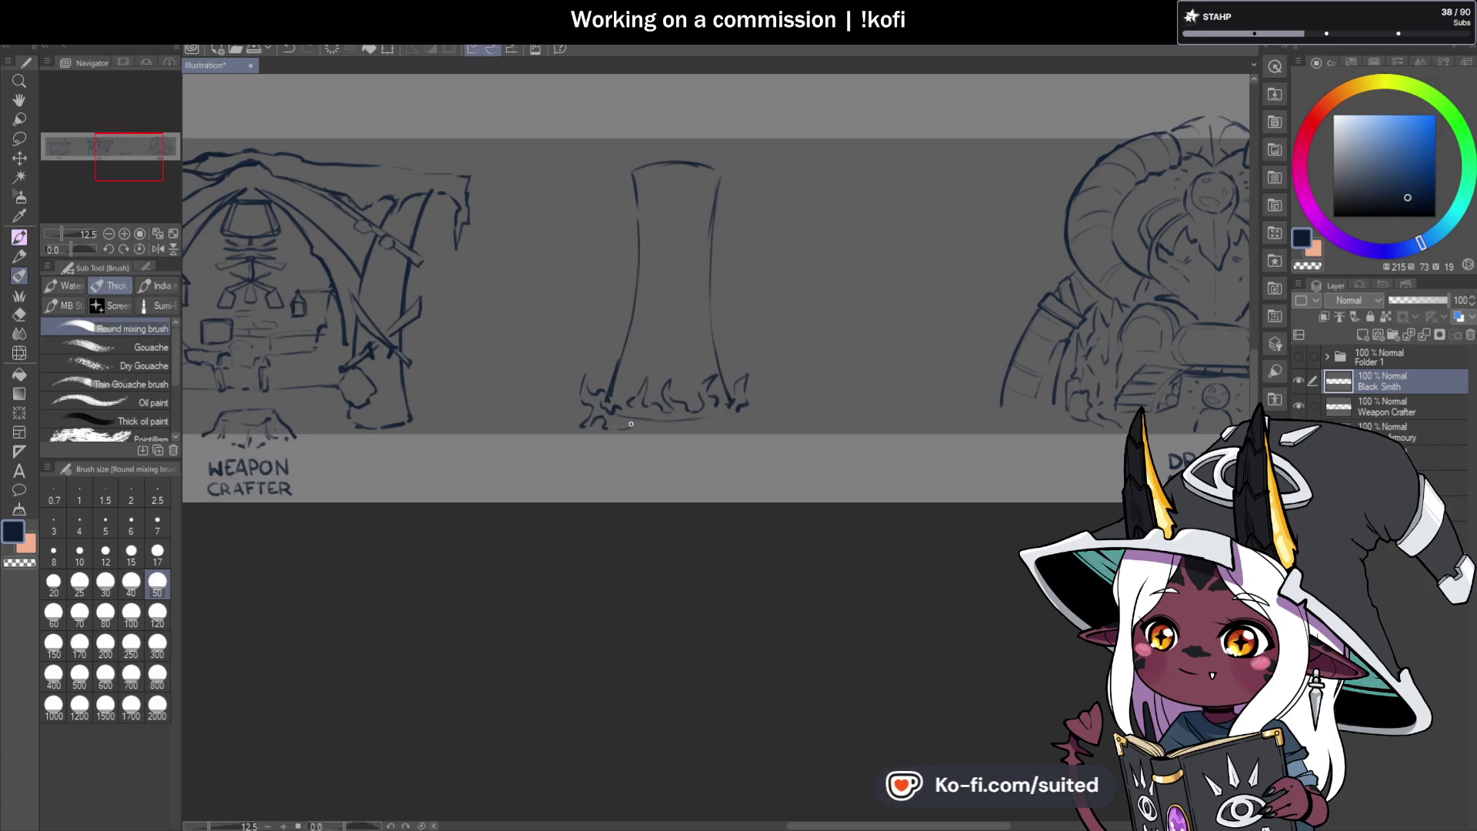
key("c")
mouse_move(696, 420)
left_mouse_down()
mouse_move(654, 424)
mouse_move(656, 437)
left_mouse_up()
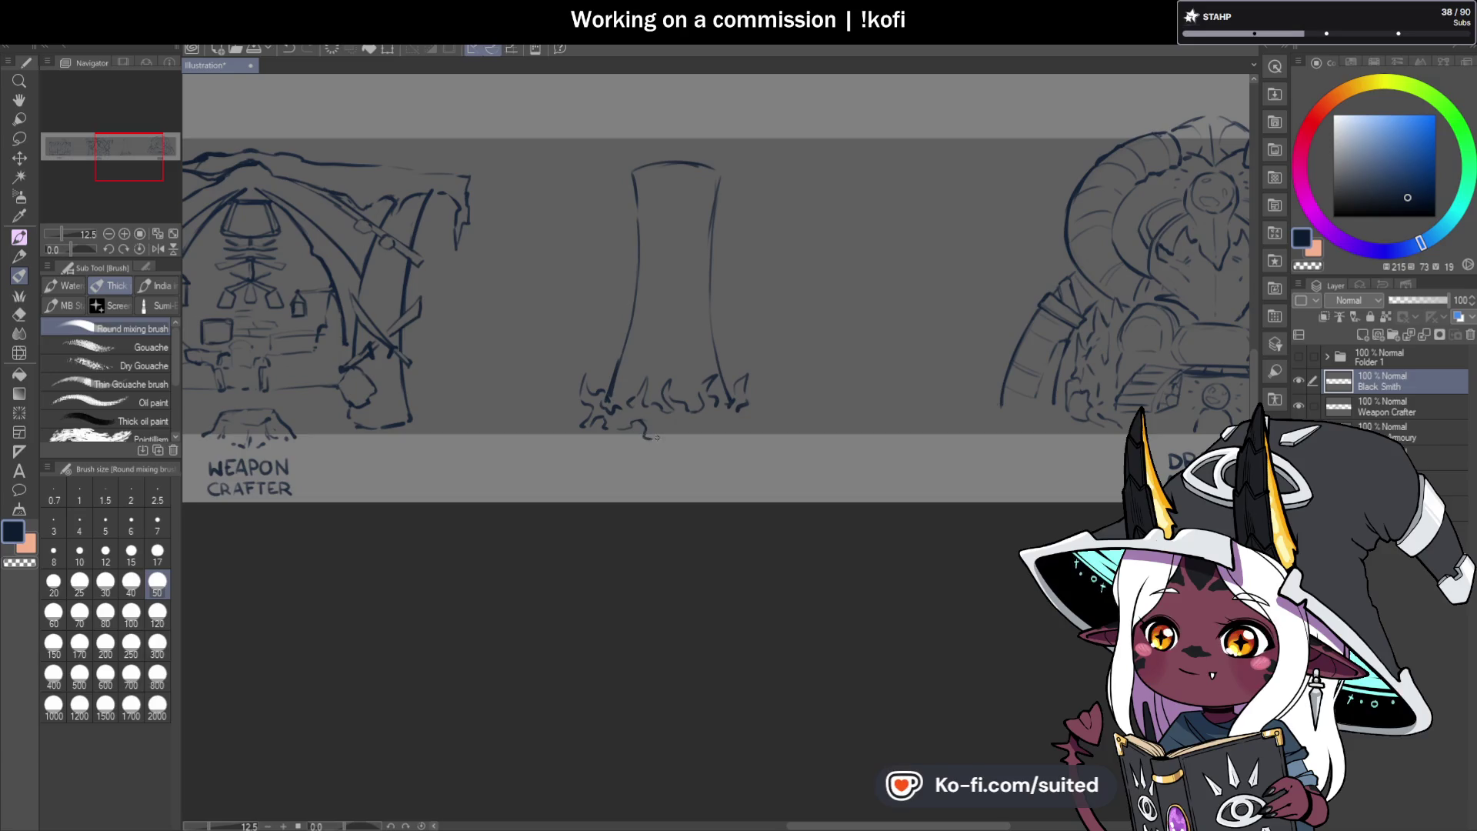
mouse_move(749, 416)
left_mouse_down()
mouse_move(746, 431)
mouse_move(681, 434)
left_mouse_up()
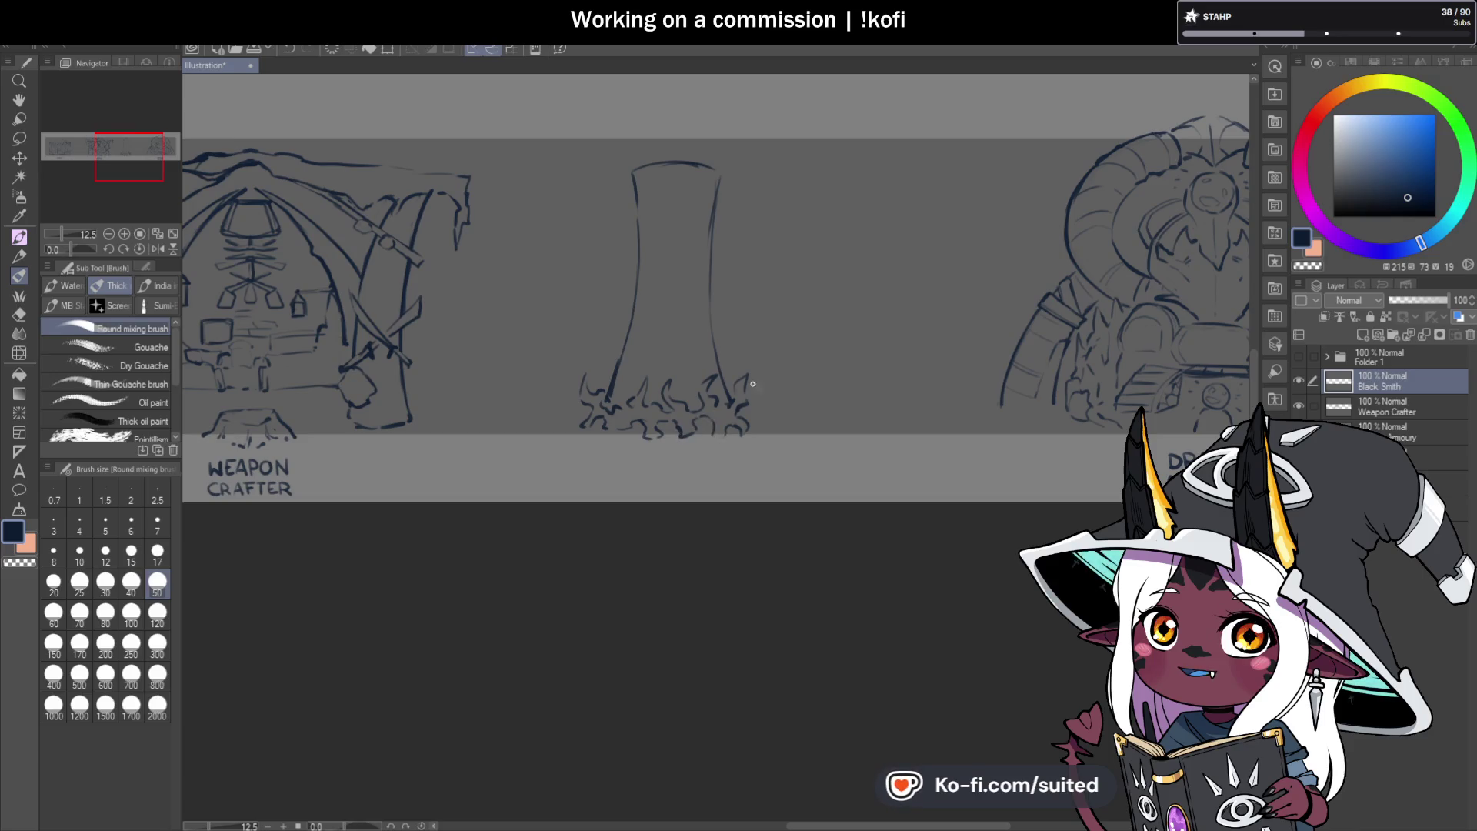
Erase the lower part of the pillar's left line and save the illustration.
key("c")
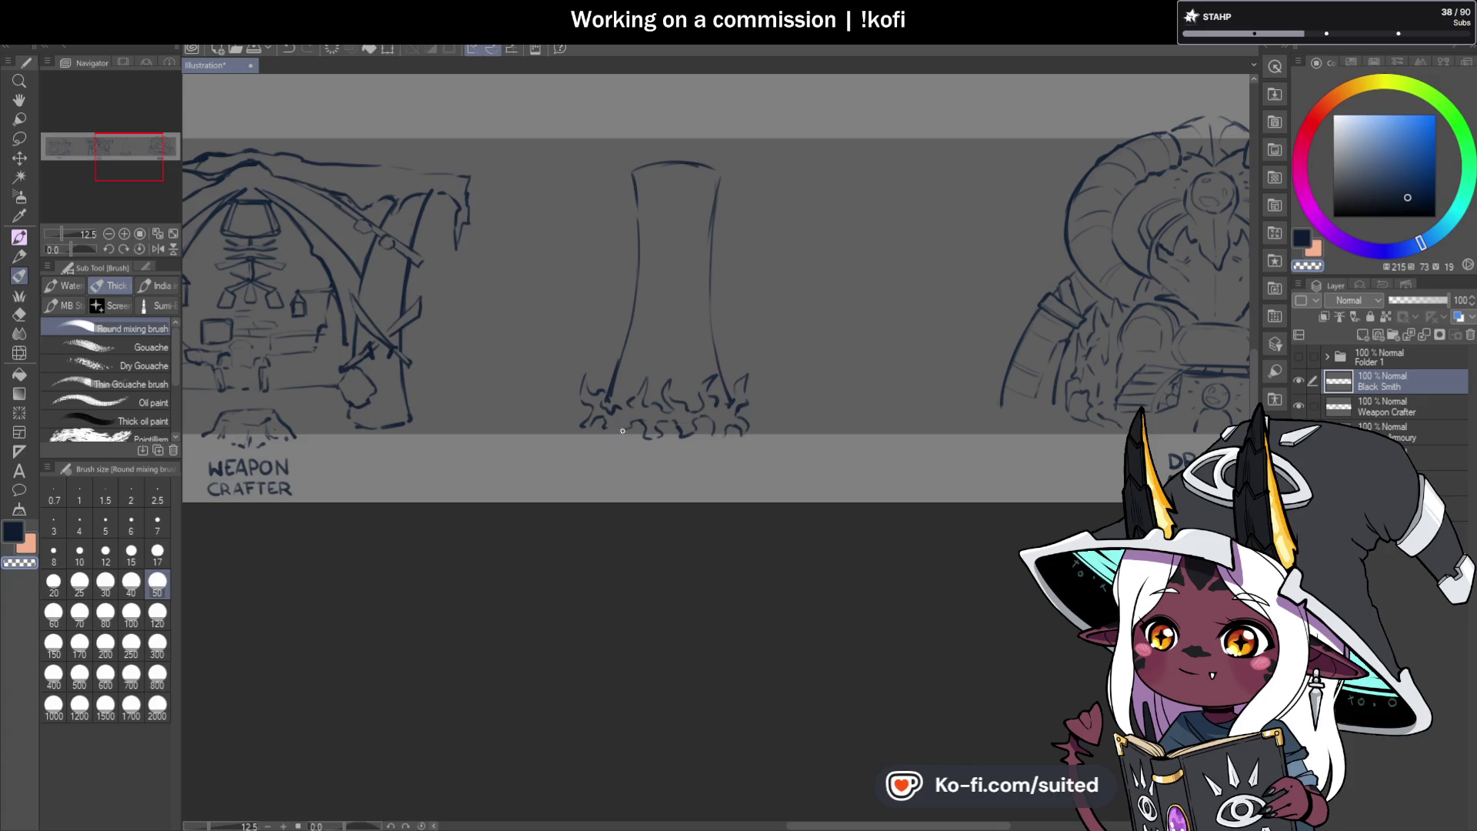
key("c")
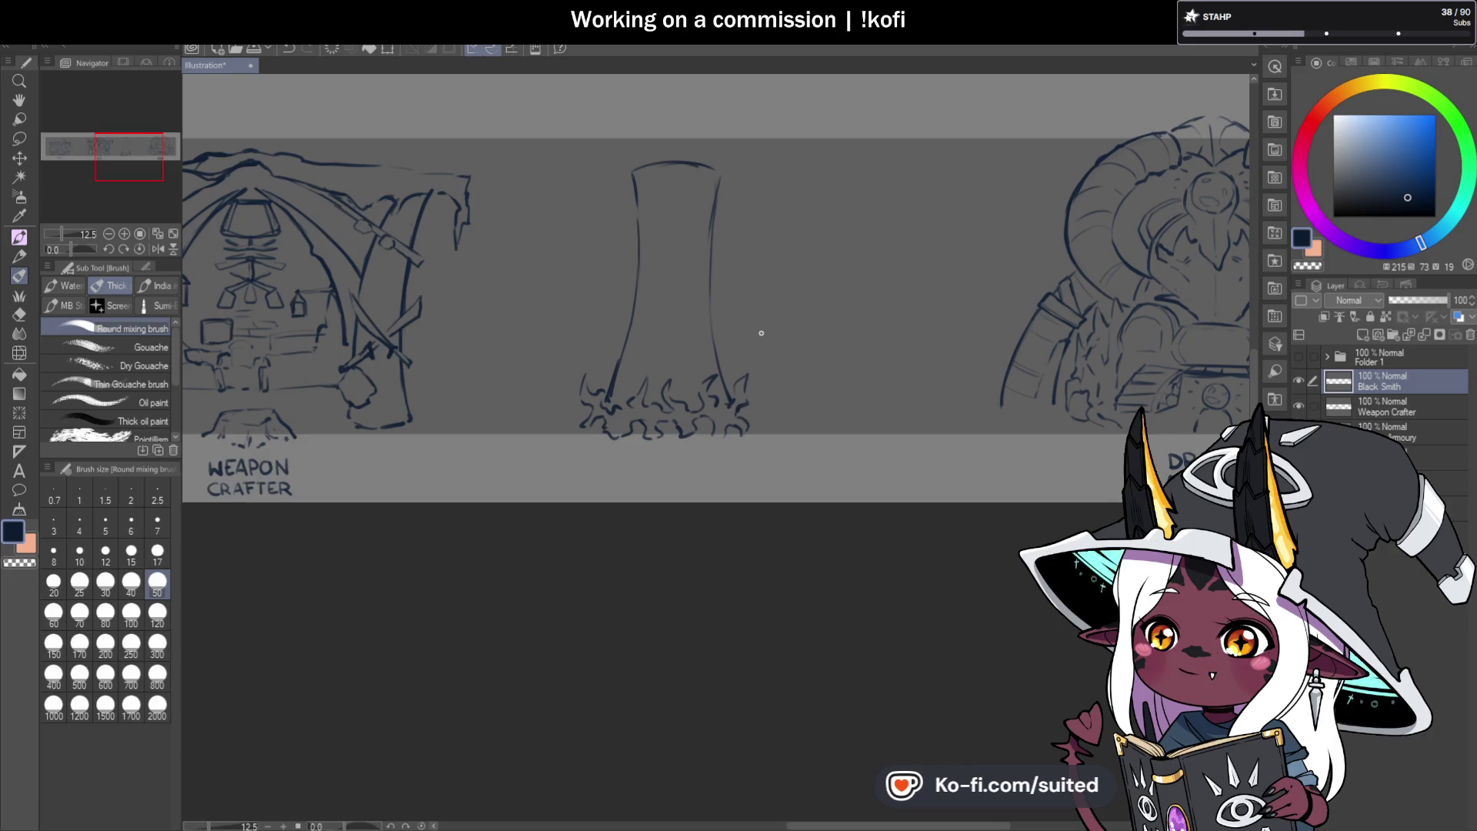
key("c")
left_click_drag(620, 359, 608, 401)
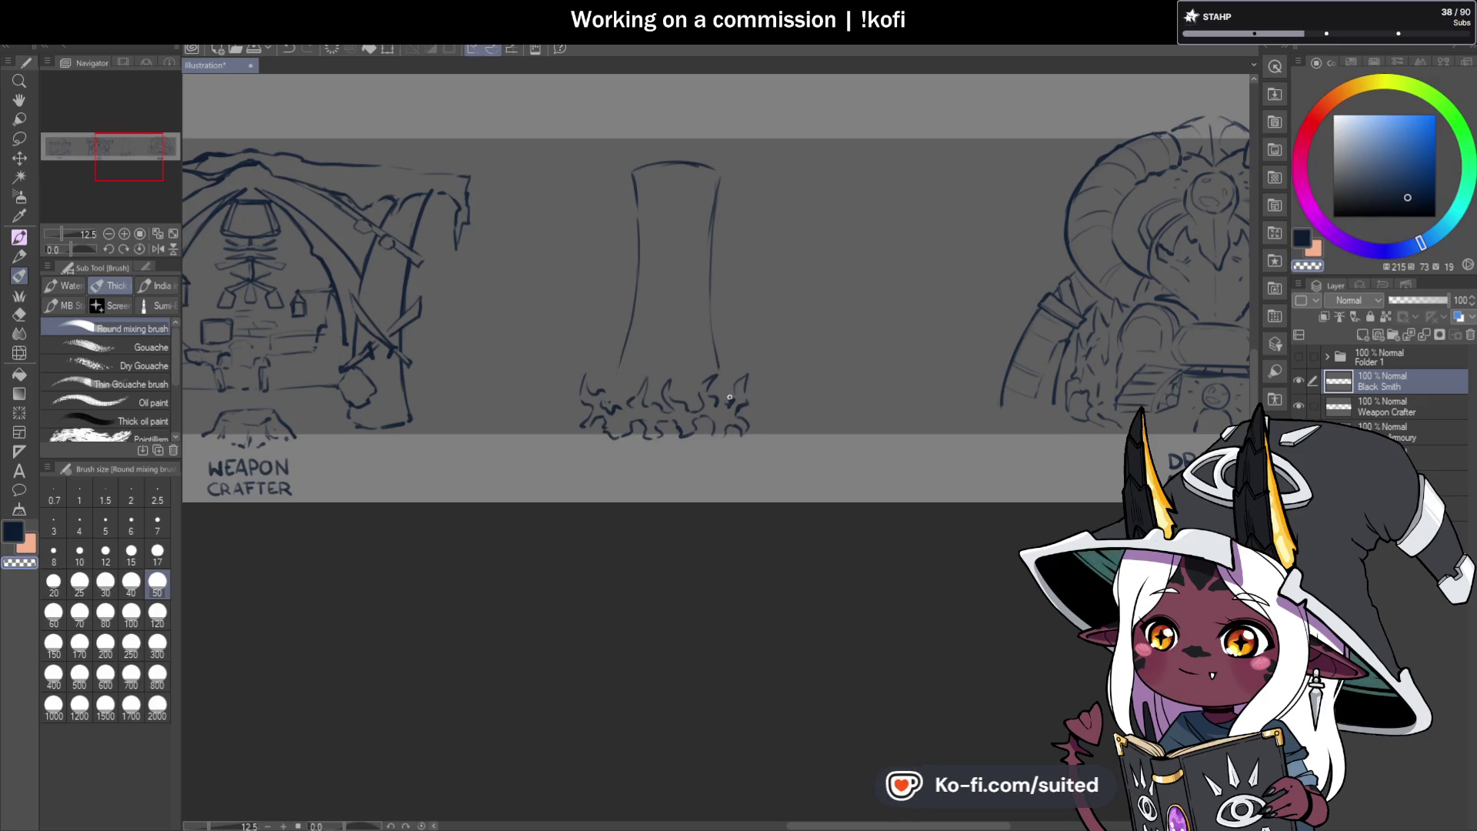
key("ctrl+s")
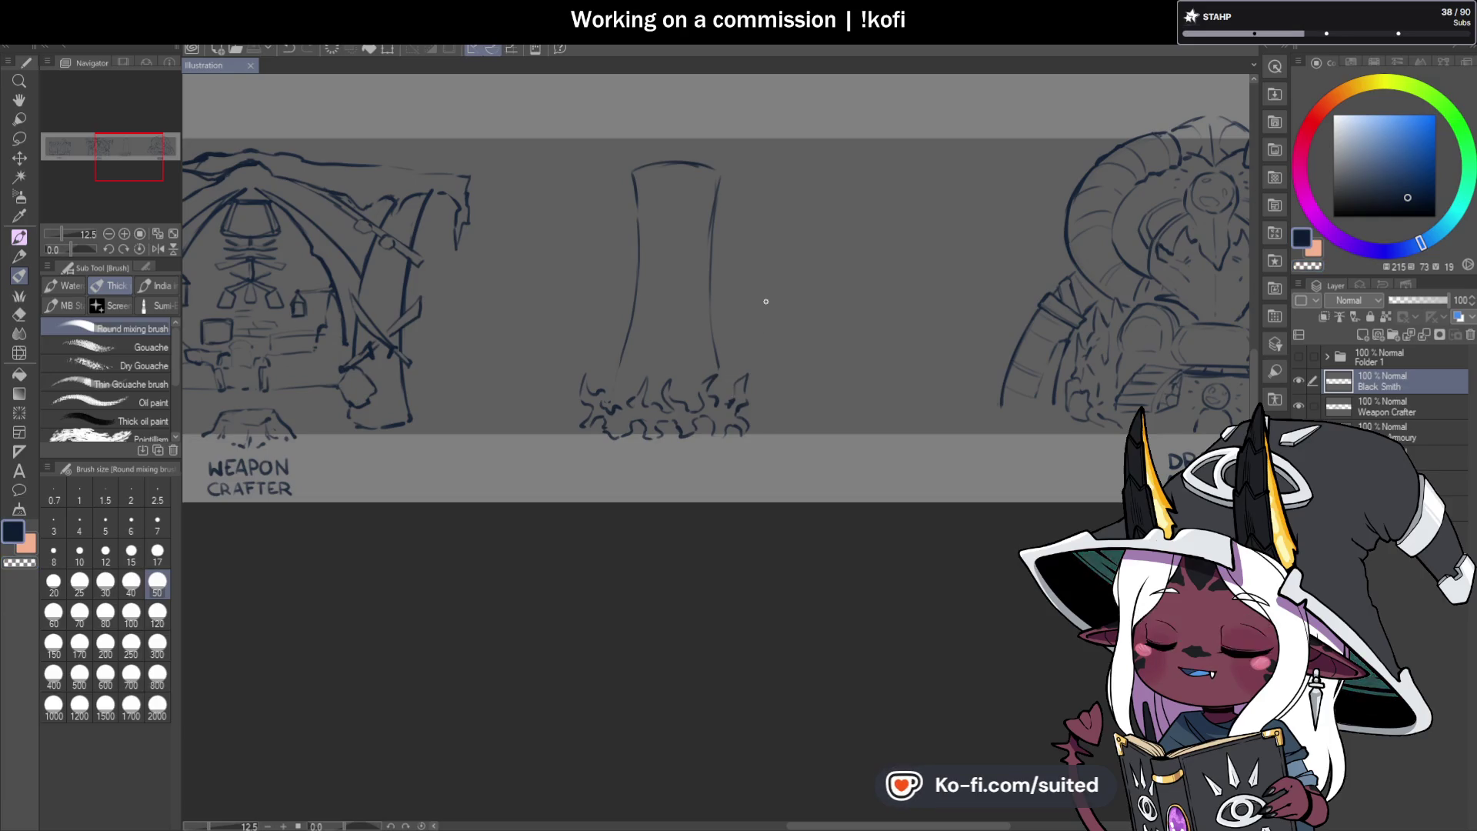
Add an ink stroke to the base flames and lighten part of a flame by erasing.
scroll(612, 410, "up", 2)
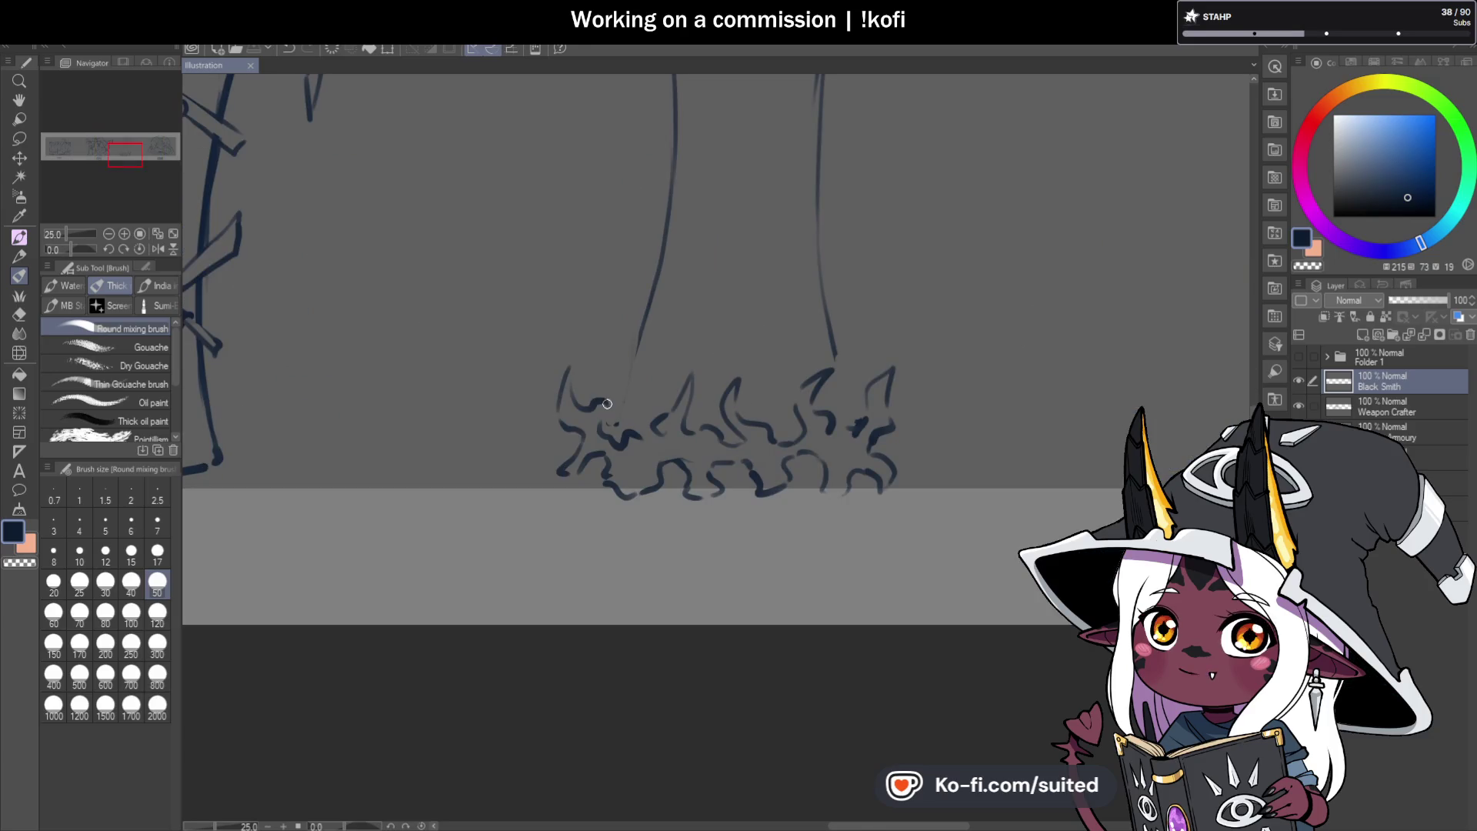
left_click_drag(616, 427, 604, 383)
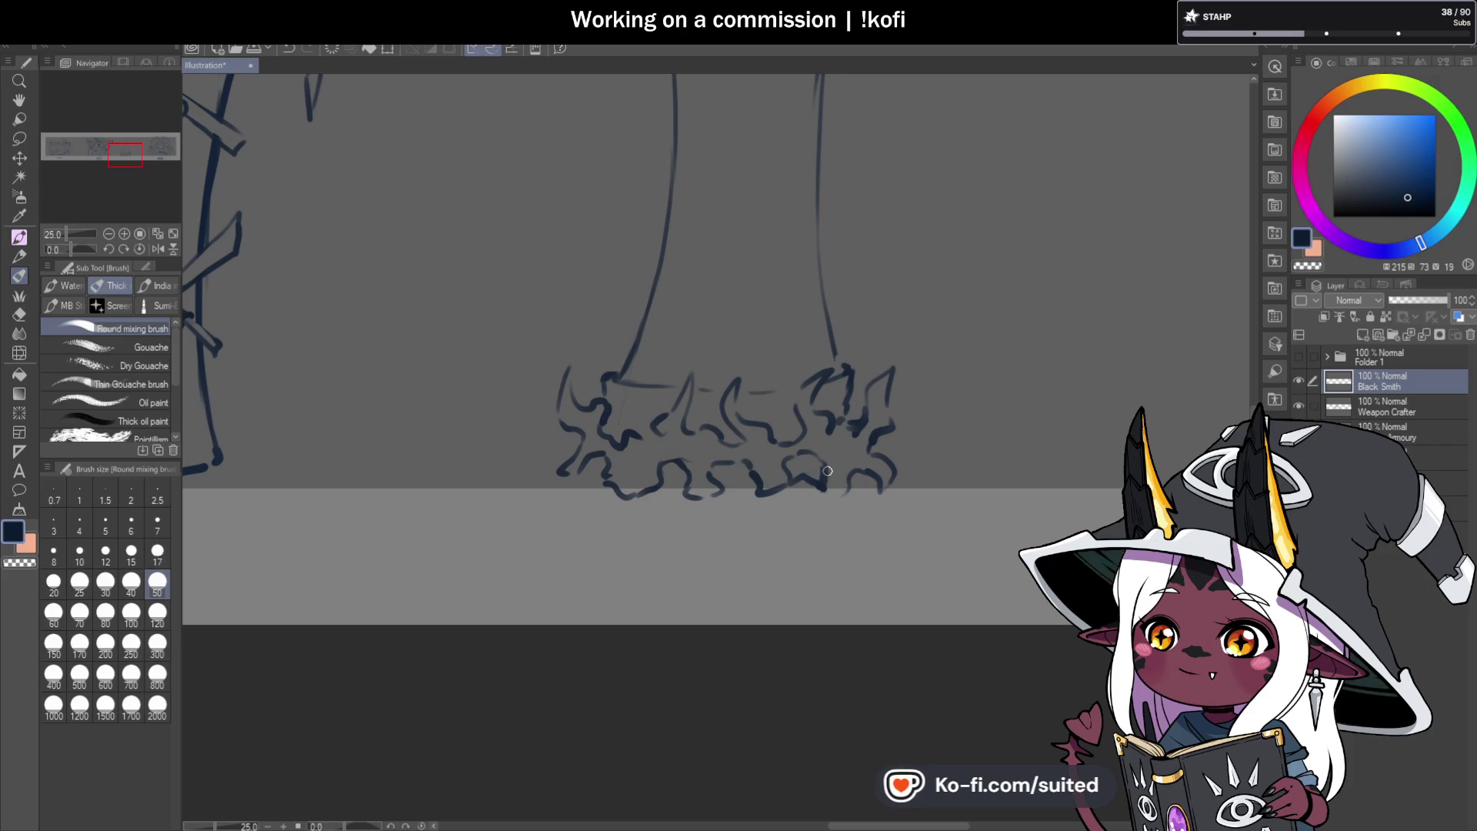
key("c")
left_click_drag(787, 484, 821, 497)
key("c")
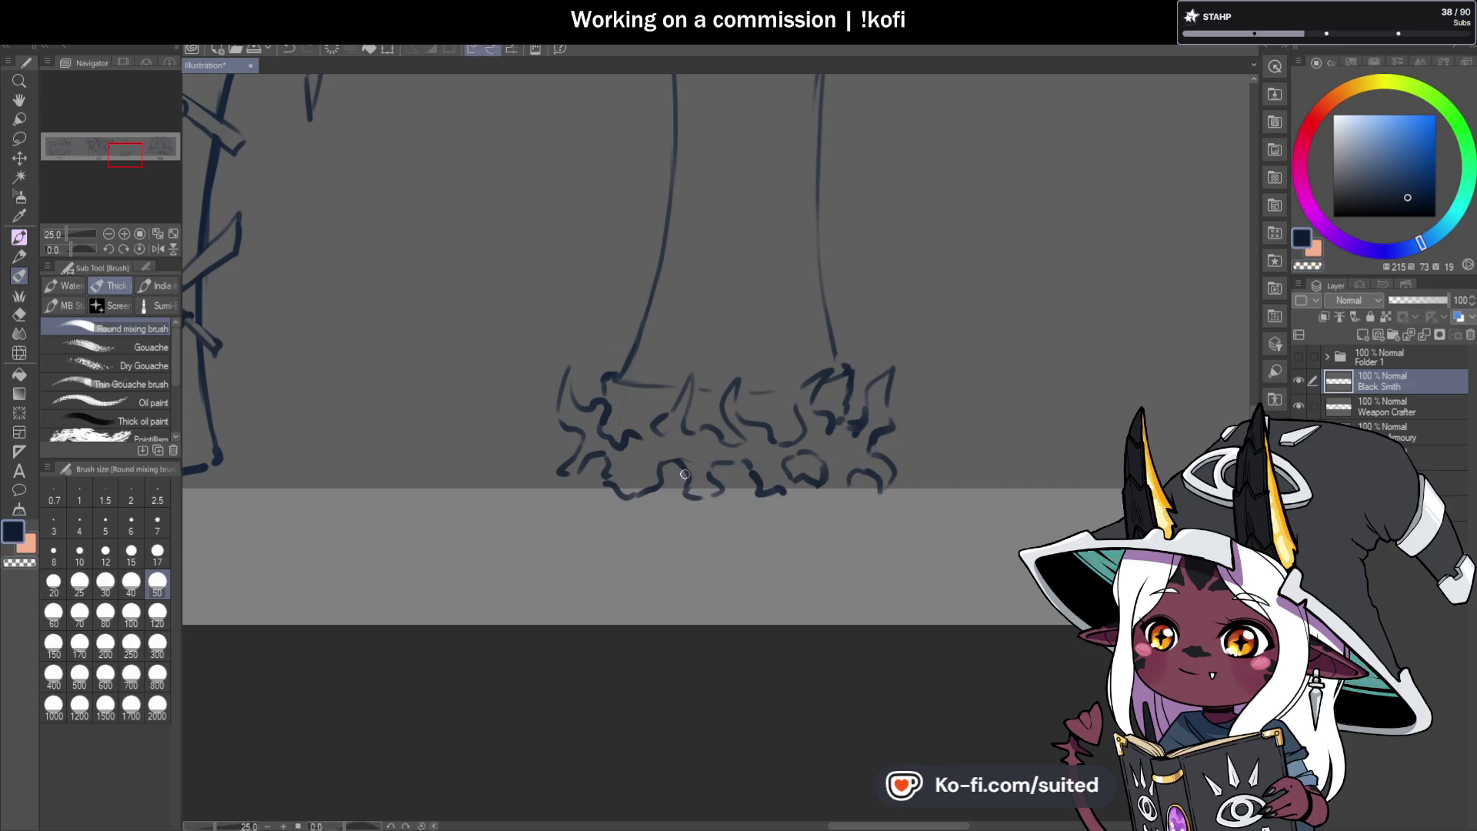
Retrace the pillar's right edge with a darker line.
scroll(784, 493, "down", 2)
scroll(696, 444, "up", 1)
scroll(697, 444, "up", 4)
mouse_move(712, 529)
left_mouse_down()
mouse_move(687, 473)
mouse_move(669, 335)
left_mouse_up()
Redraw the pillar's right edge repeatedly, undoing attempts until a darker line runs from the top corner.
scroll(670, 335, "down", 1)
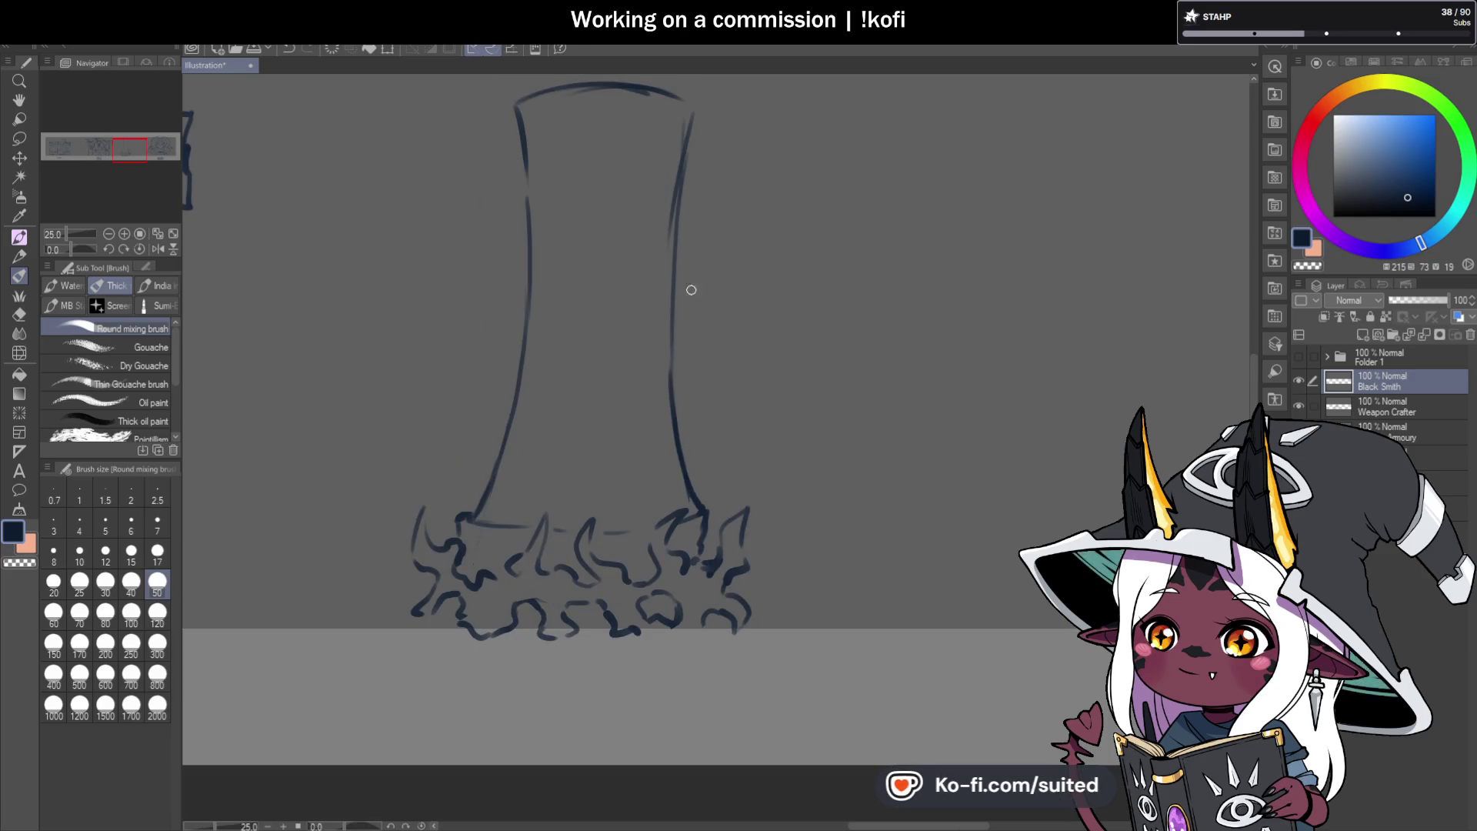
left_click_drag(674, 403, 677, 132)
key("ctrl+z")
key("ctrl+z")
key("ctrl+z")
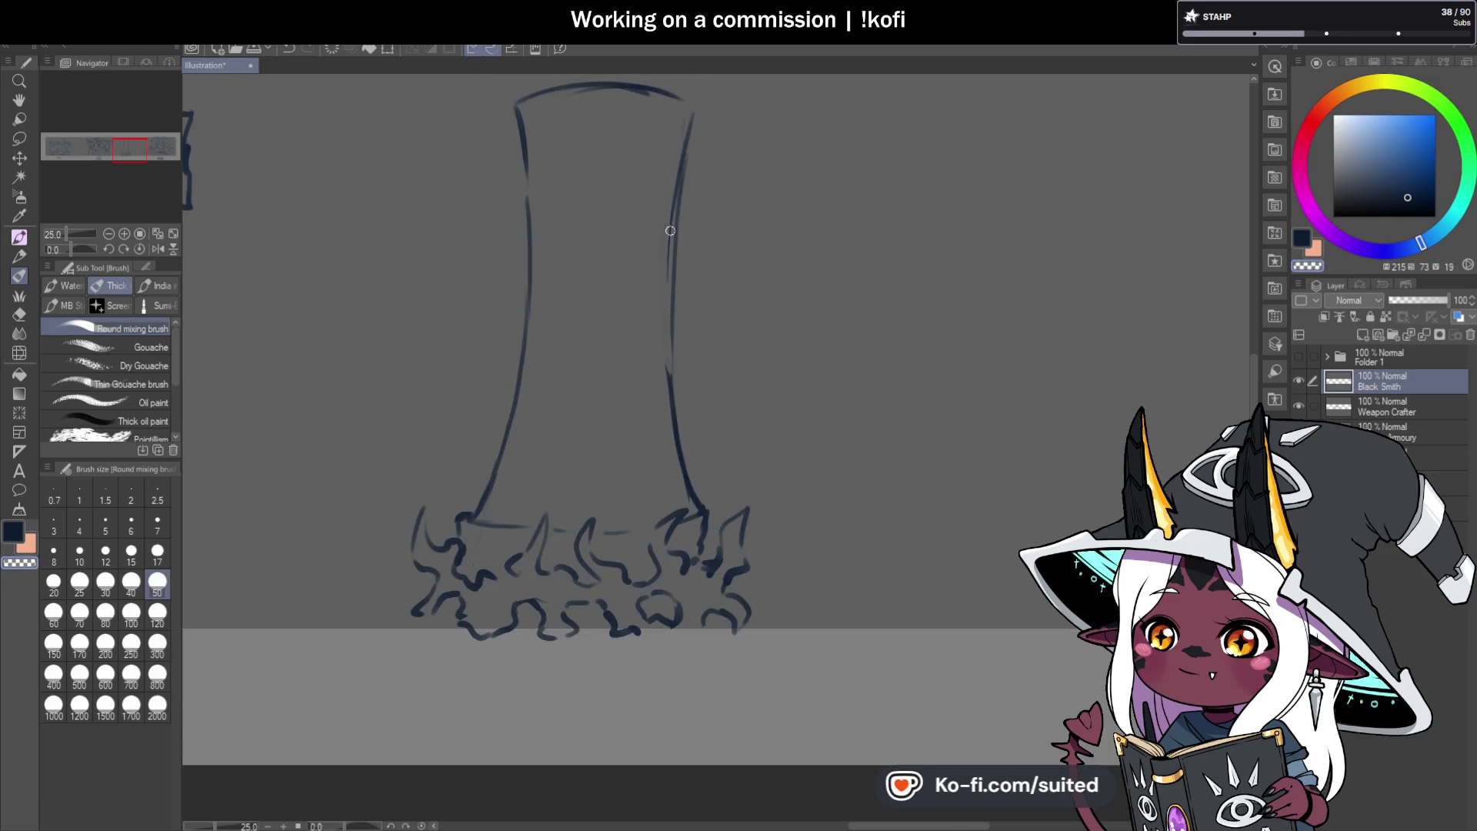
left_click_drag(671, 381, 669, 182)
key("ctrl+z")
mouse_move(668, 425)
left_mouse_down()
mouse_move(676, 192)
mouse_move(704, 104)
mouse_move(676, 131)
mouse_move(663, 290)
left_mouse_up()
key("ctrl+z")
key("ctrl+z")
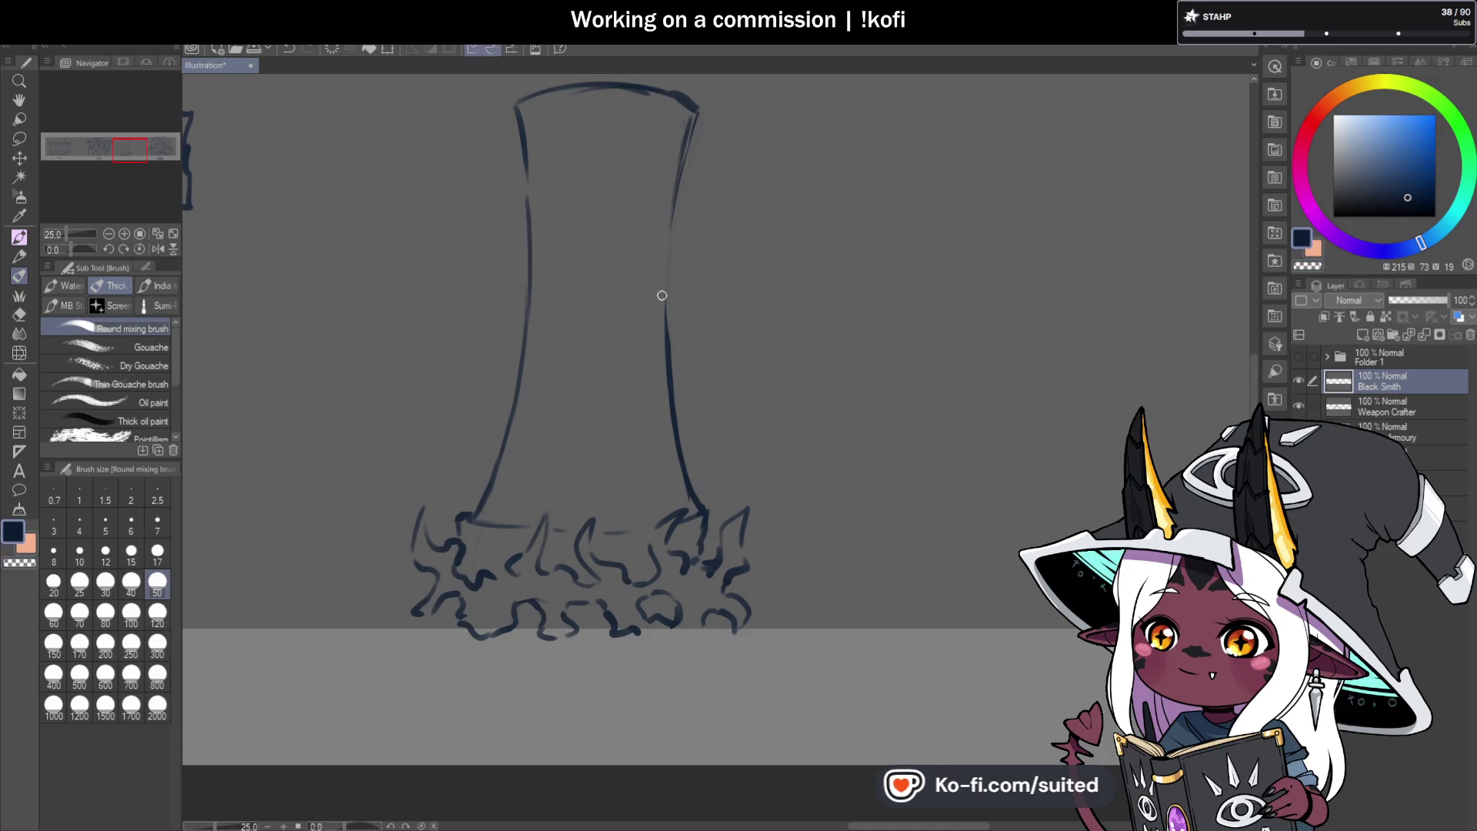
left_click_drag(676, 132, 675, 350)
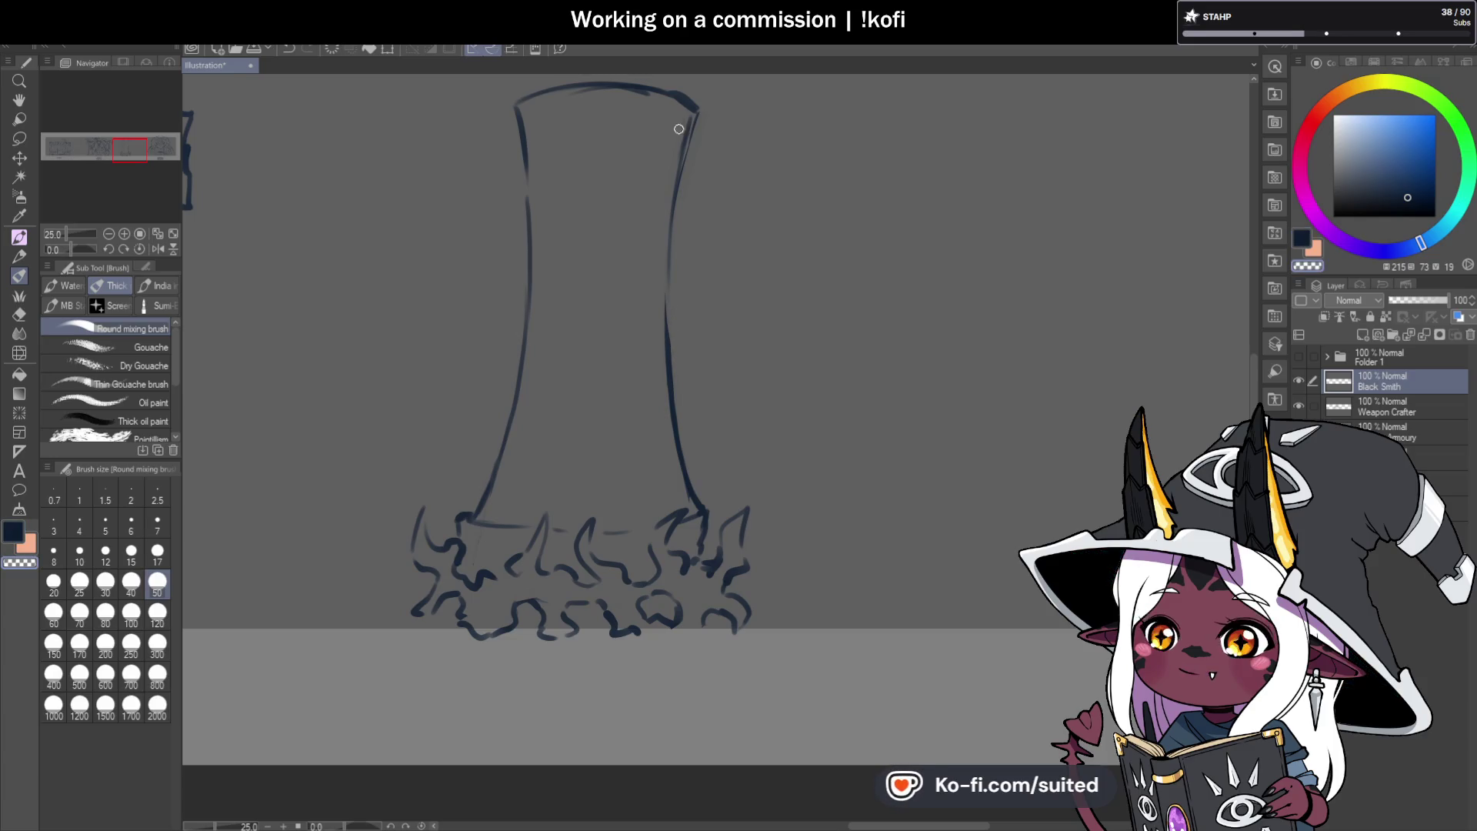
key("ctrl+z")
left_click_drag(693, 112, 661, 280)
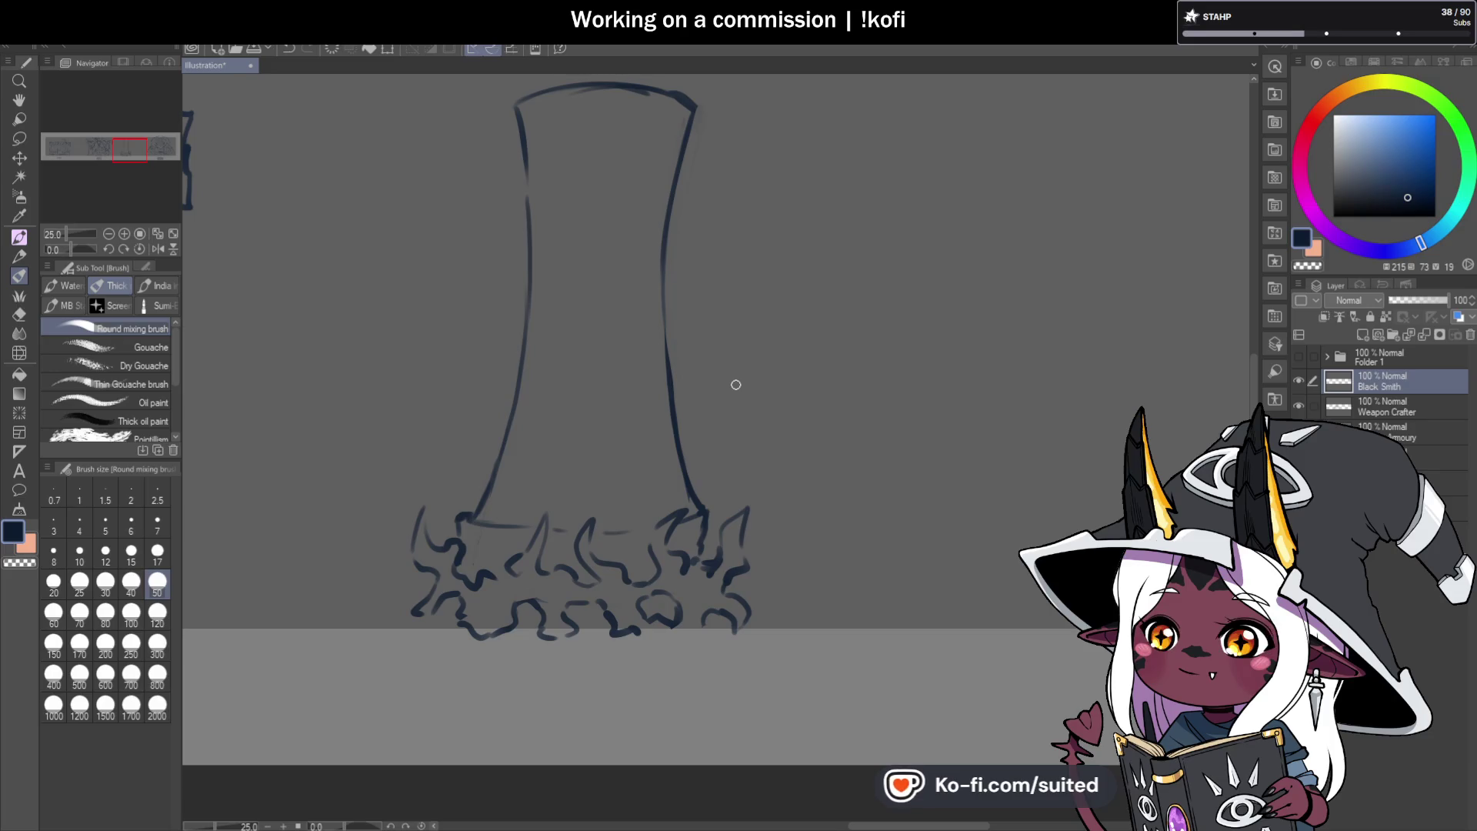
scroll(727, 416, "down", 3)
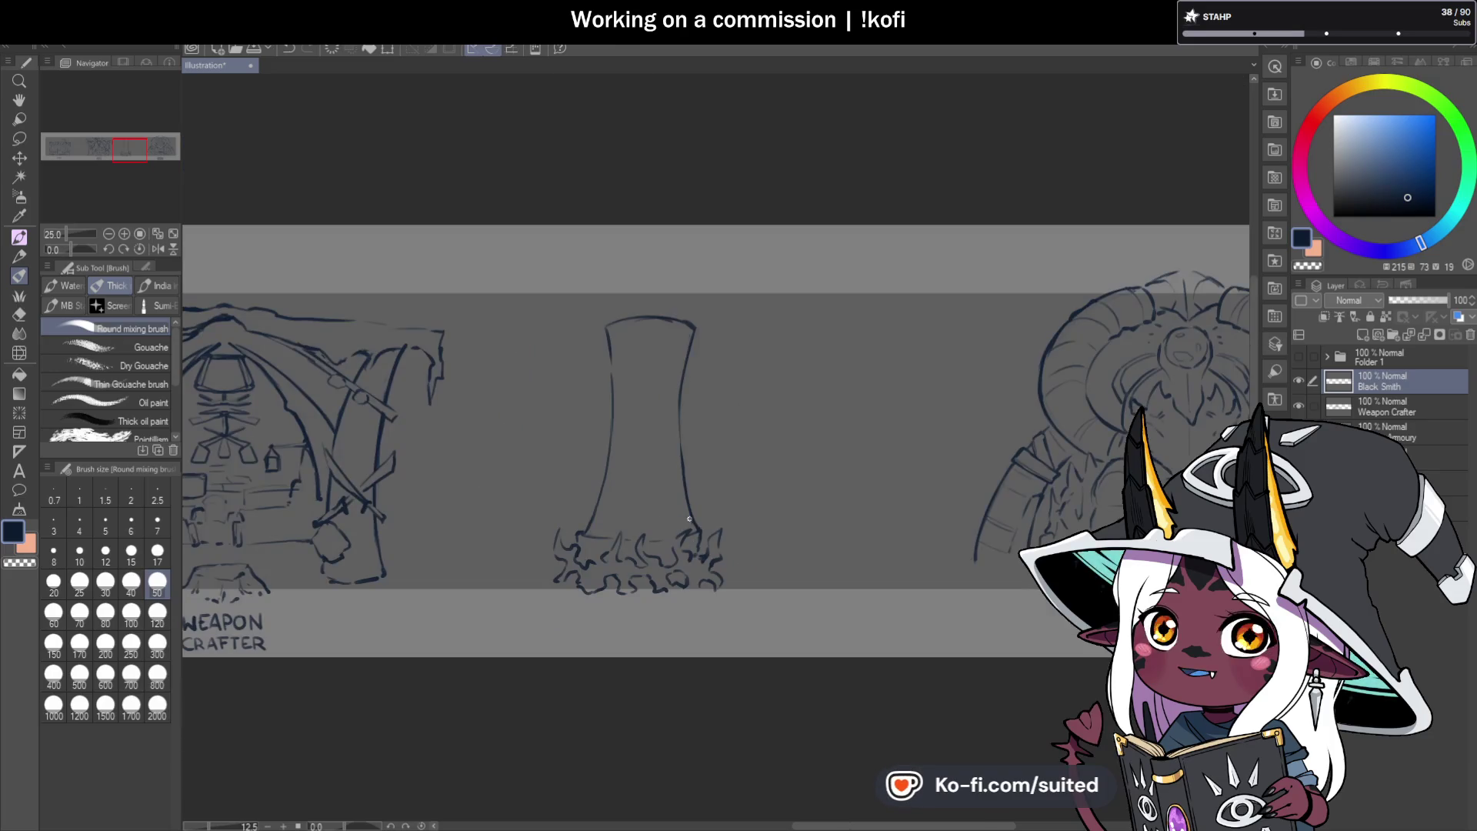
Sketch curled bumps along the pillar's top rim and short drips under its top-left.
scroll(673, 216, "up", 3)
scroll(652, 362, "up", 1)
mouse_move(541, 270)
left_mouse_down()
mouse_move(579, 250)
mouse_move(547, 287)
left_mouse_up()
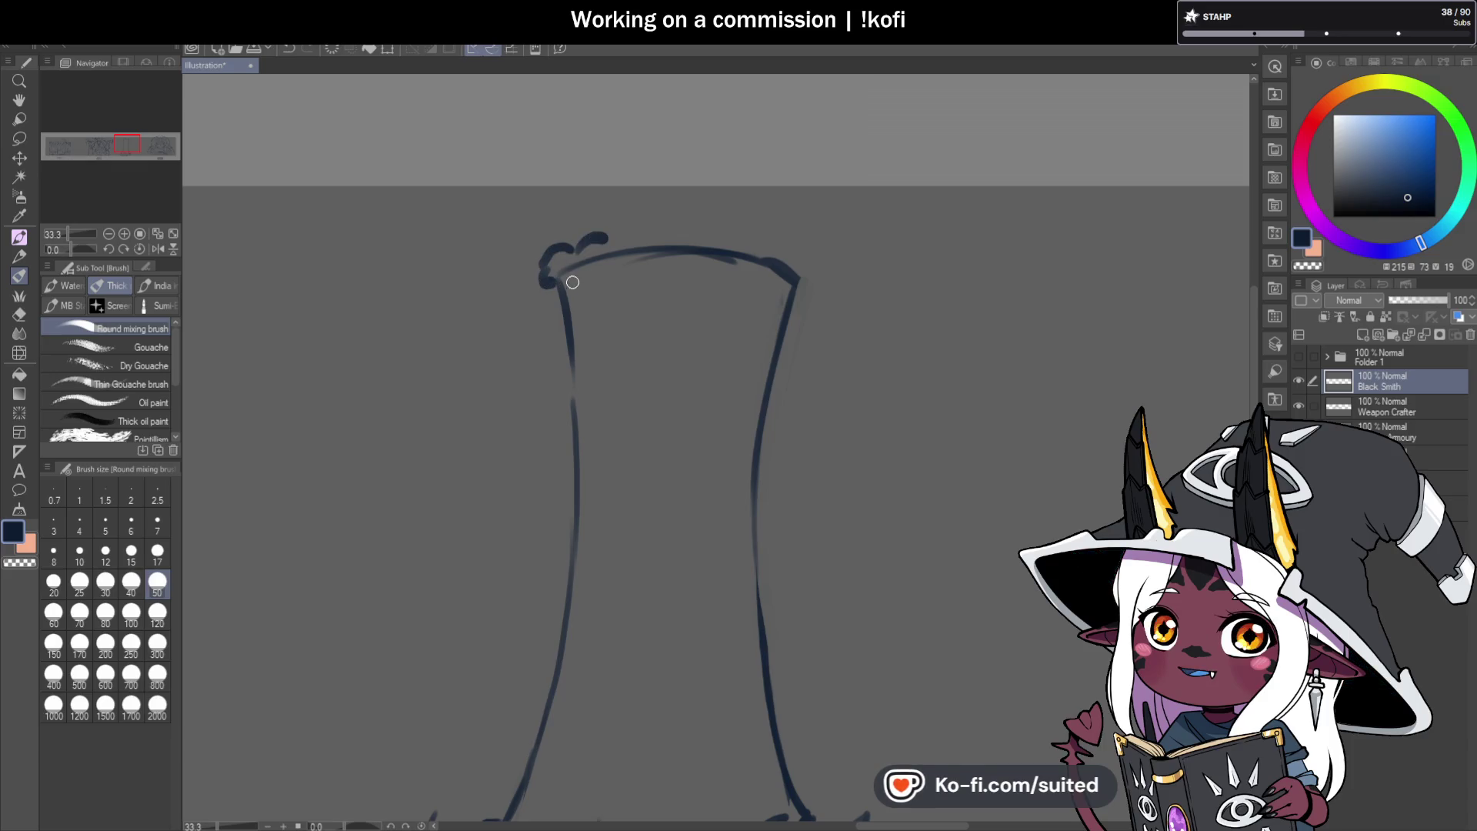
mouse_move(607, 238)
left_mouse_down()
mouse_move(646, 217)
mouse_move(675, 233)
left_mouse_up()
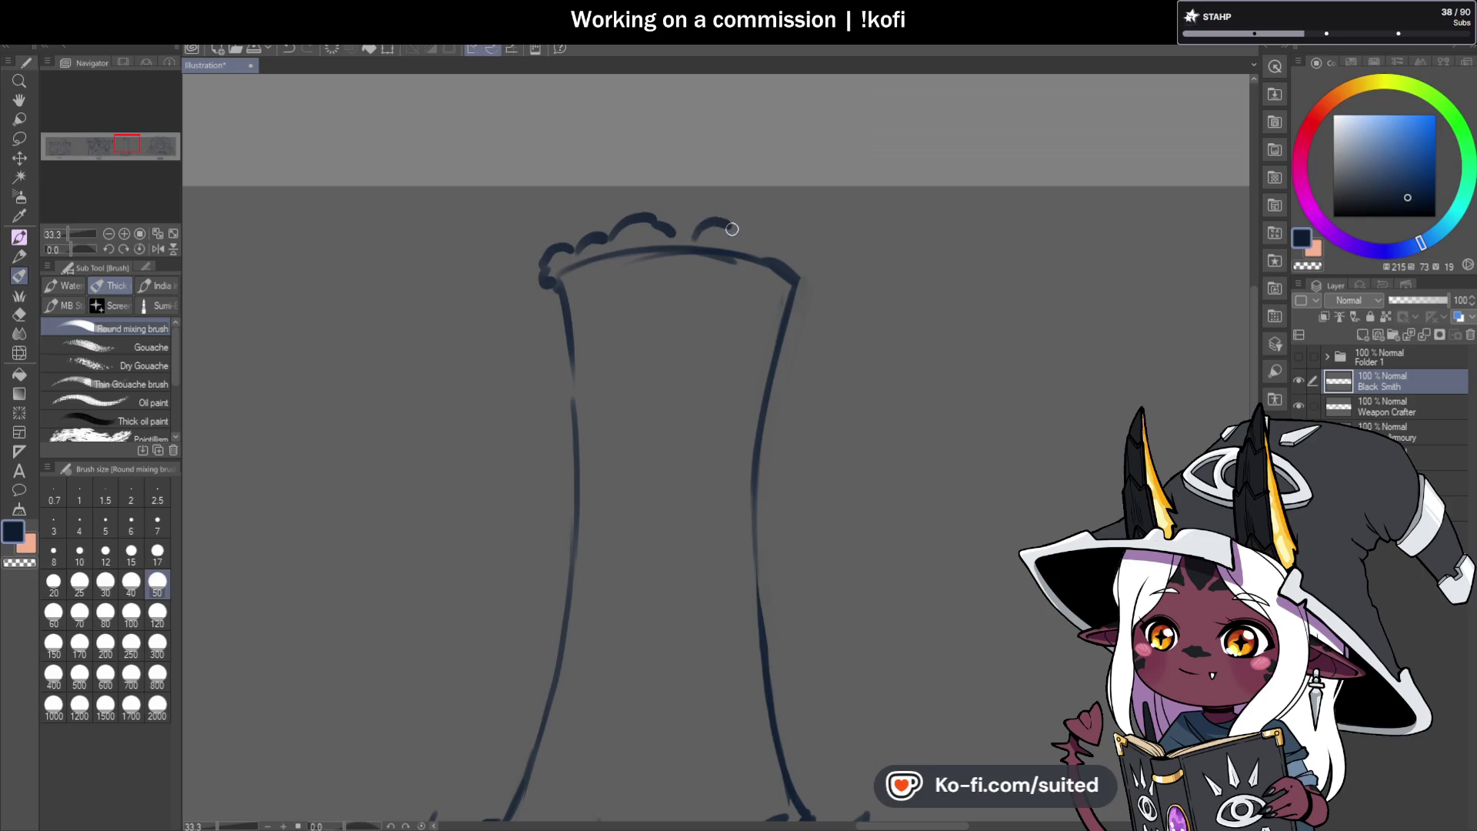
mouse_move(560, 286)
left_mouse_down()
mouse_move(548, 296)
mouse_move(586, 275)
mouse_move(601, 331)
mouse_move(571, 359)
left_mouse_up()
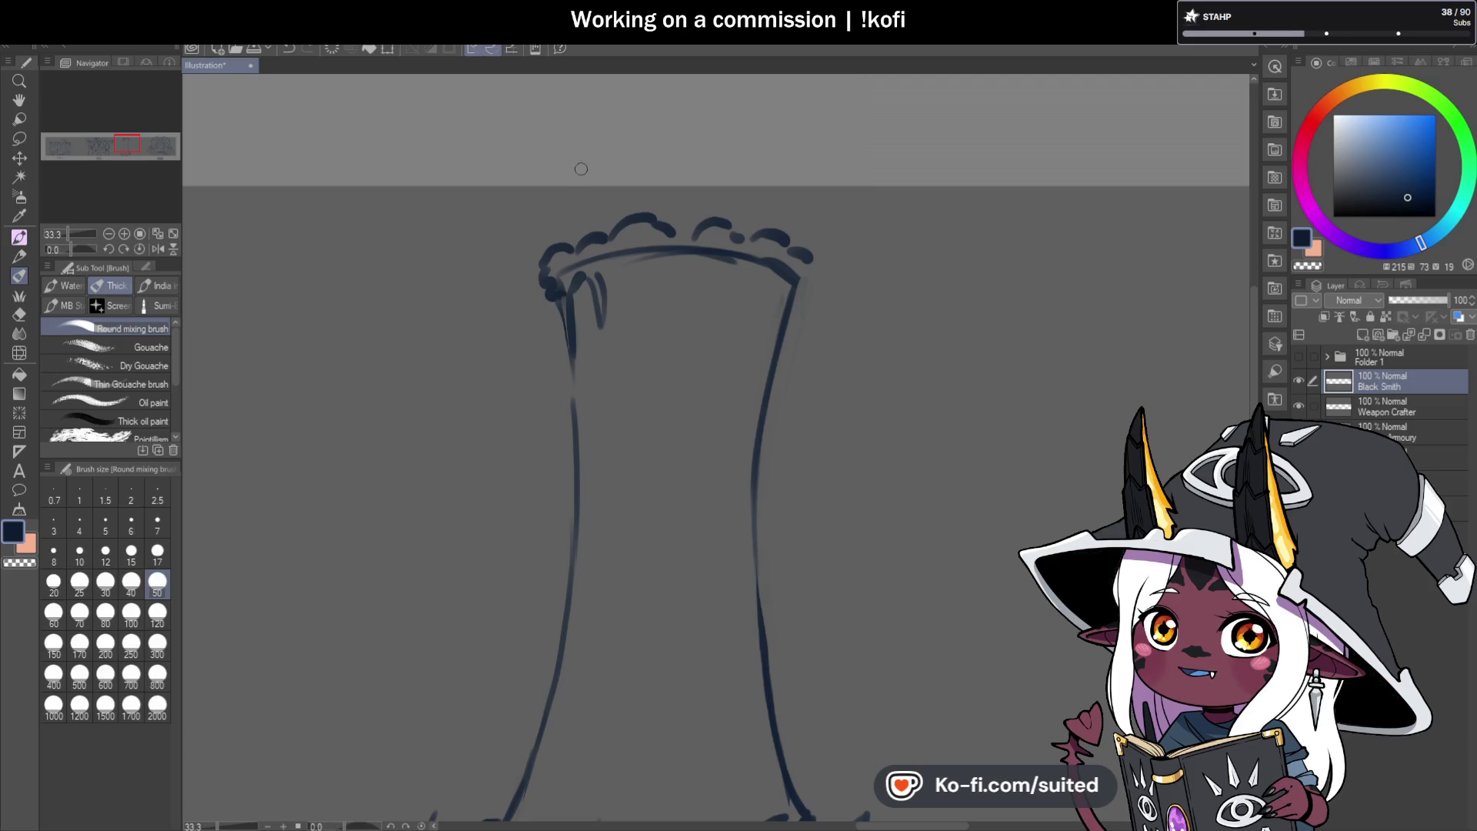
key("ctrl+z")
key("ctrl+z")
left_click_drag(597, 283, 638, 260)
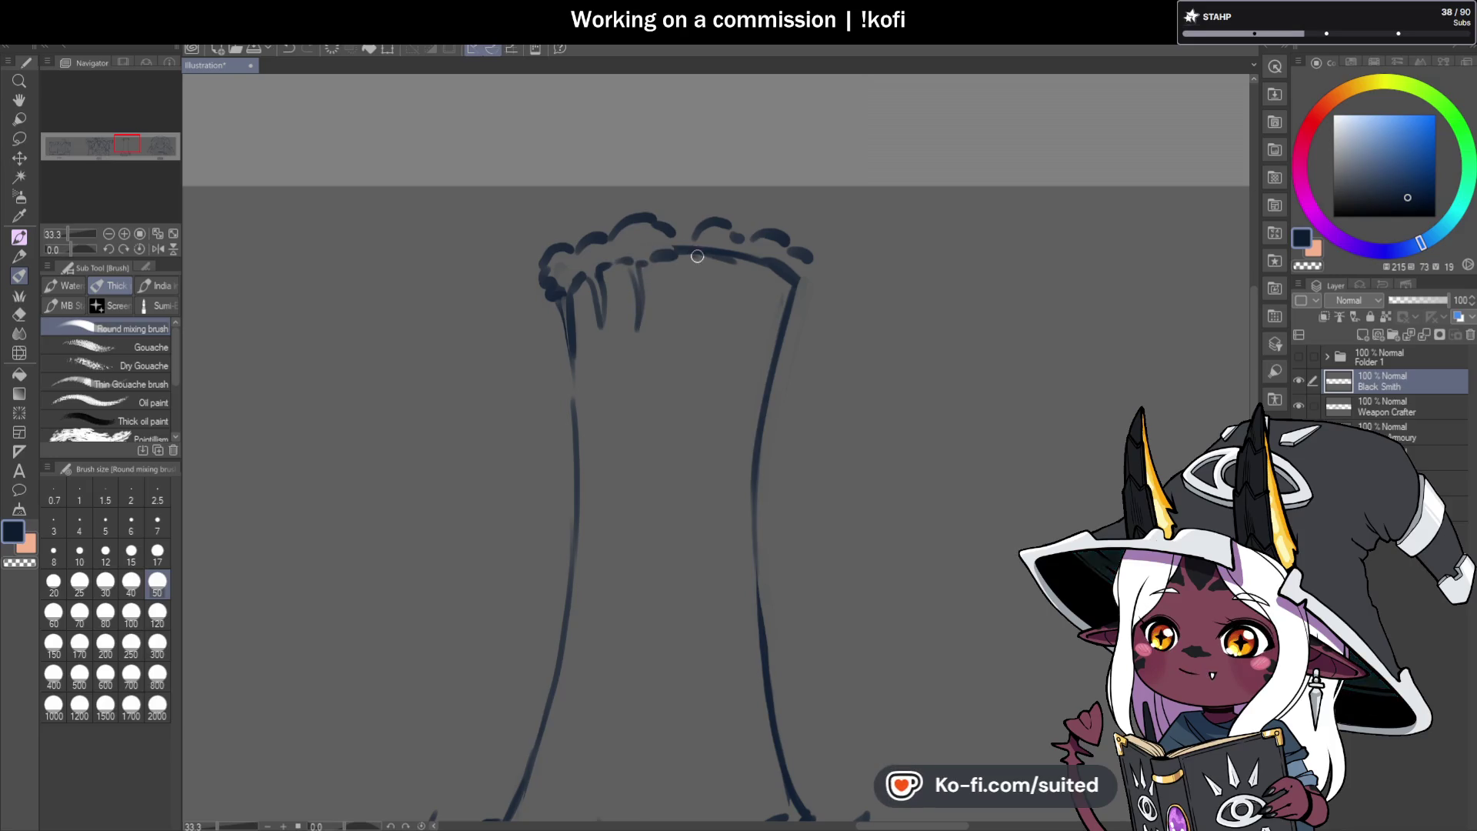
Add drips along the right rim and darken the pillar's upper left and right outlines.
mouse_move(704, 313)
left_mouse_down()
mouse_move(688, 246)
mouse_move(747, 285)
mouse_move(744, 318)
left_mouse_up()
left_click_drag(757, 260, 786, 287)
mouse_move(772, 346)
left_mouse_down()
mouse_move(792, 293)
mouse_move(809, 290)
left_mouse_up()
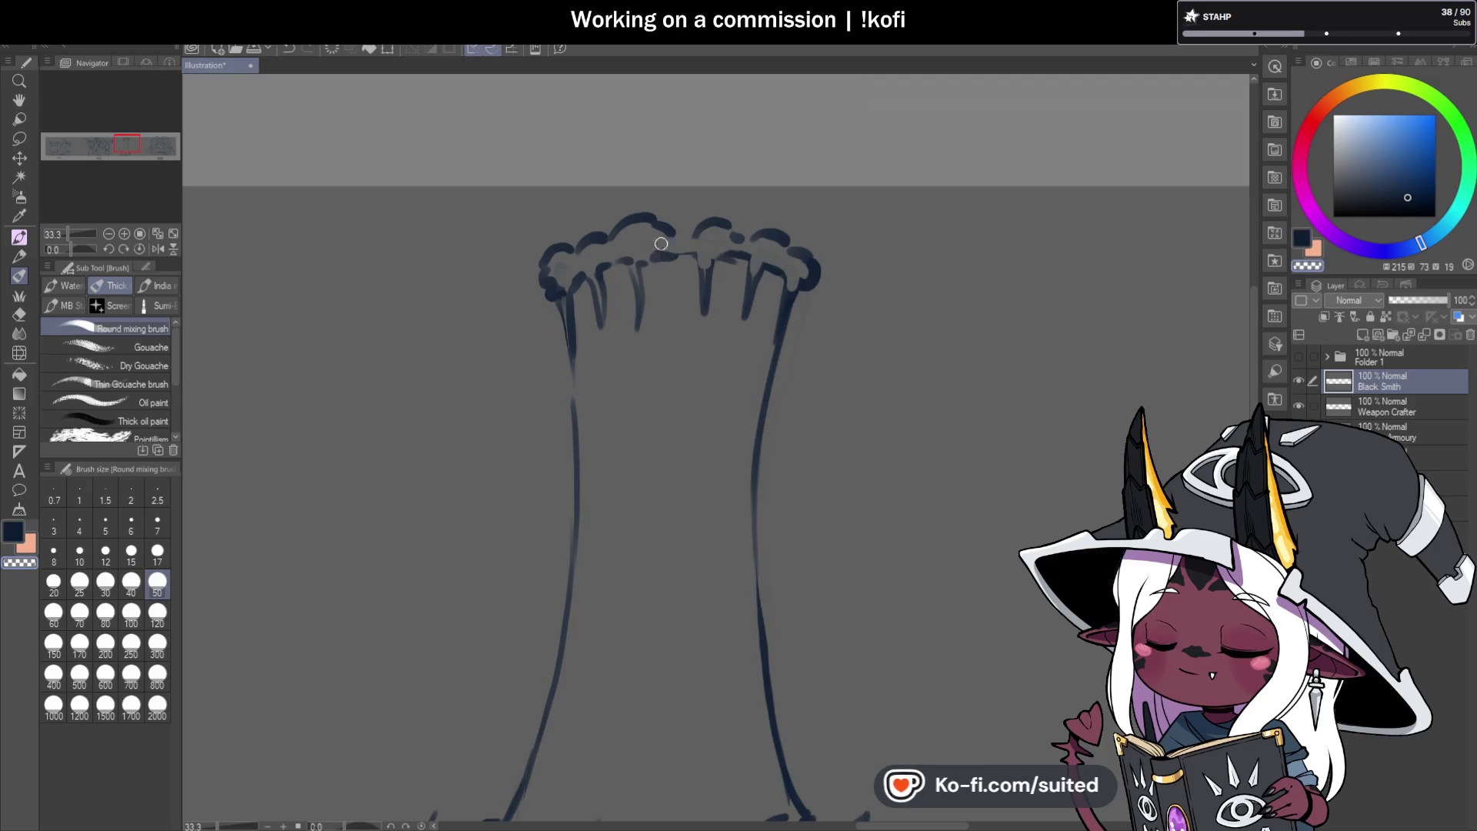
left_click_drag(558, 296, 575, 412)
scroll(788, 301, "down", 4)
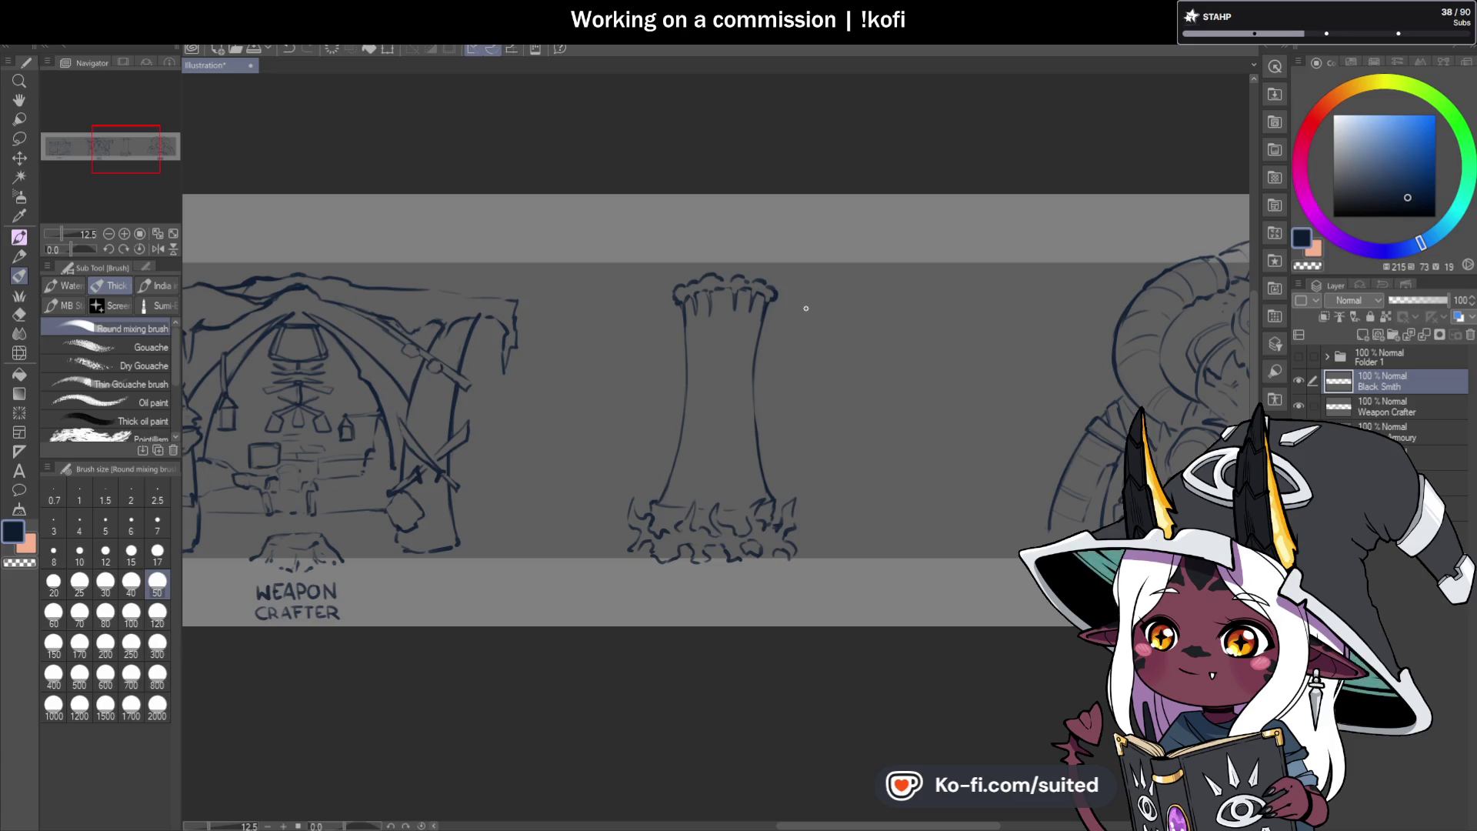
scroll(720, 315, "up", 3)
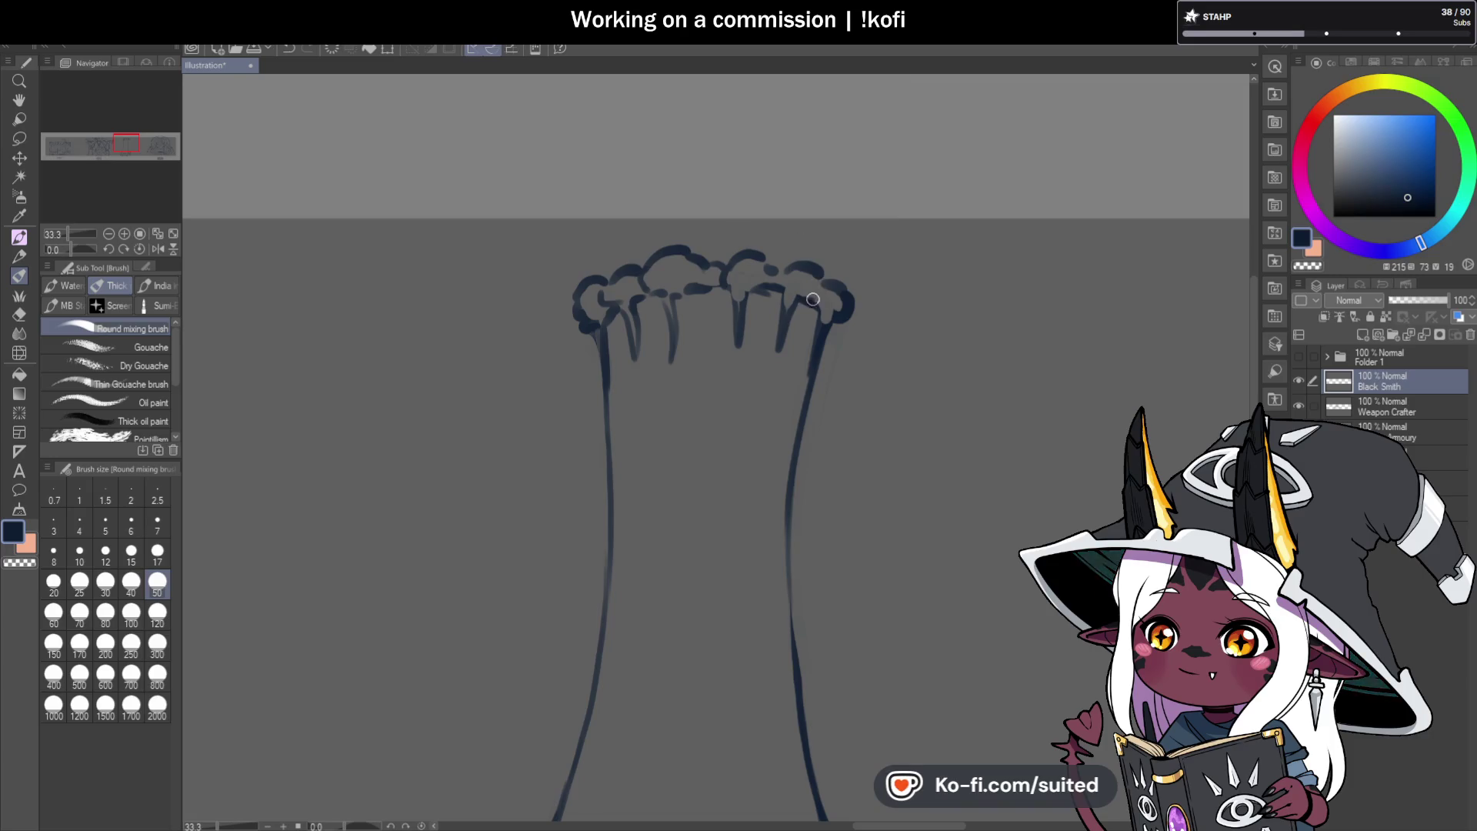
scroll(726, 272, "down", 3)
scroll(665, 473, "up", 2)
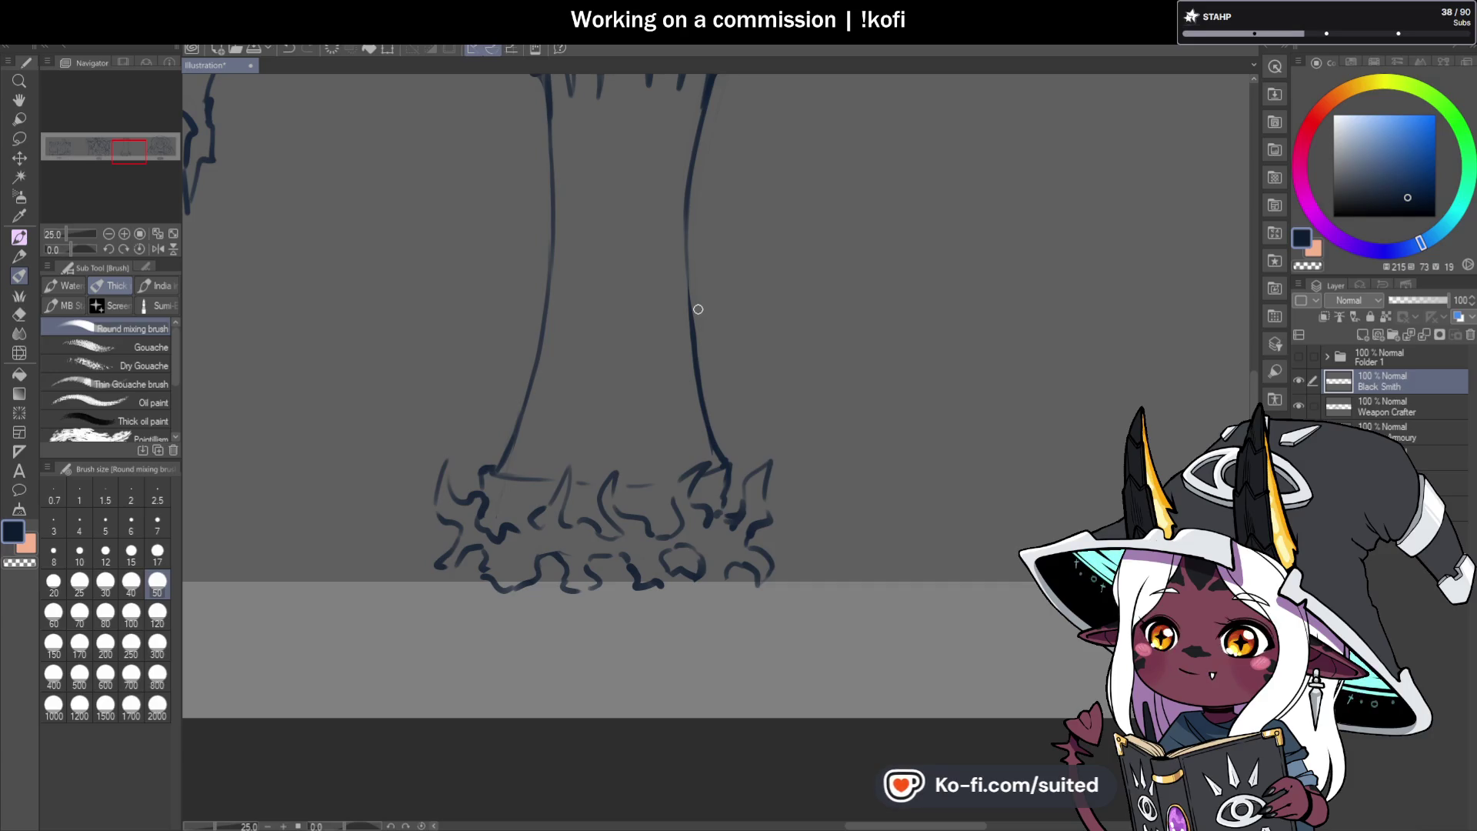
Double the trunk's right edge and extend a flaring line down past the right base.
scroll(626, 303, "down", 3)
scroll(661, 199, "up", 3)
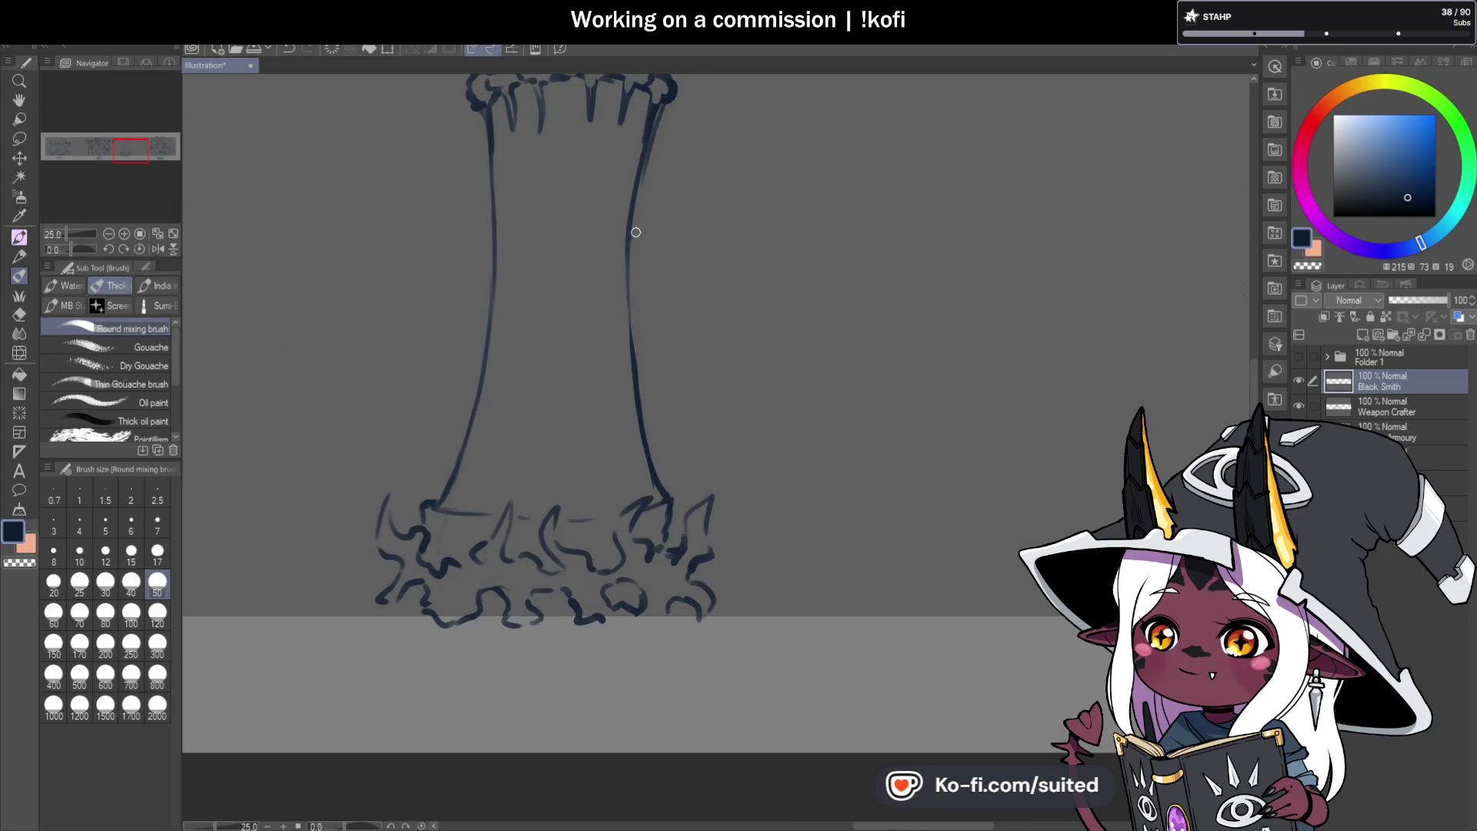
left_click_drag(664, 103, 654, 125)
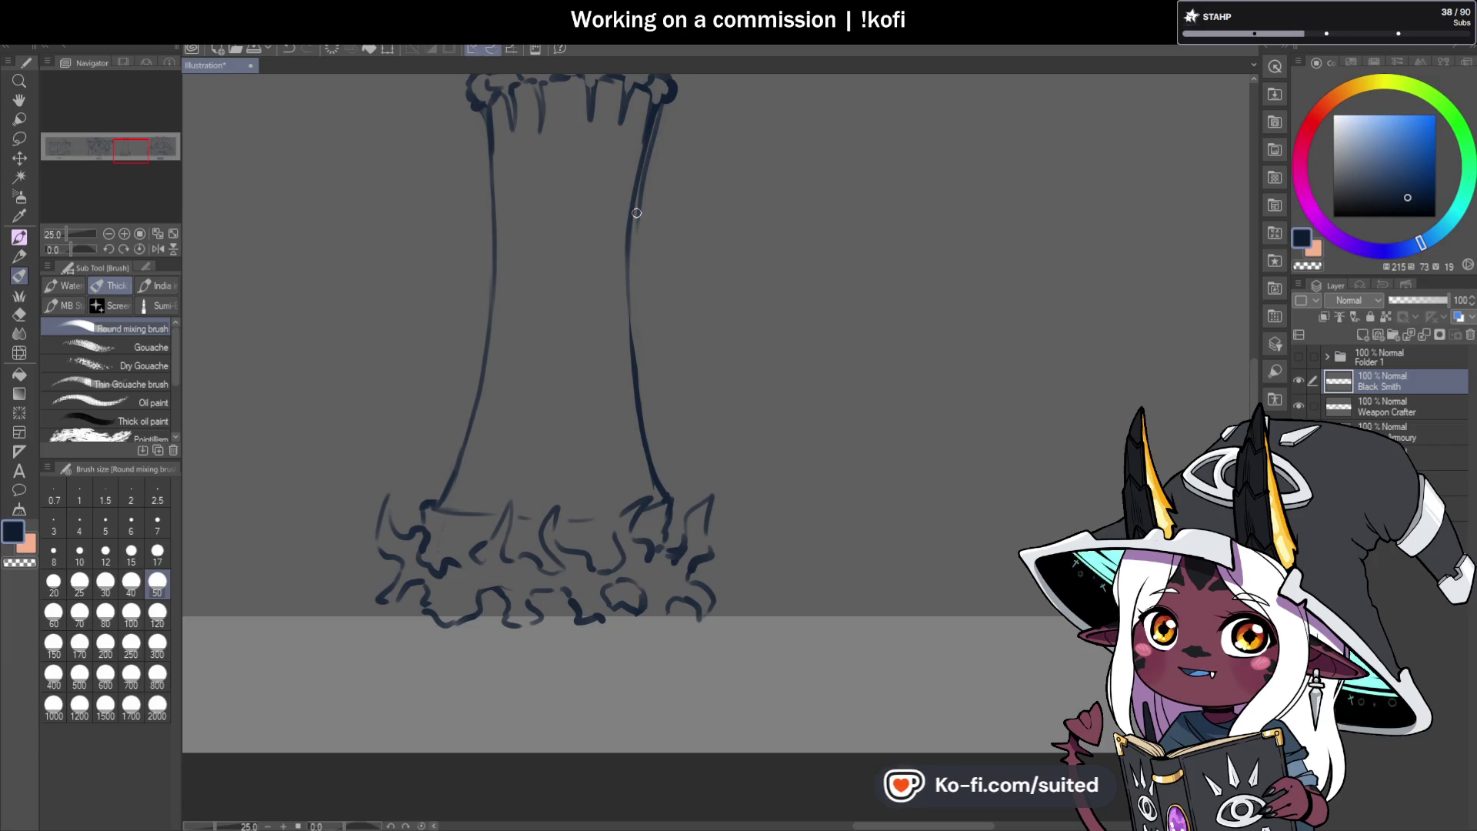
left_click_drag(640, 233, 640, 311)
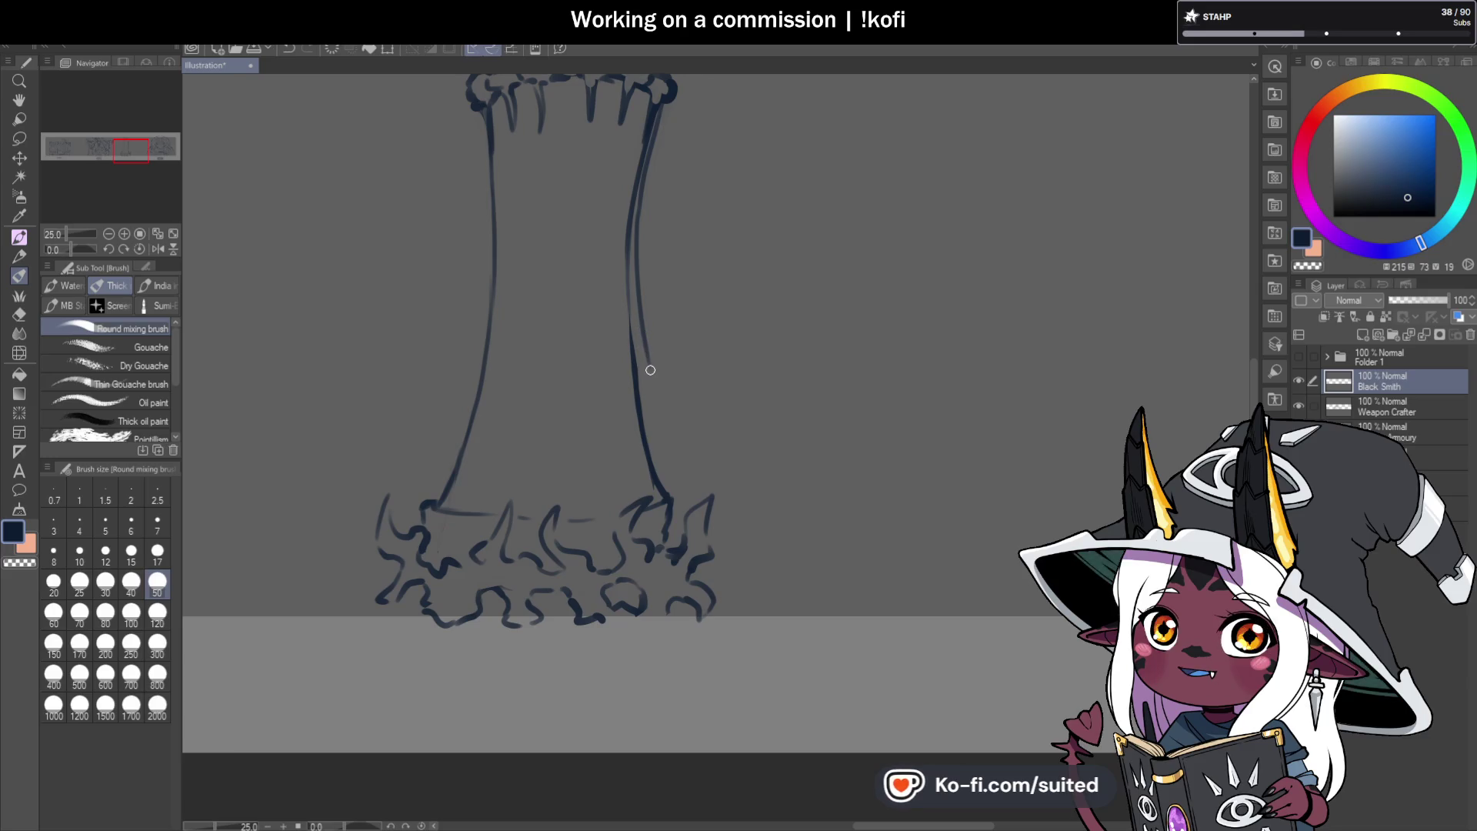
left_click_drag(645, 350, 684, 466)
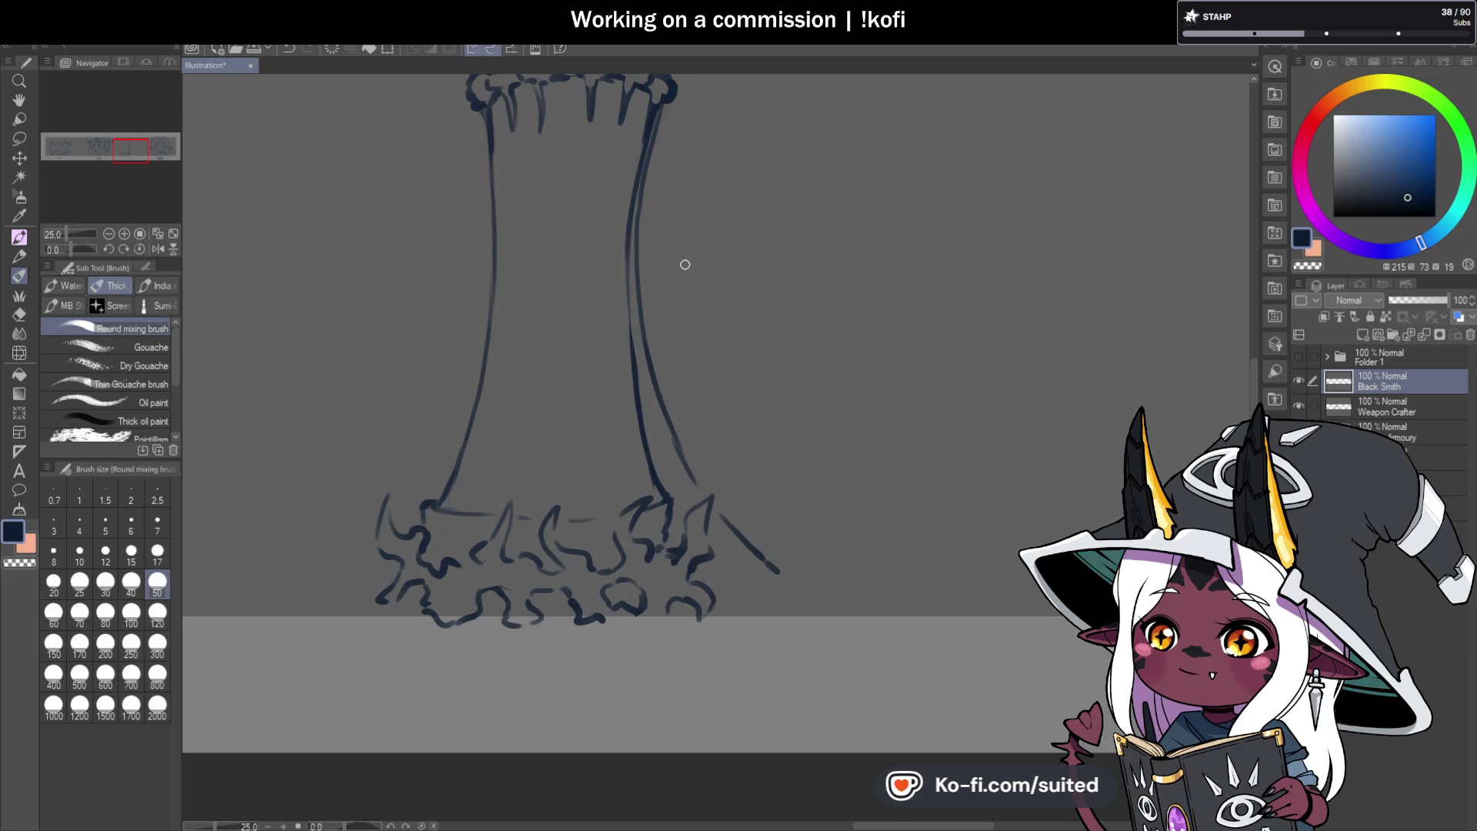
Add a second line down the trunk's left edge, flaring its lower-left past the base.
mouse_move(480, 111)
left_mouse_down()
mouse_move(482, 323)
mouse_move(452, 436)
left_mouse_up()
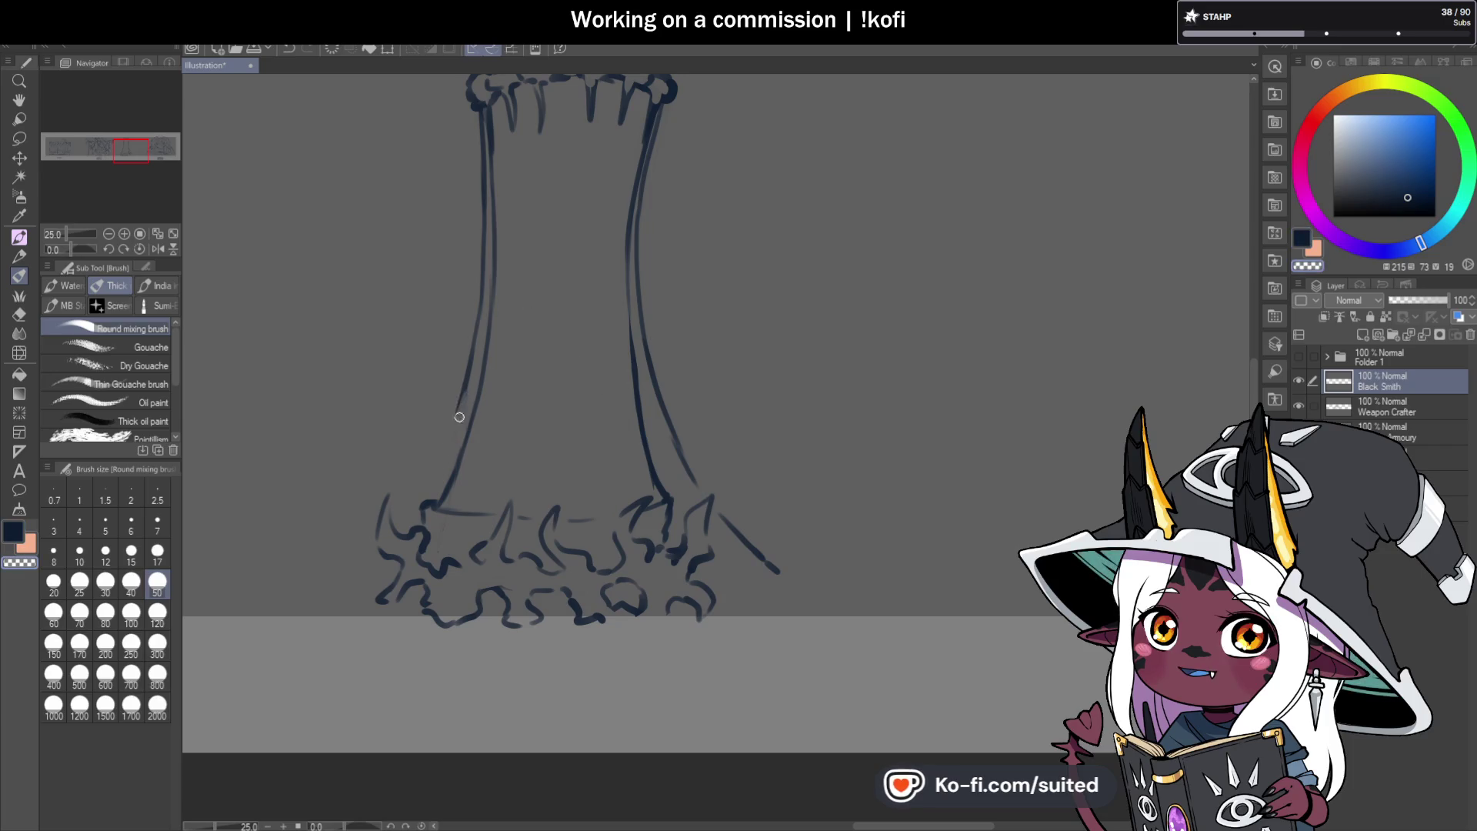
left_click_drag(468, 379, 404, 496)
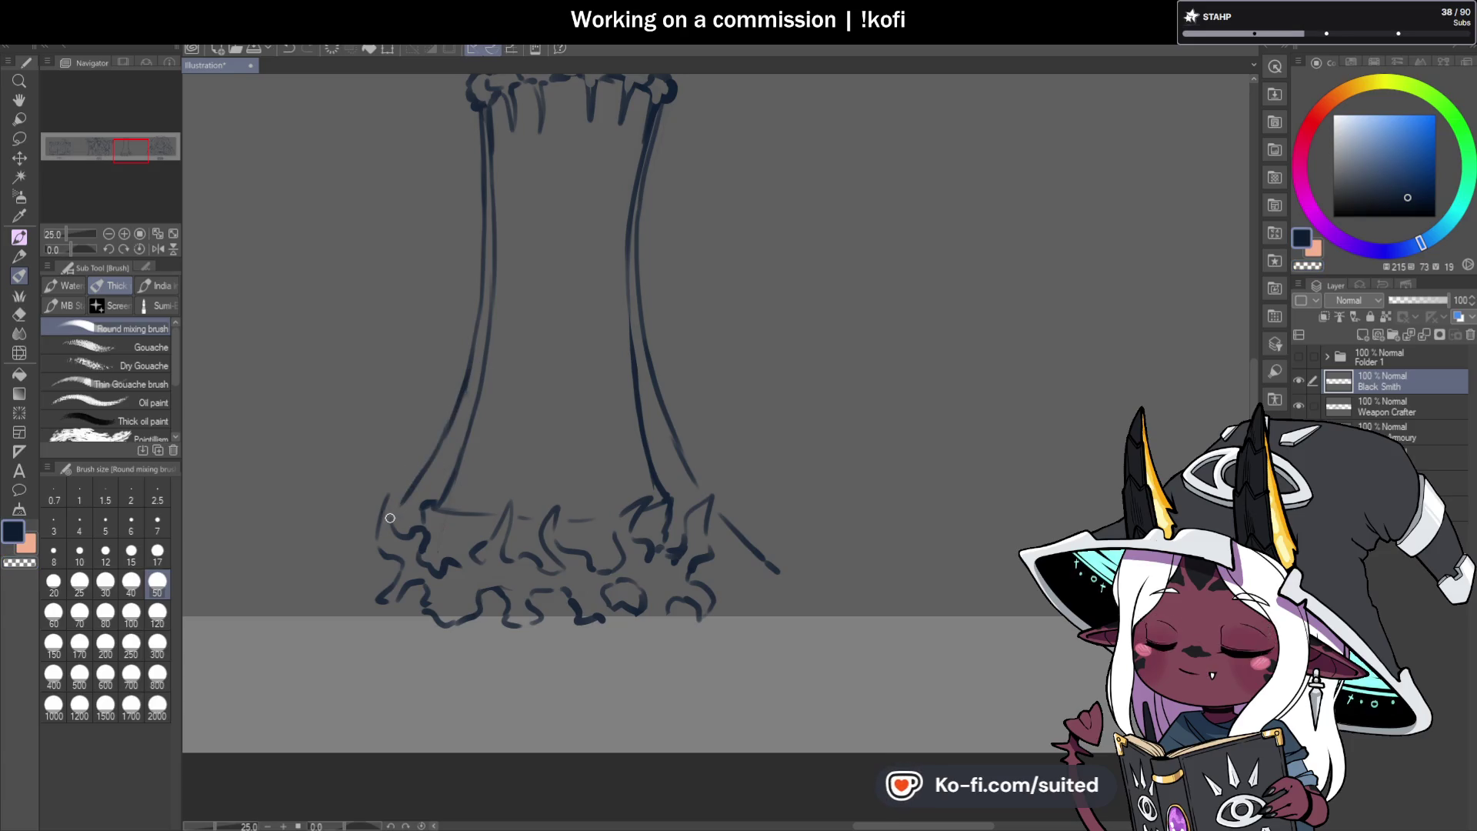
scroll(554, 426, "down", 8)
scroll(643, 443, "up", 8)
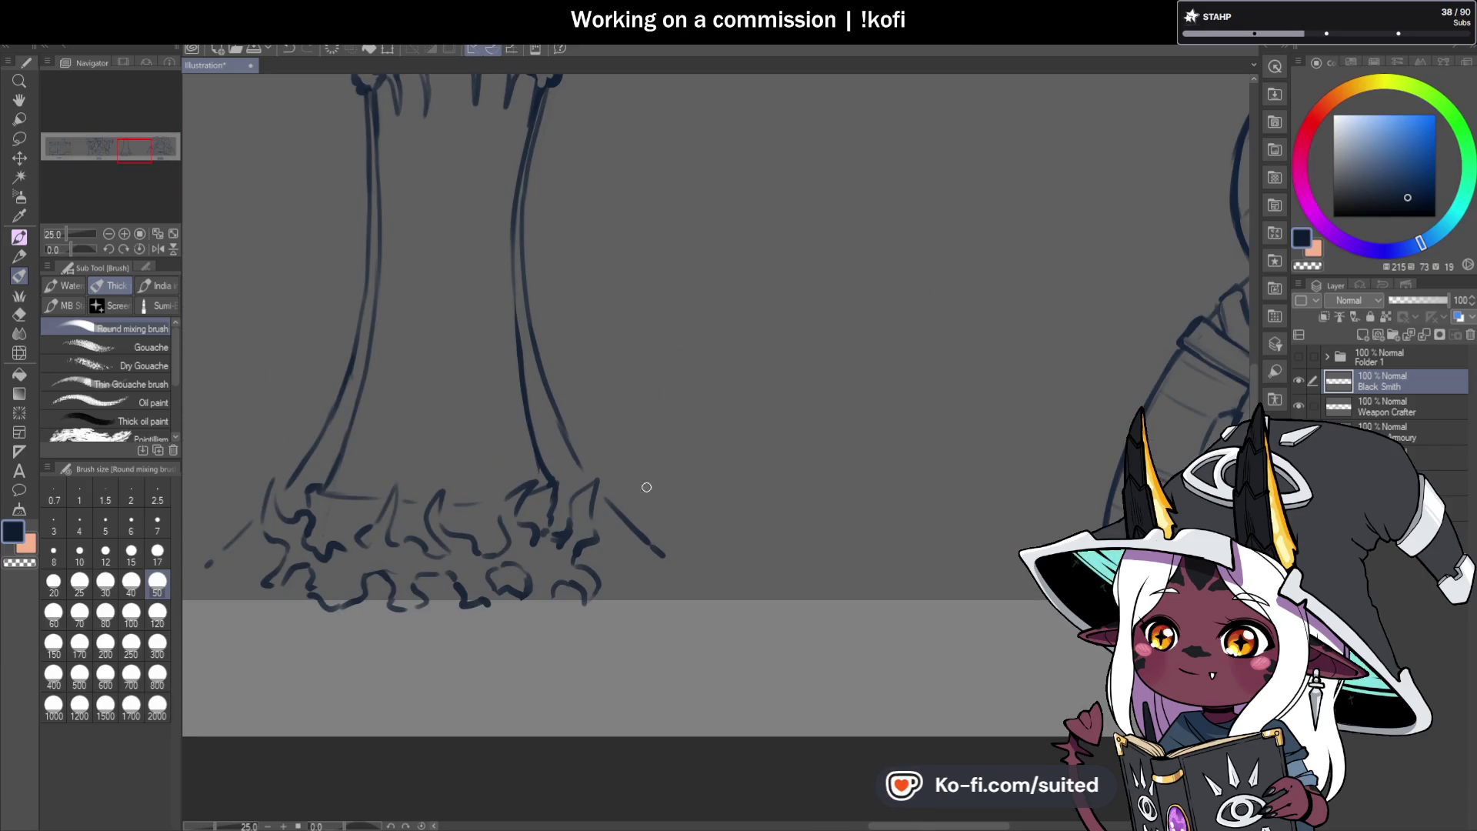
scroll(499, 517, "down", 8)
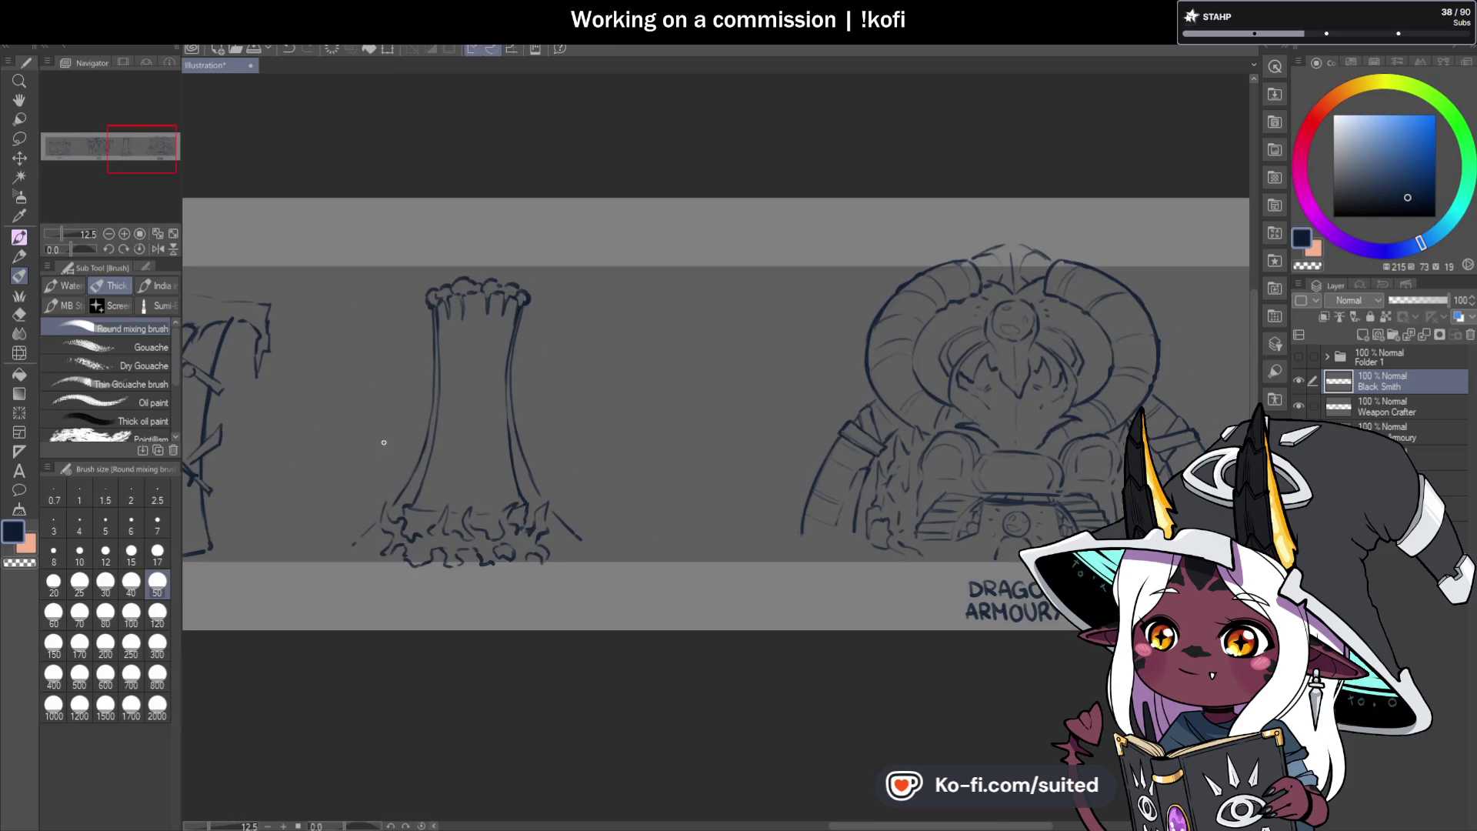
scroll(387, 535, "up", 8)
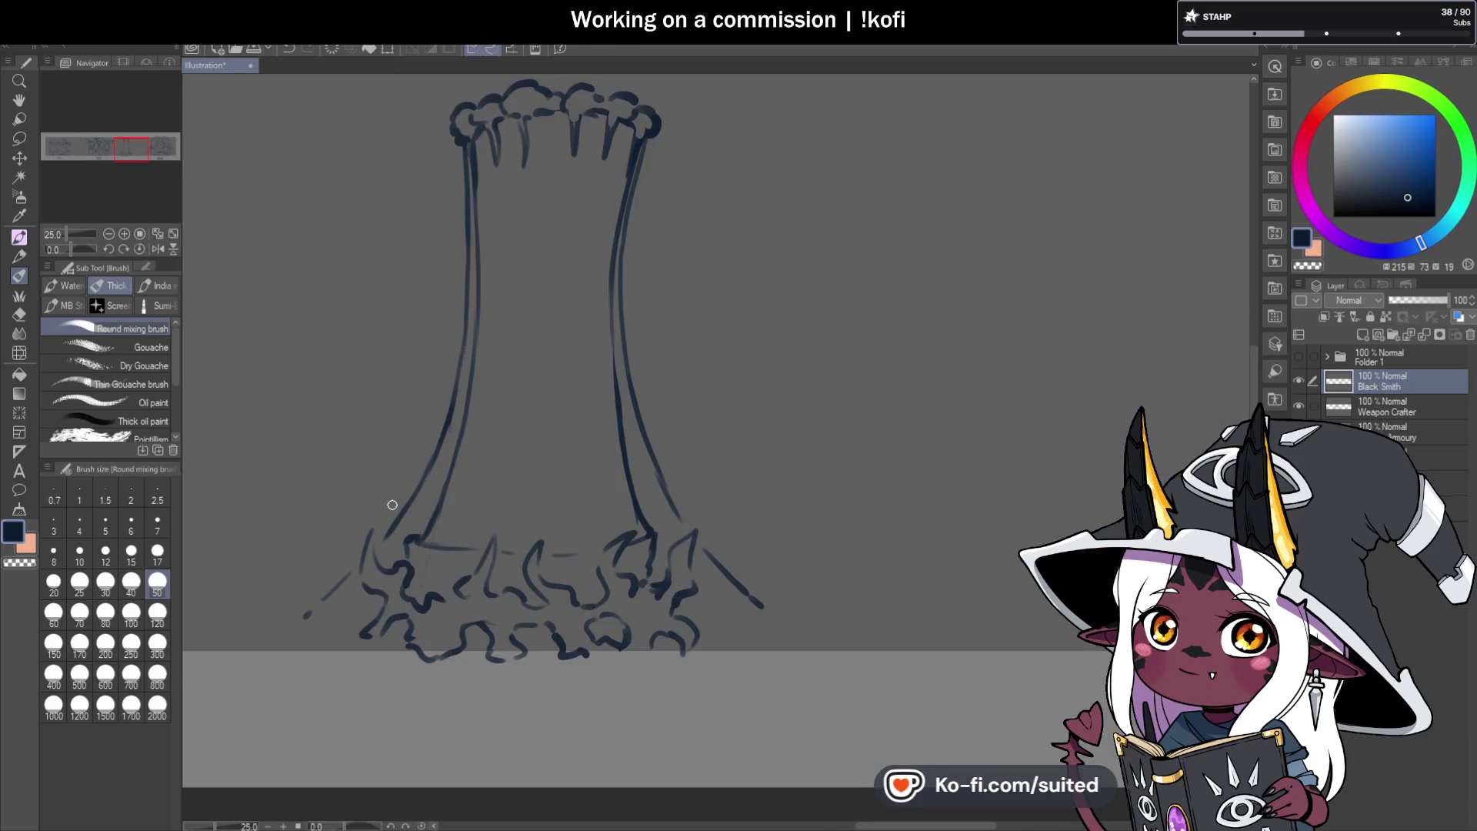
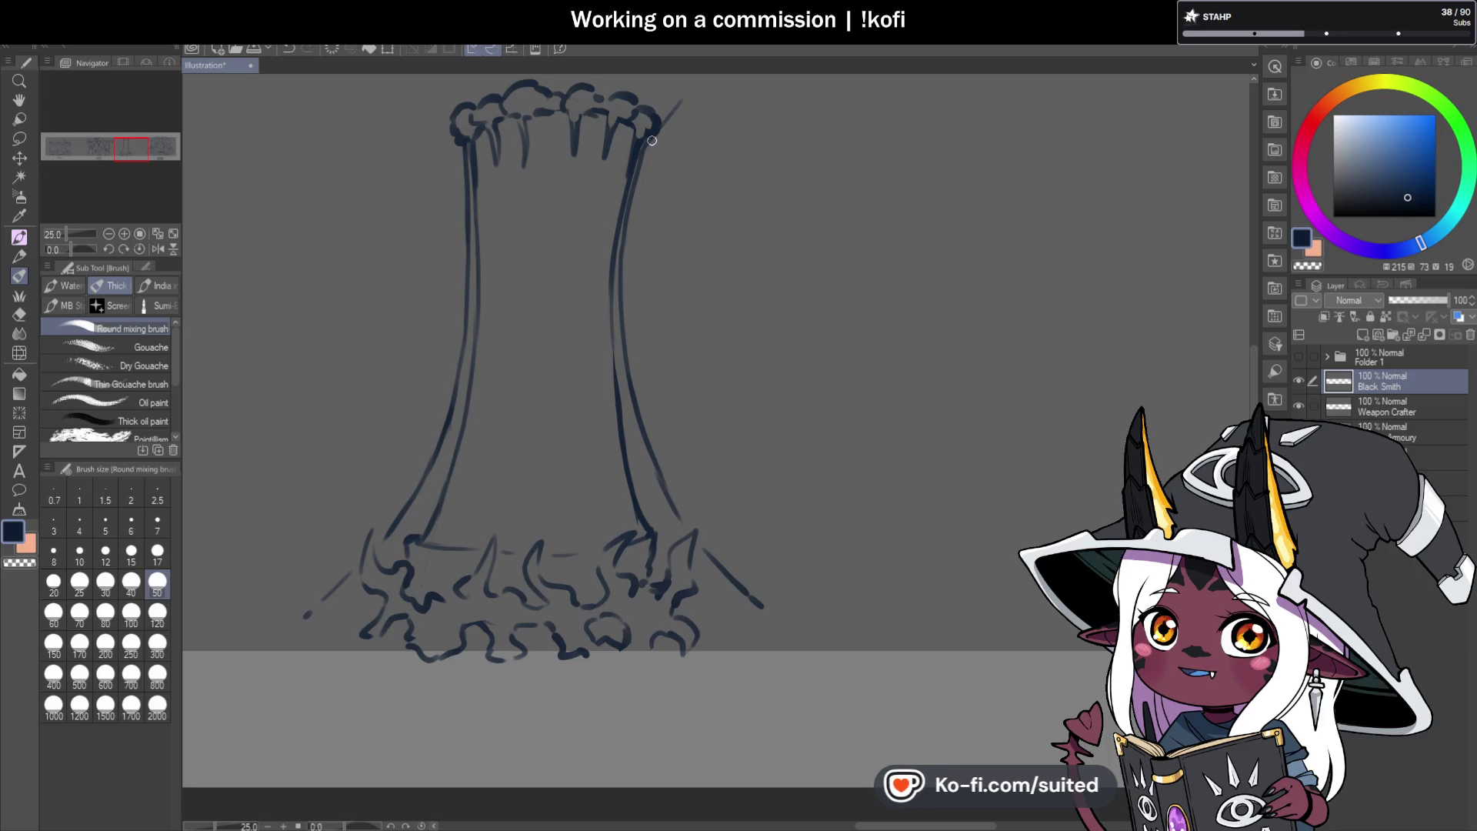
Draw a long diagonal pole line across the stump from top right to lower left, redoing the first attempt.
left_click_drag(685, 99, 550, 246)
key("ctrl+z")
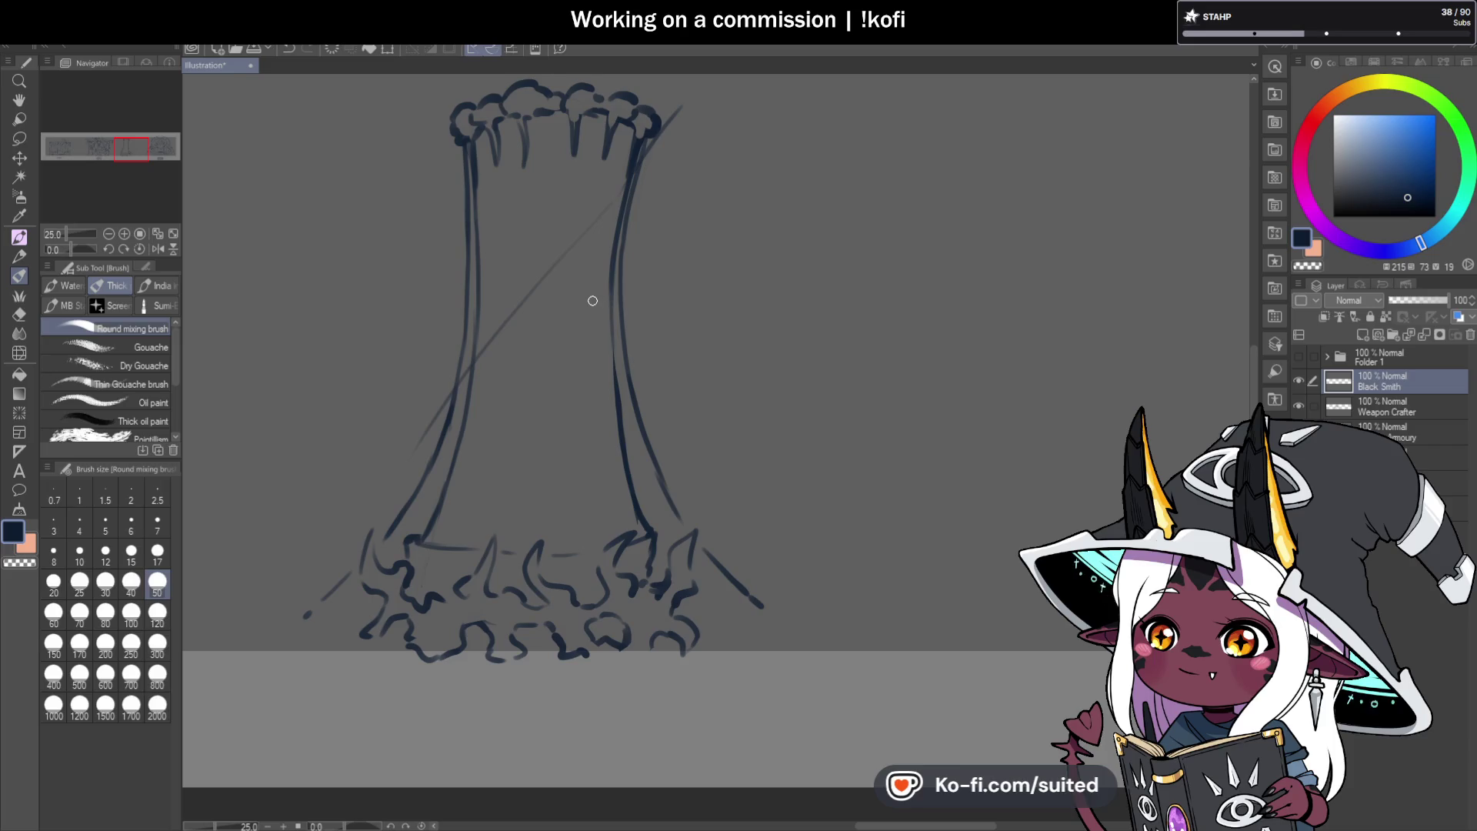
key("ctrl+z")
left_click_drag(631, 174, 424, 467)
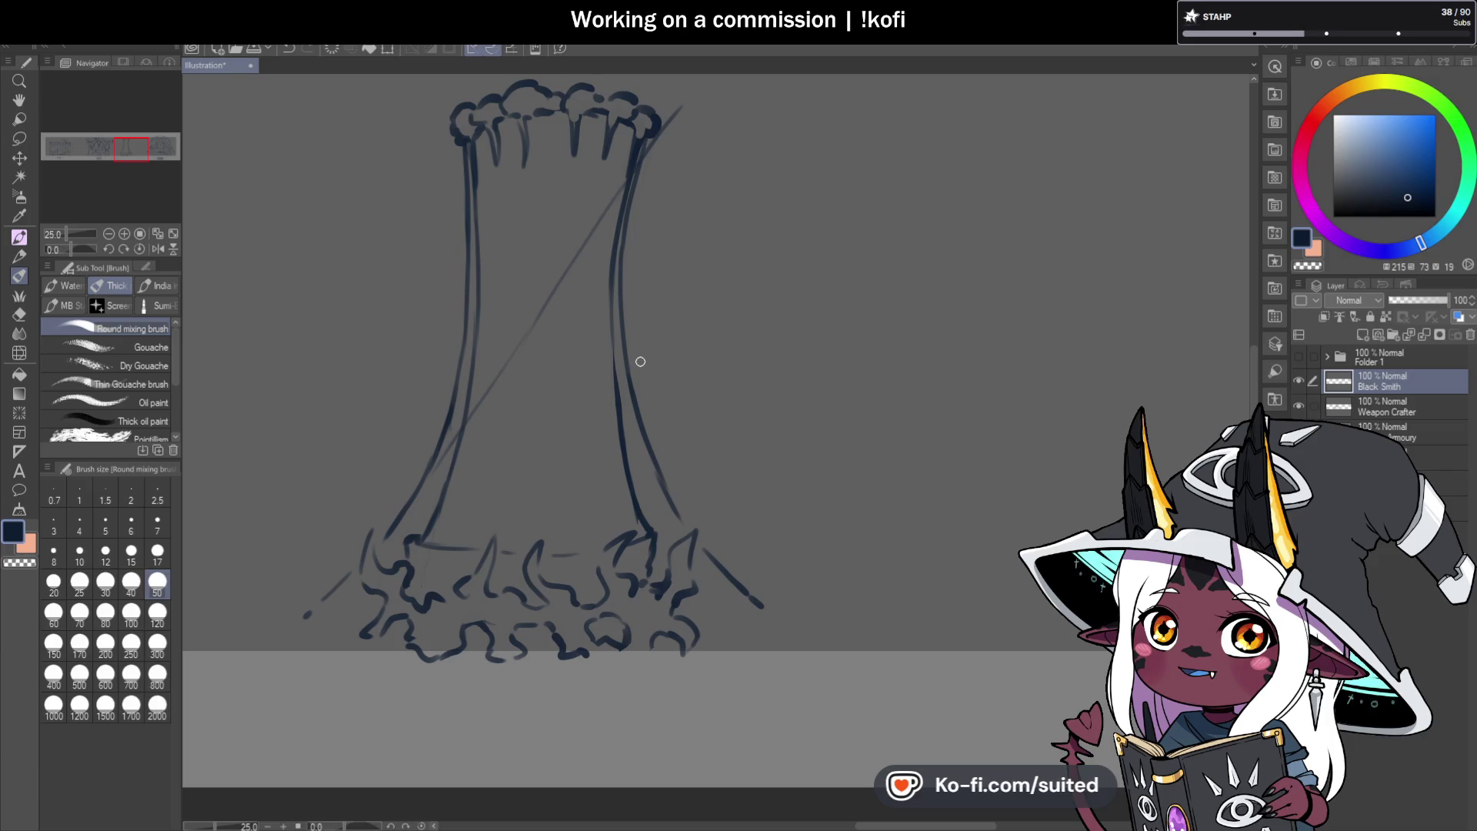
scroll(640, 358, "down", 3)
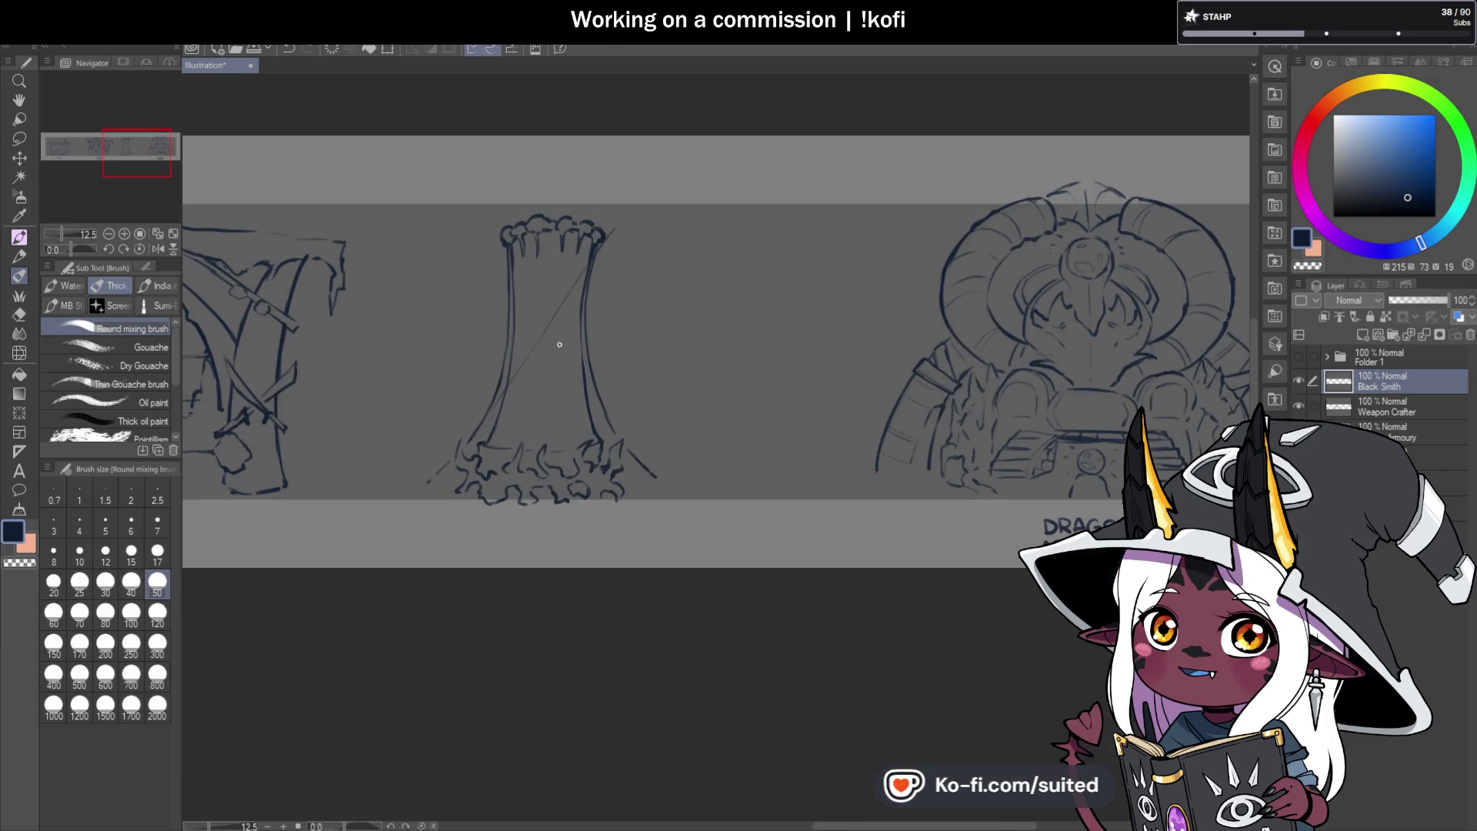
scroll(580, 355, "up", 4)
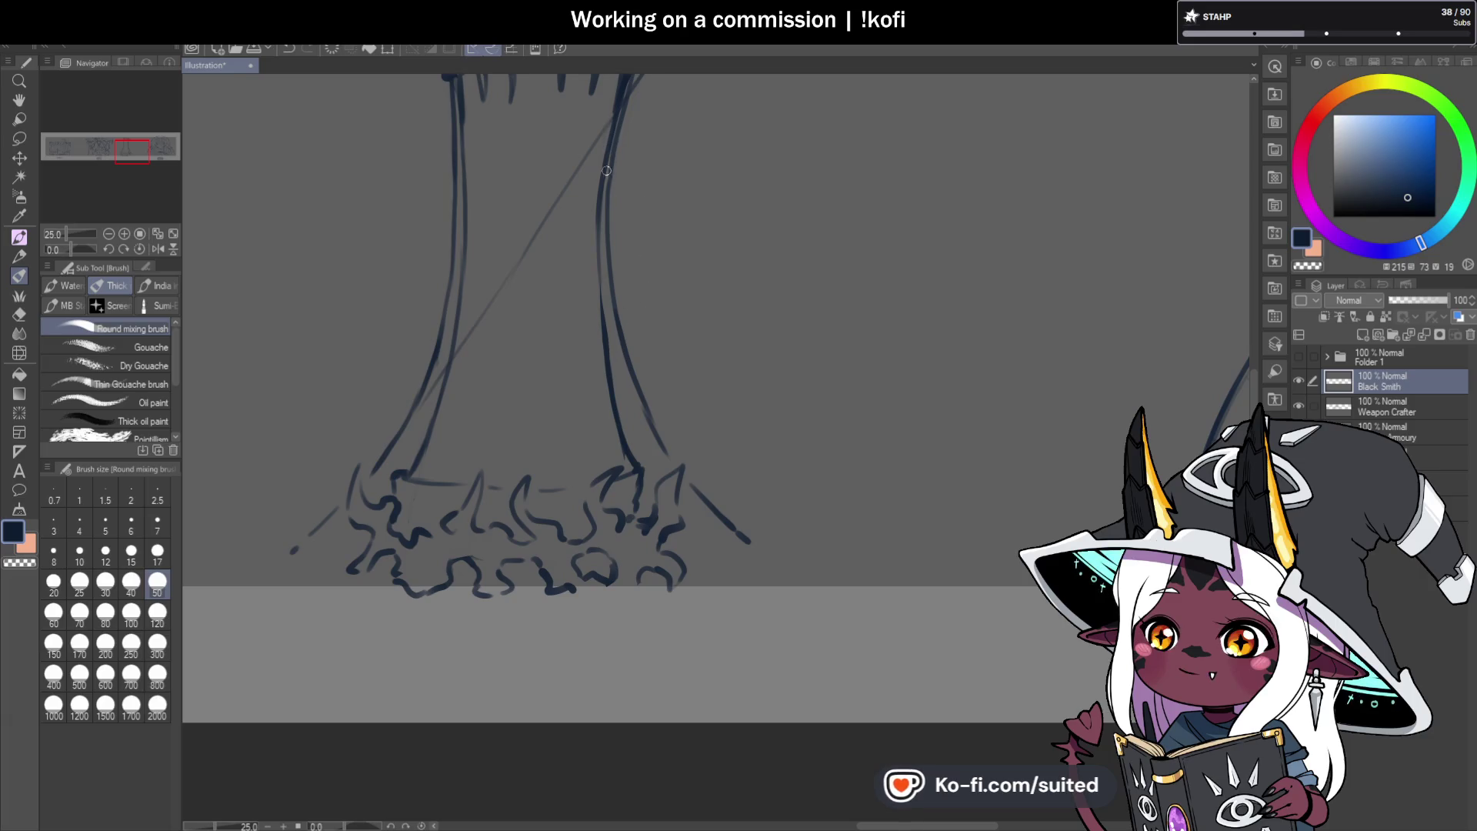
scroll(517, 414, "up", 3)
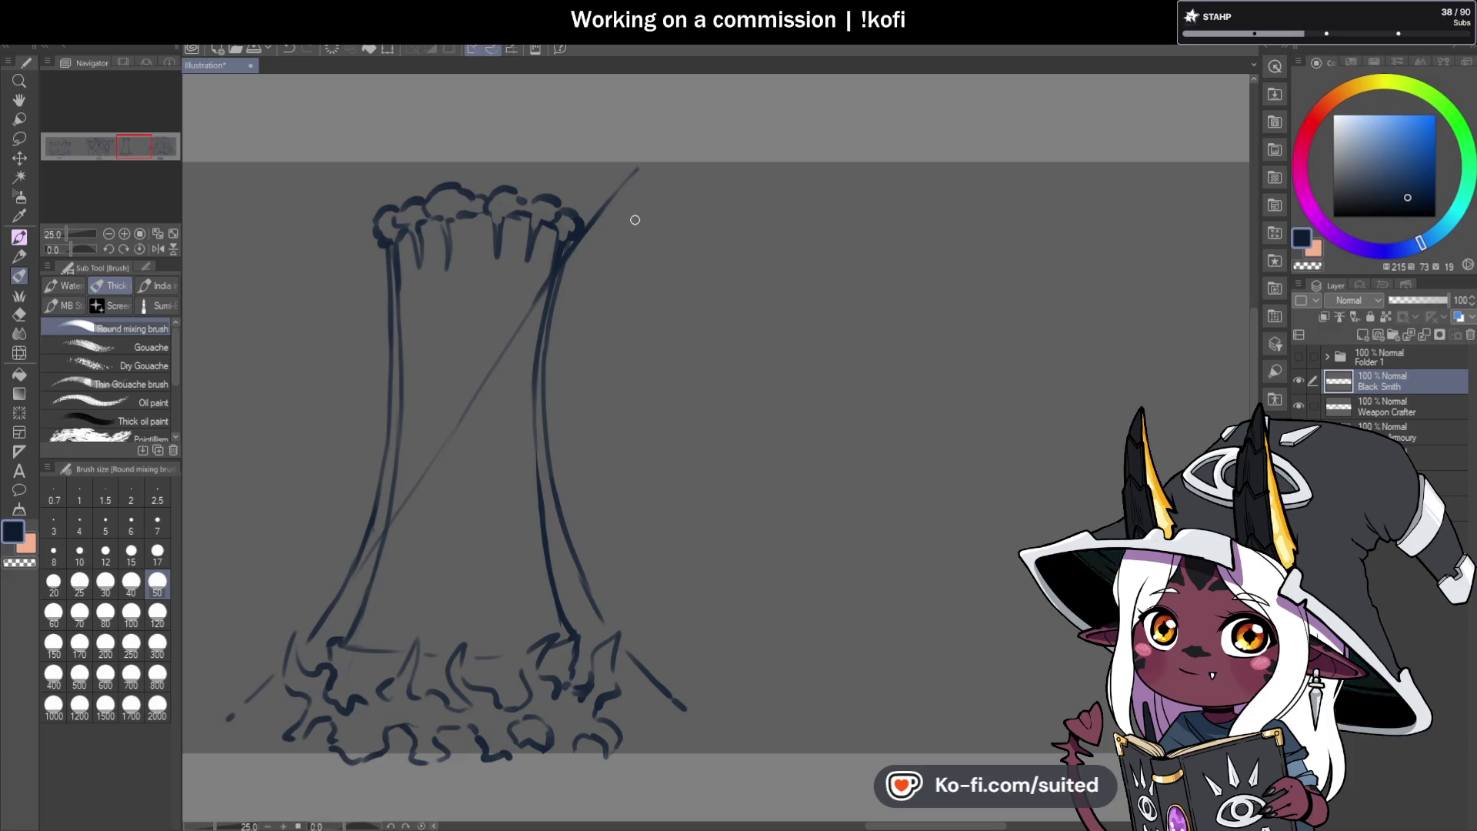
scroll(640, 249, "down", 6)
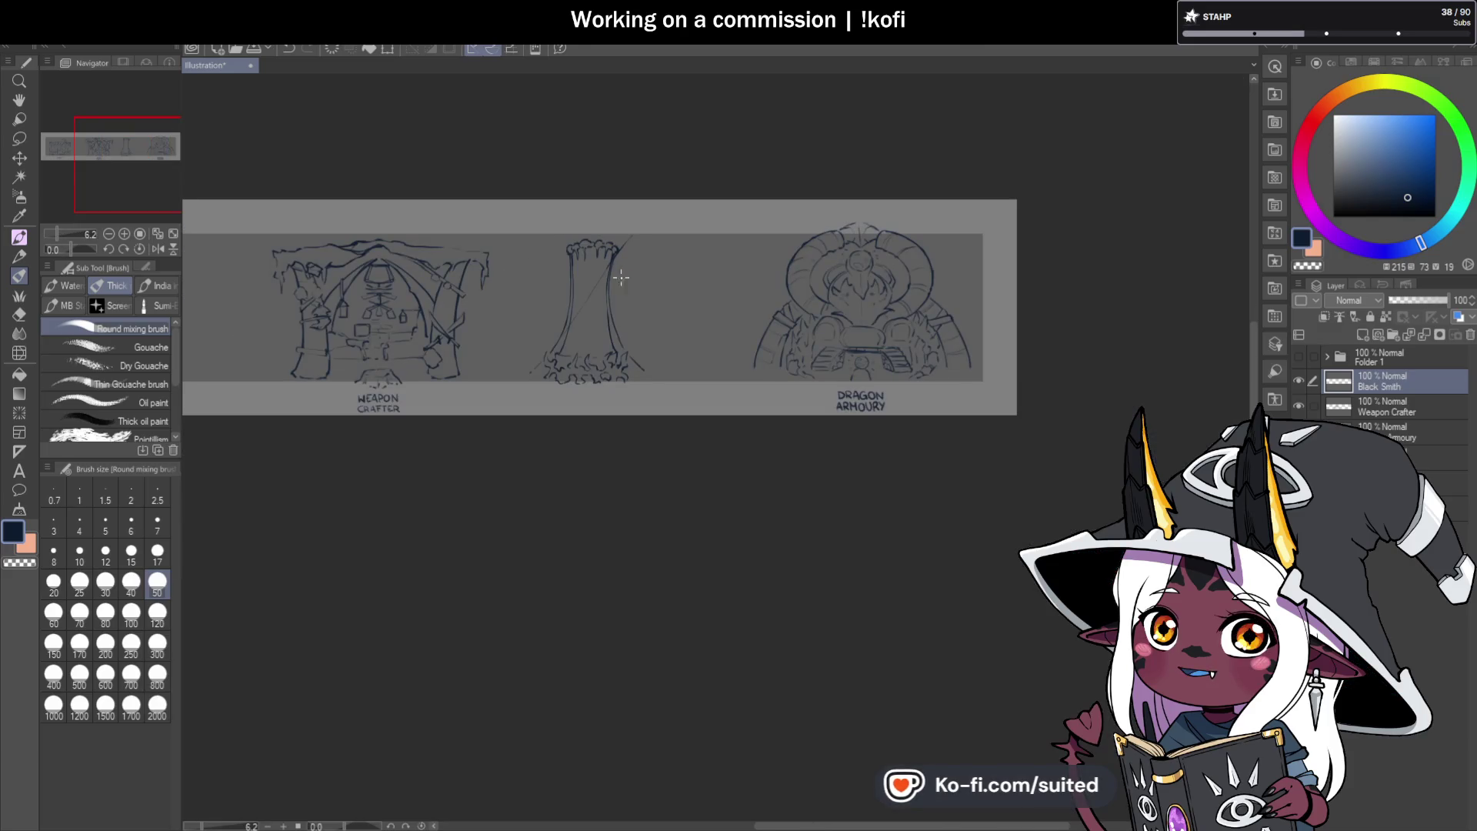
Pan across the FORUM and WEAPON CRAFTER sketches, then zoom back in on the stump pillar.
key("h")
left_click_drag(563, 346, 1020, 370)
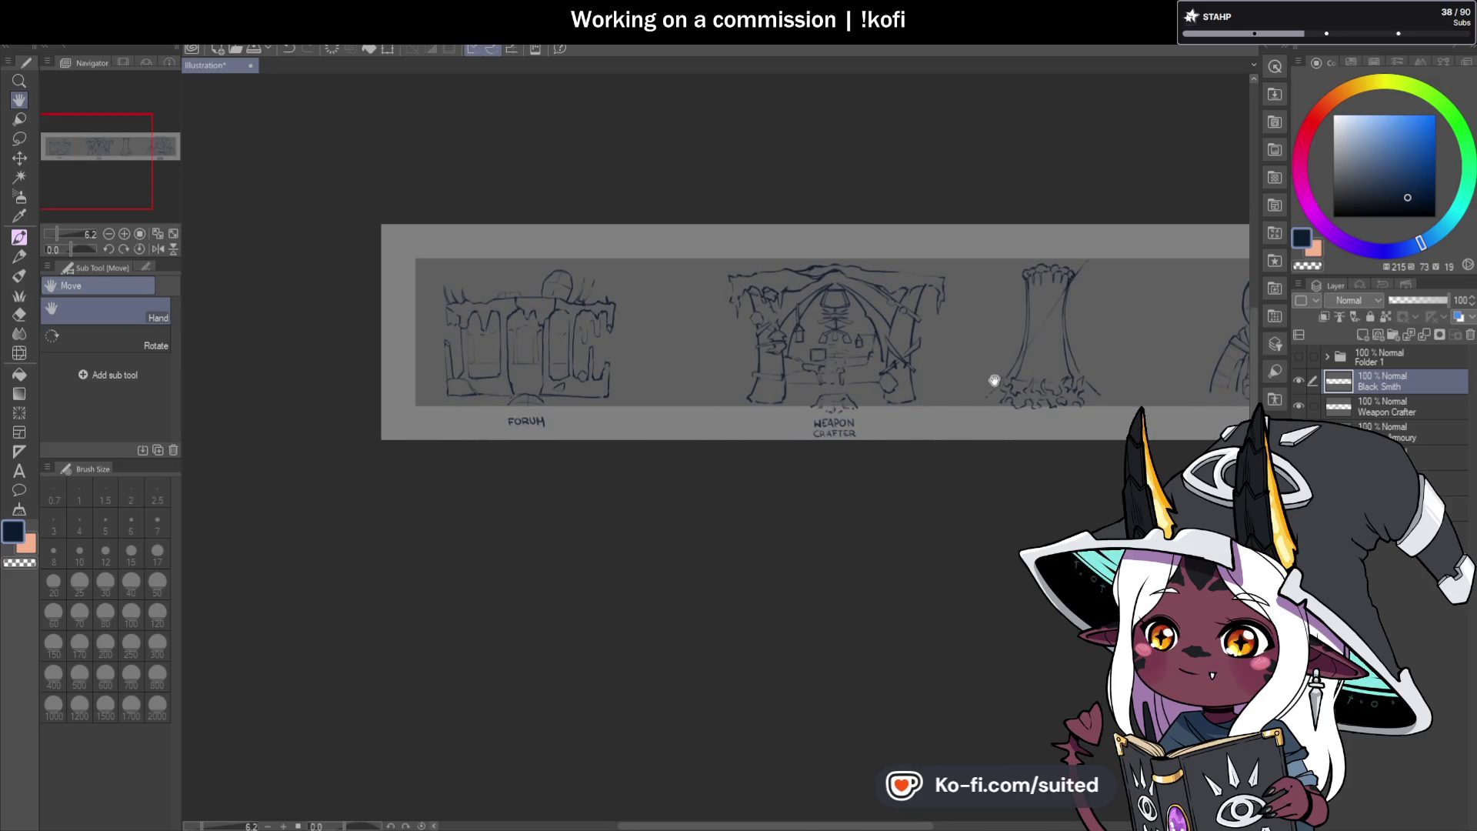
scroll(989, 397, "up", 4)
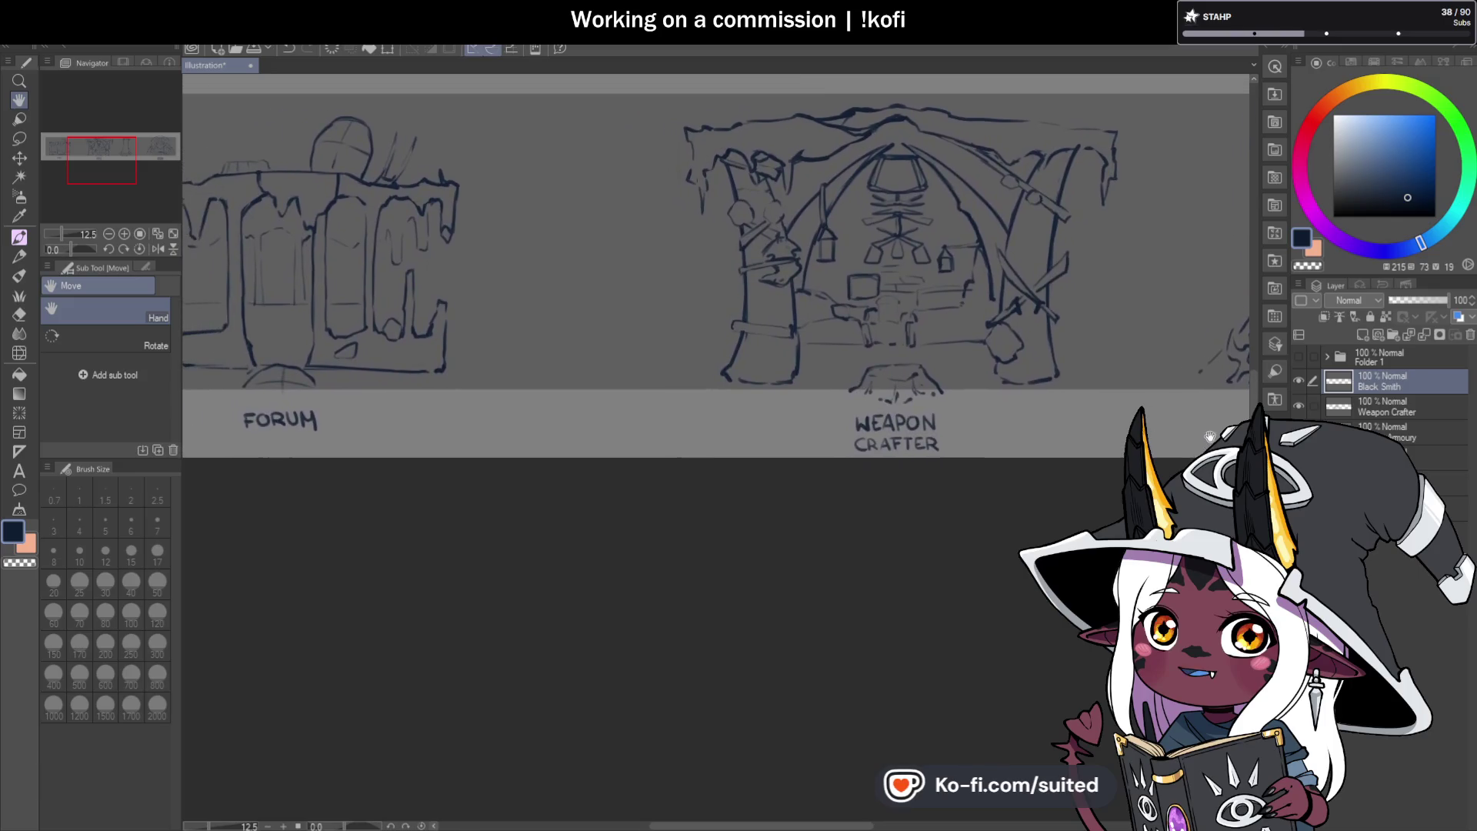
scroll(1089, 418, "right", 5)
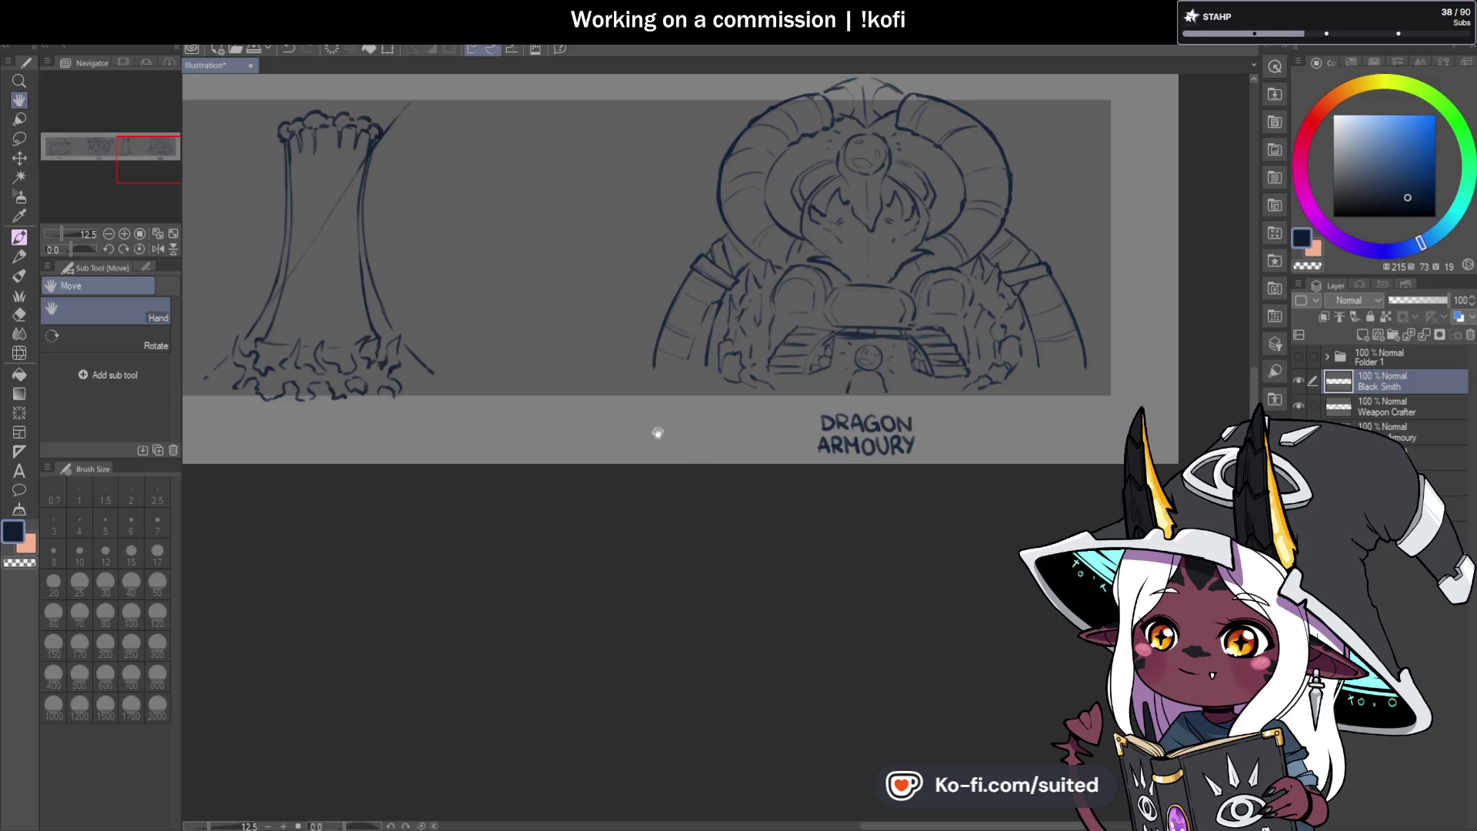
left_click_drag(657, 434, 907, 452)
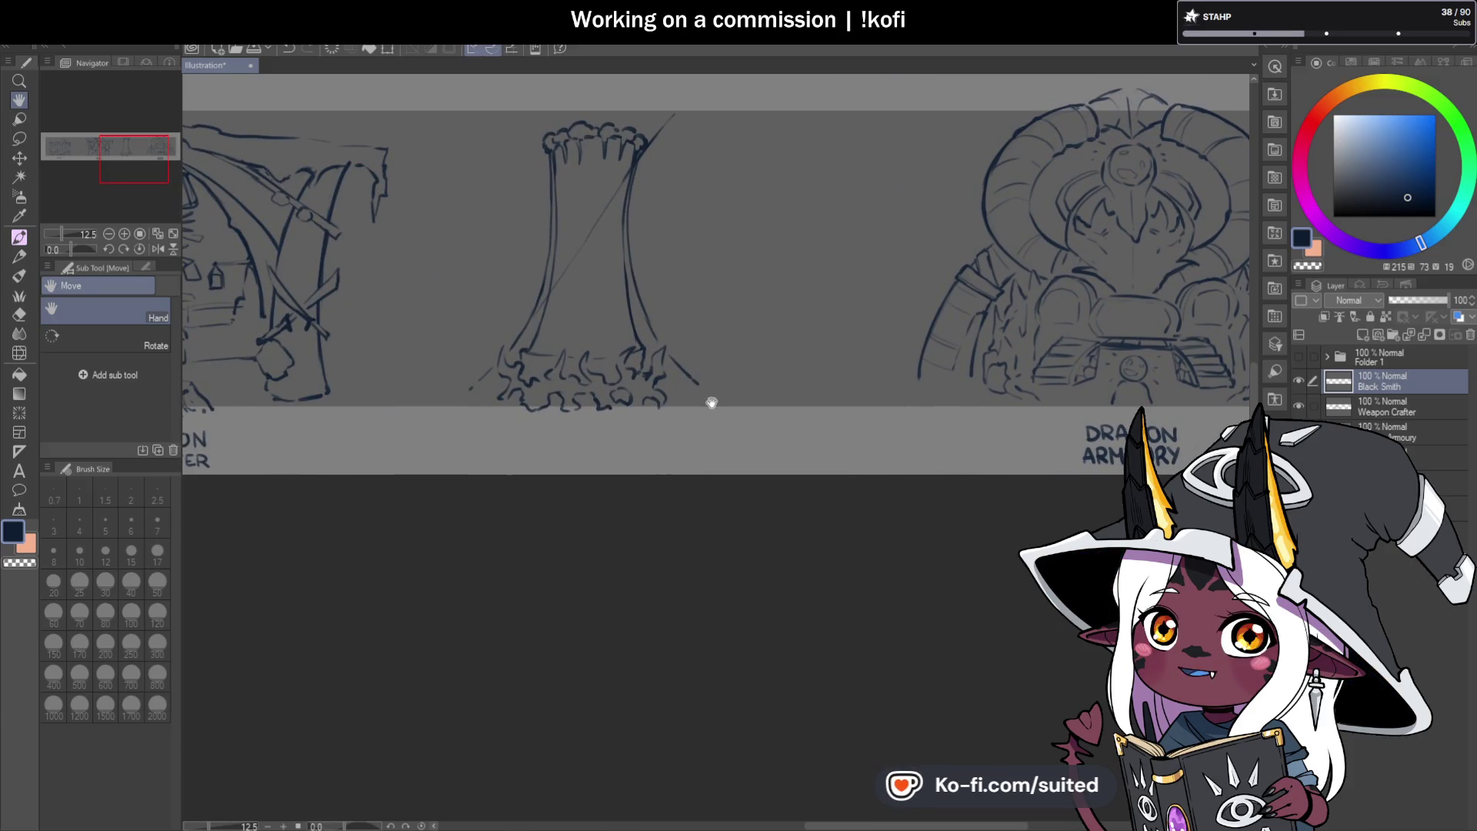
left_click_drag(712, 401, 754, 431)
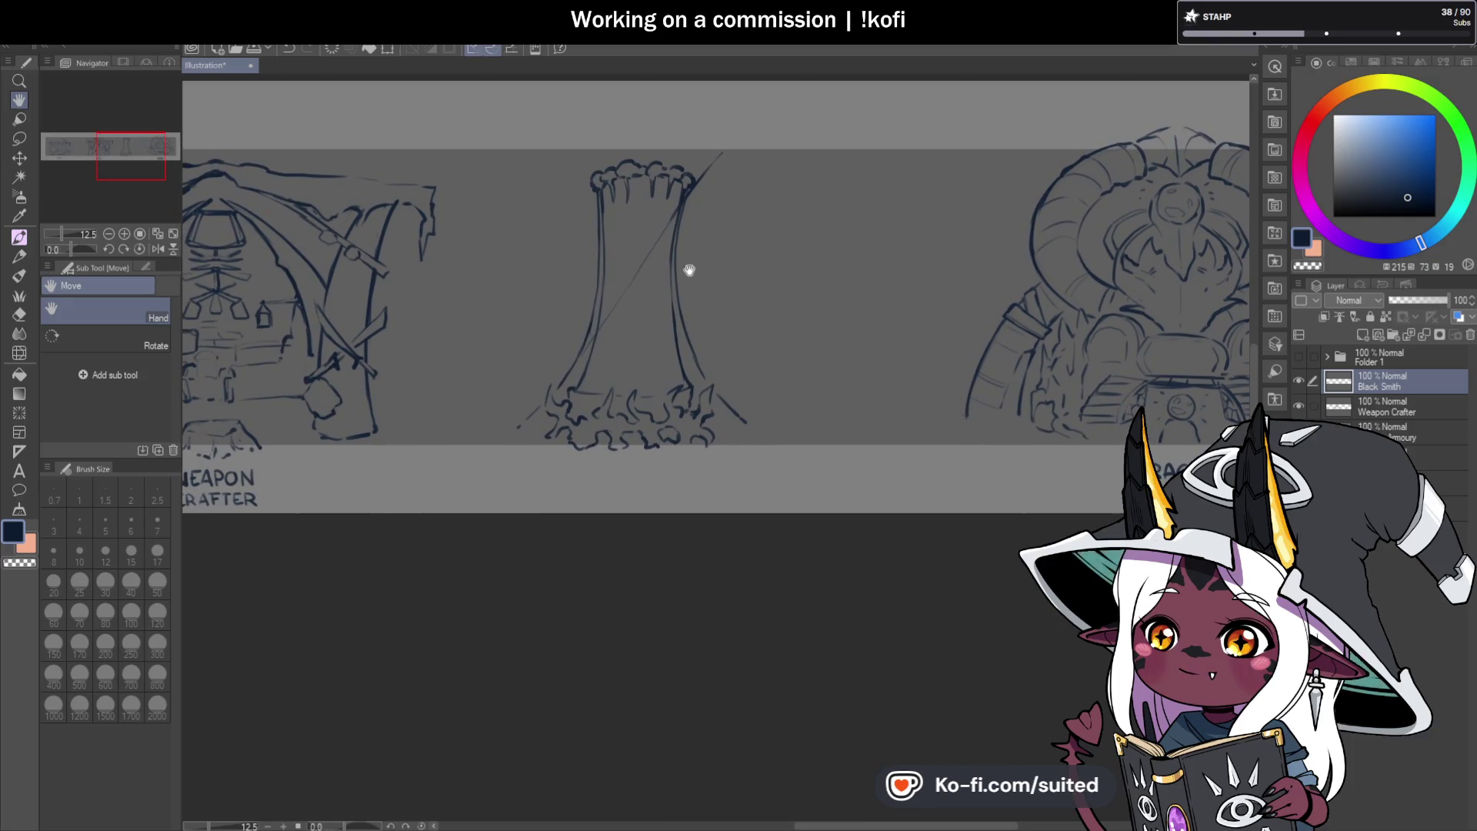
scroll(706, 254, "up", 2)
left_click_drag(706, 253, 706, 347)
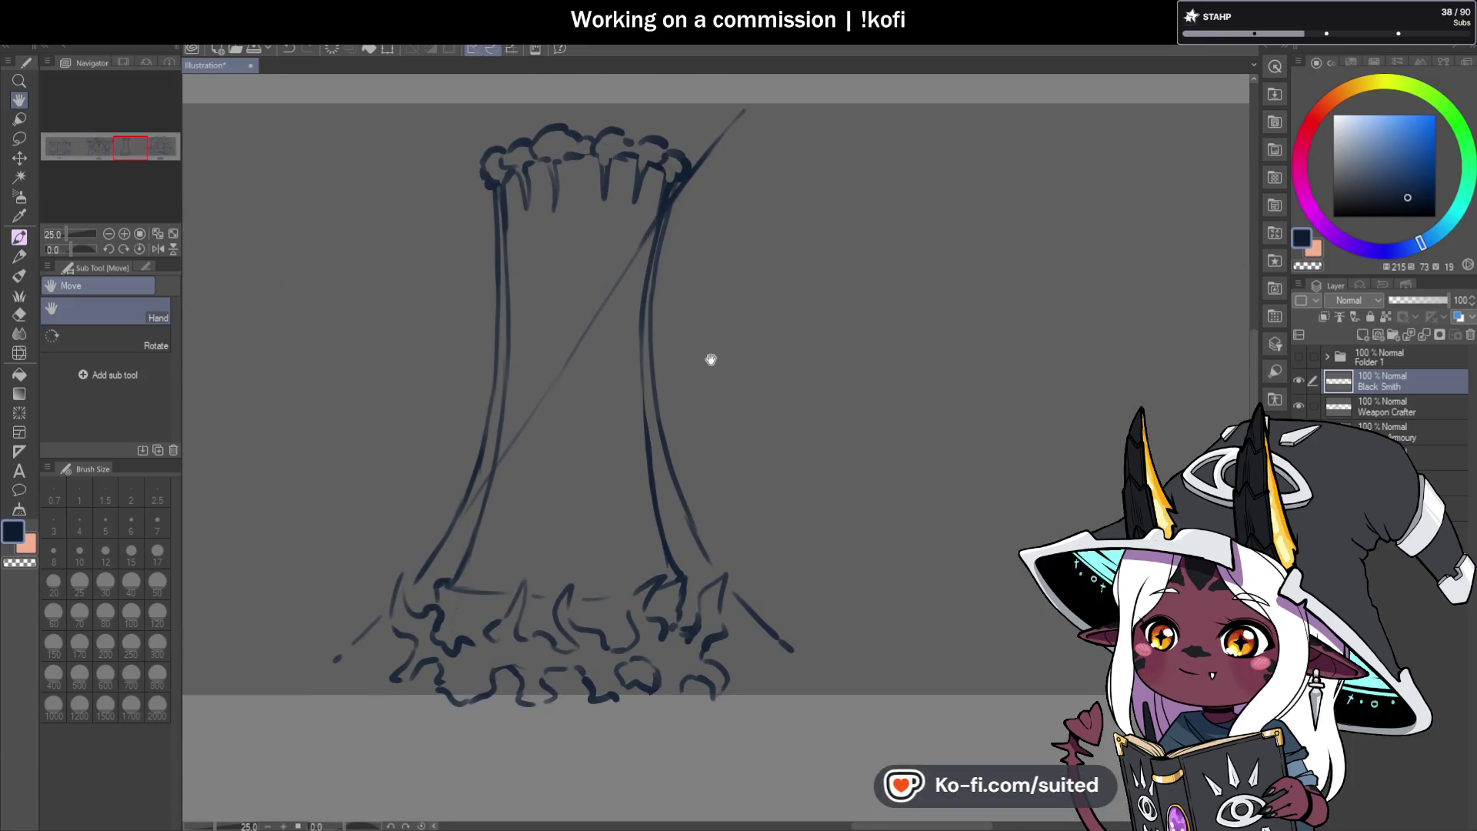
Extend the diagonal up past the stump top and add a parallel stroke to double-line the pole.
key("b")
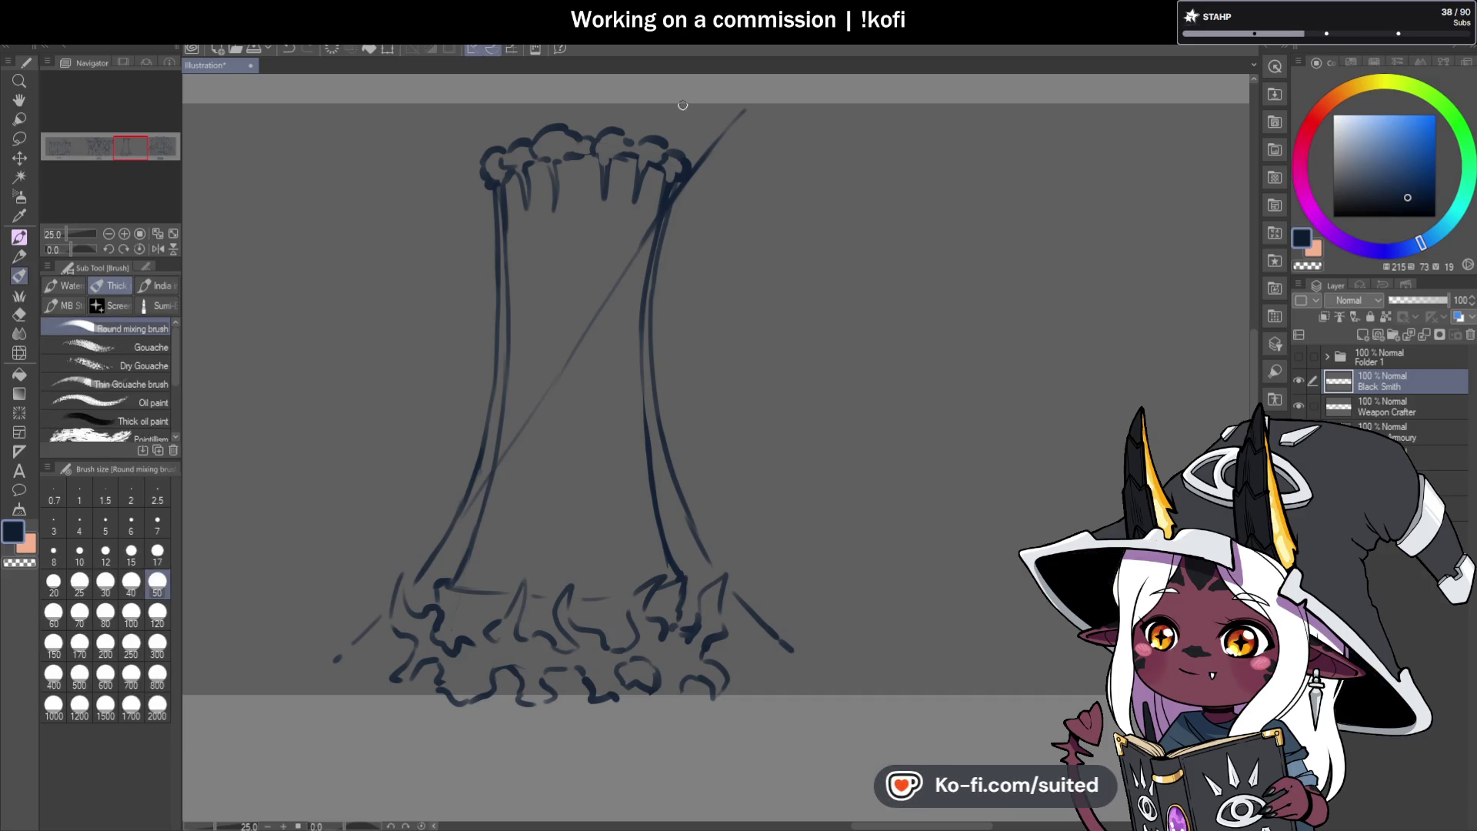
left_click_drag(730, 124, 746, 107)
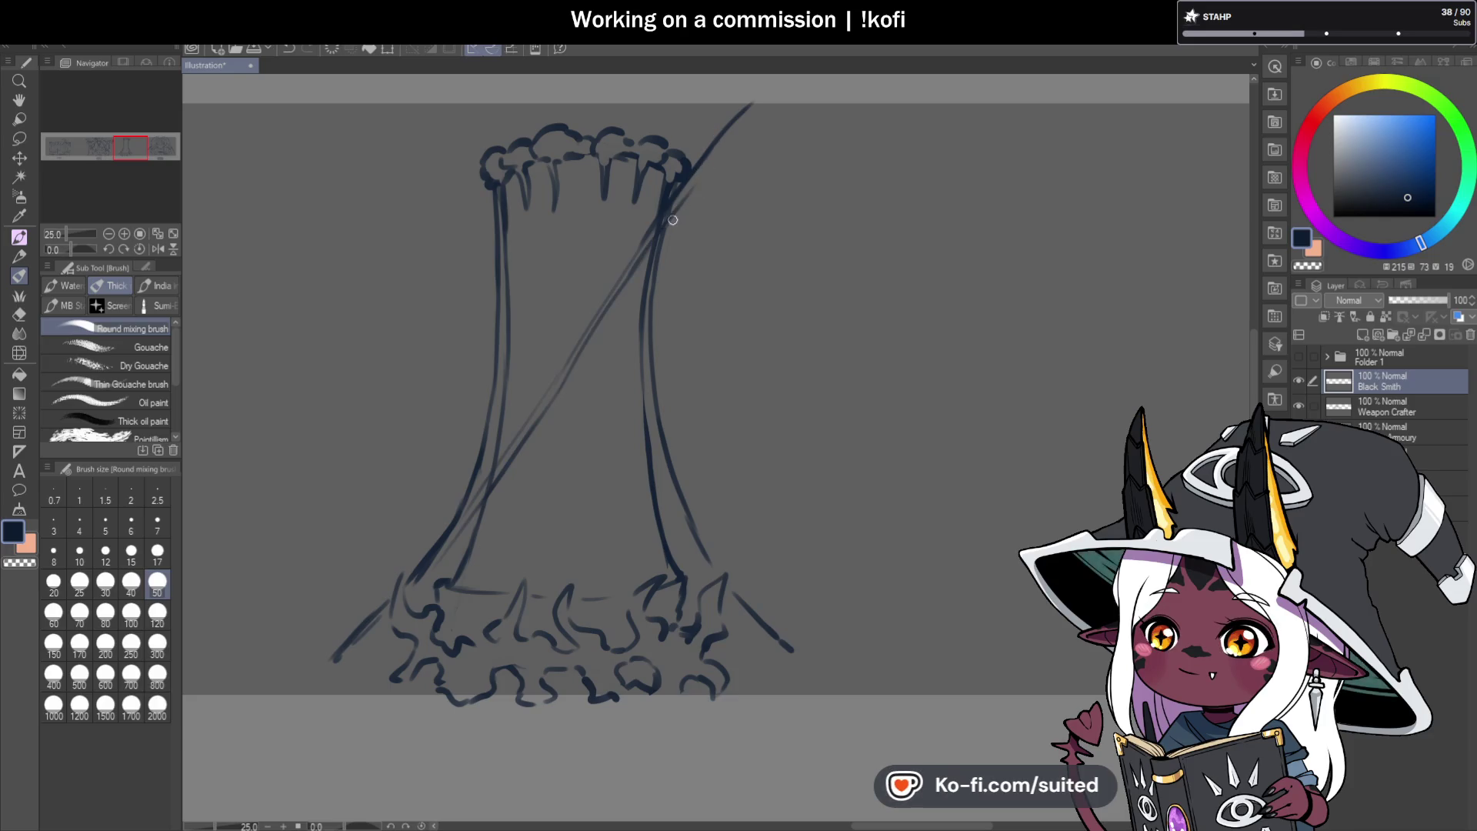
left_click_drag(764, 92, 741, 115)
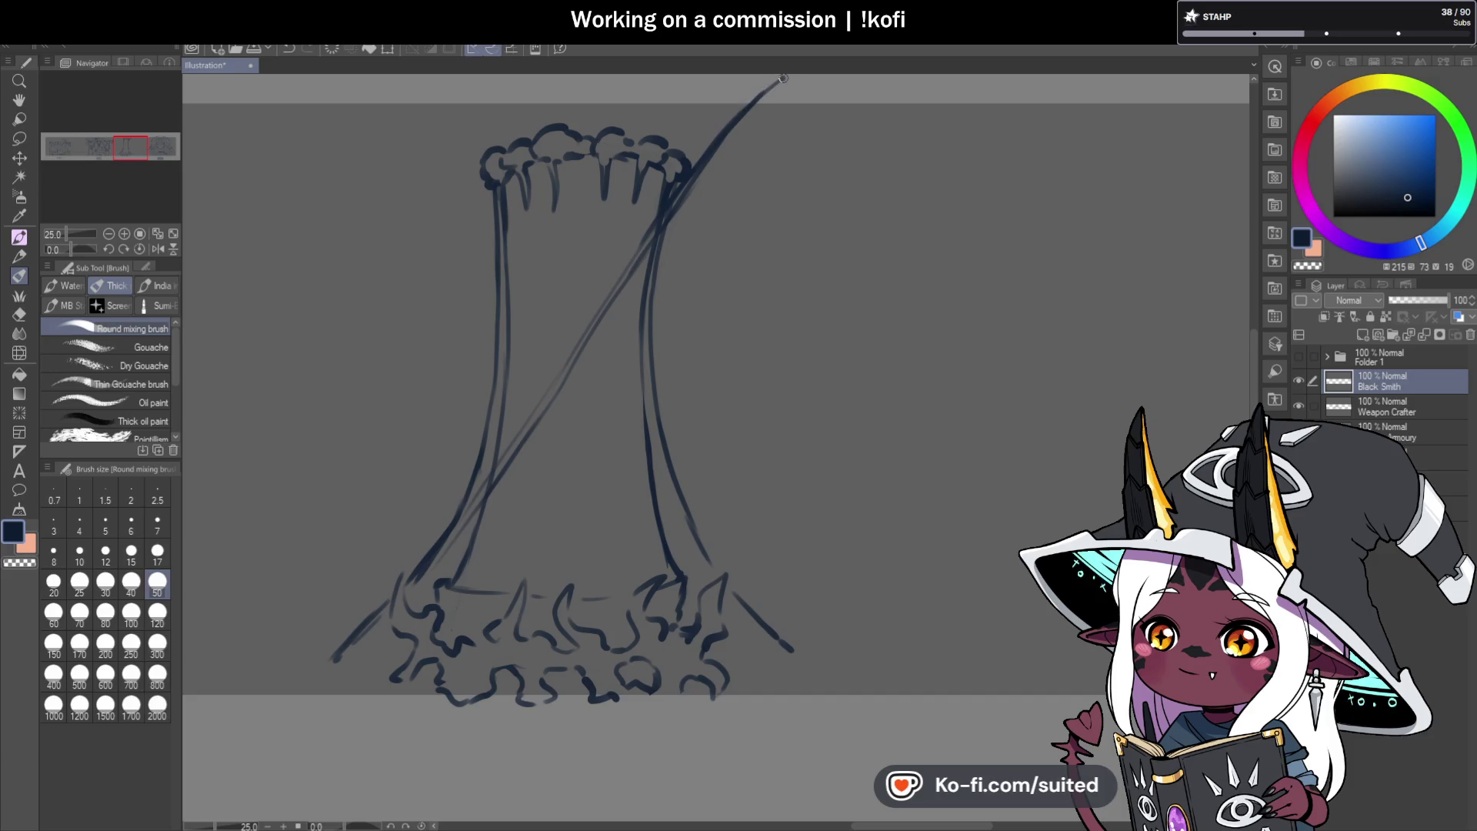
left_click_drag(693, 184, 788, 89)
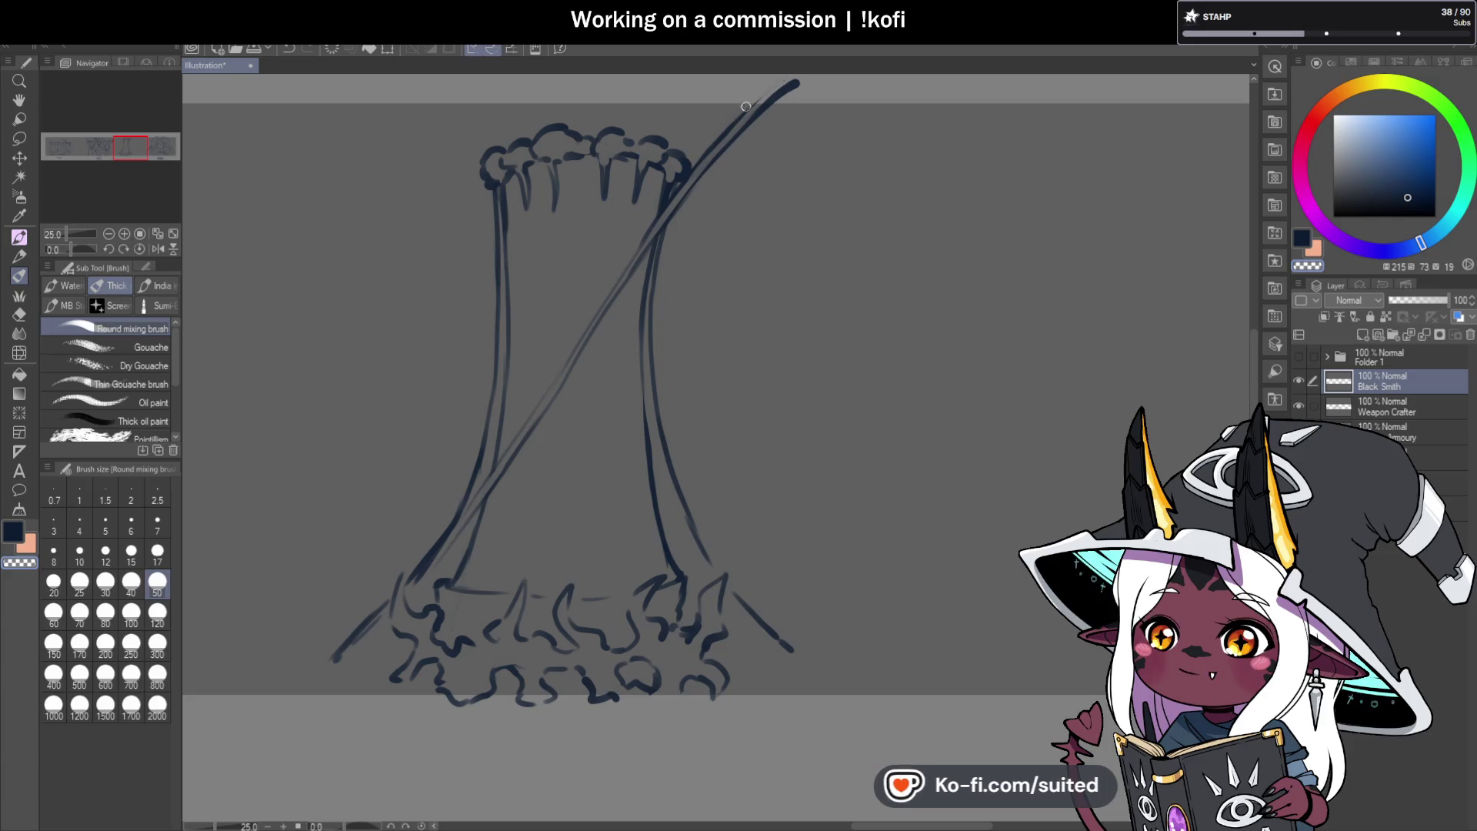
scroll(626, 307, "down", 3)
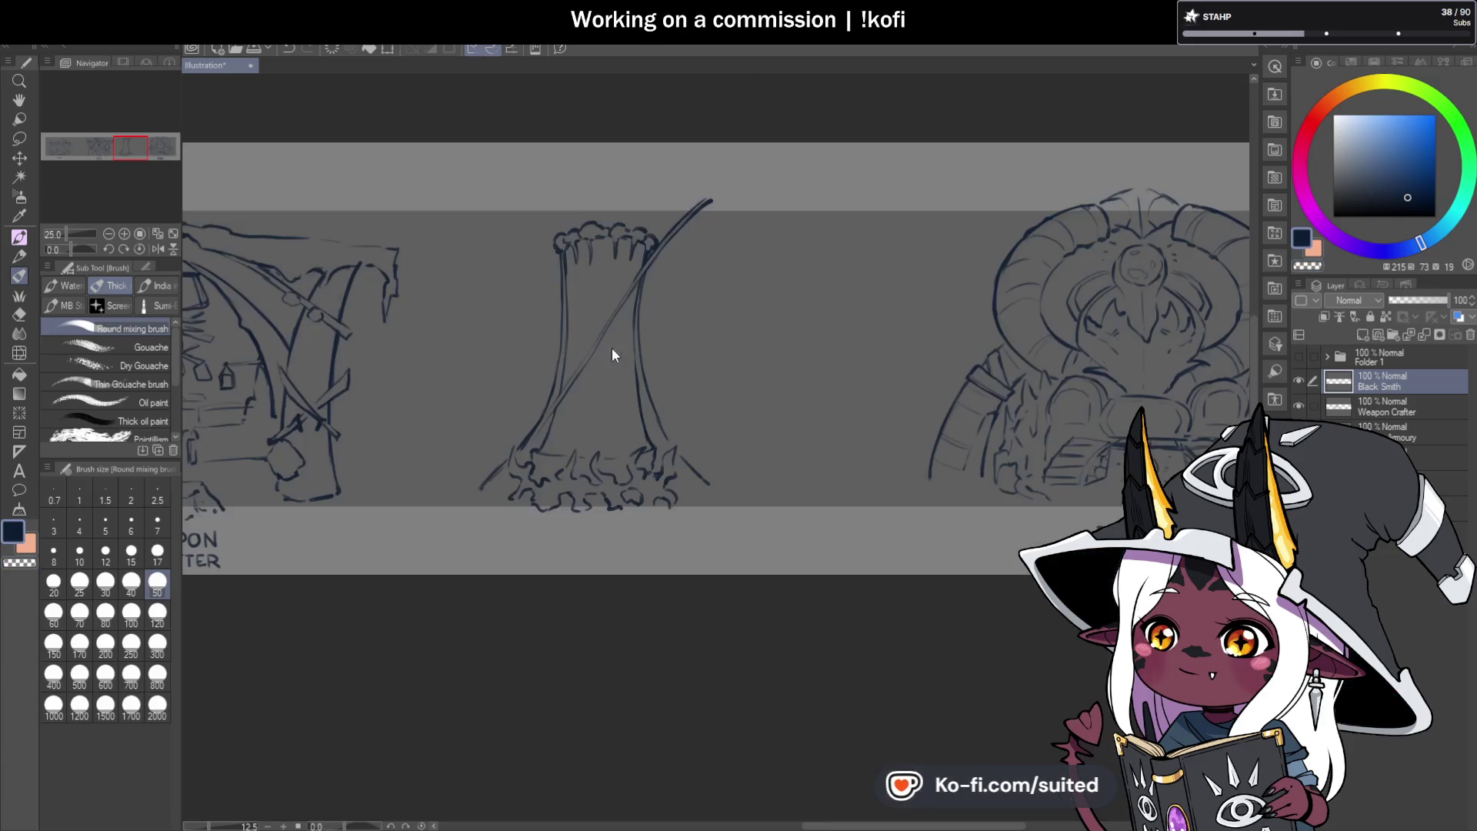
scroll(542, 314, "up", 3)
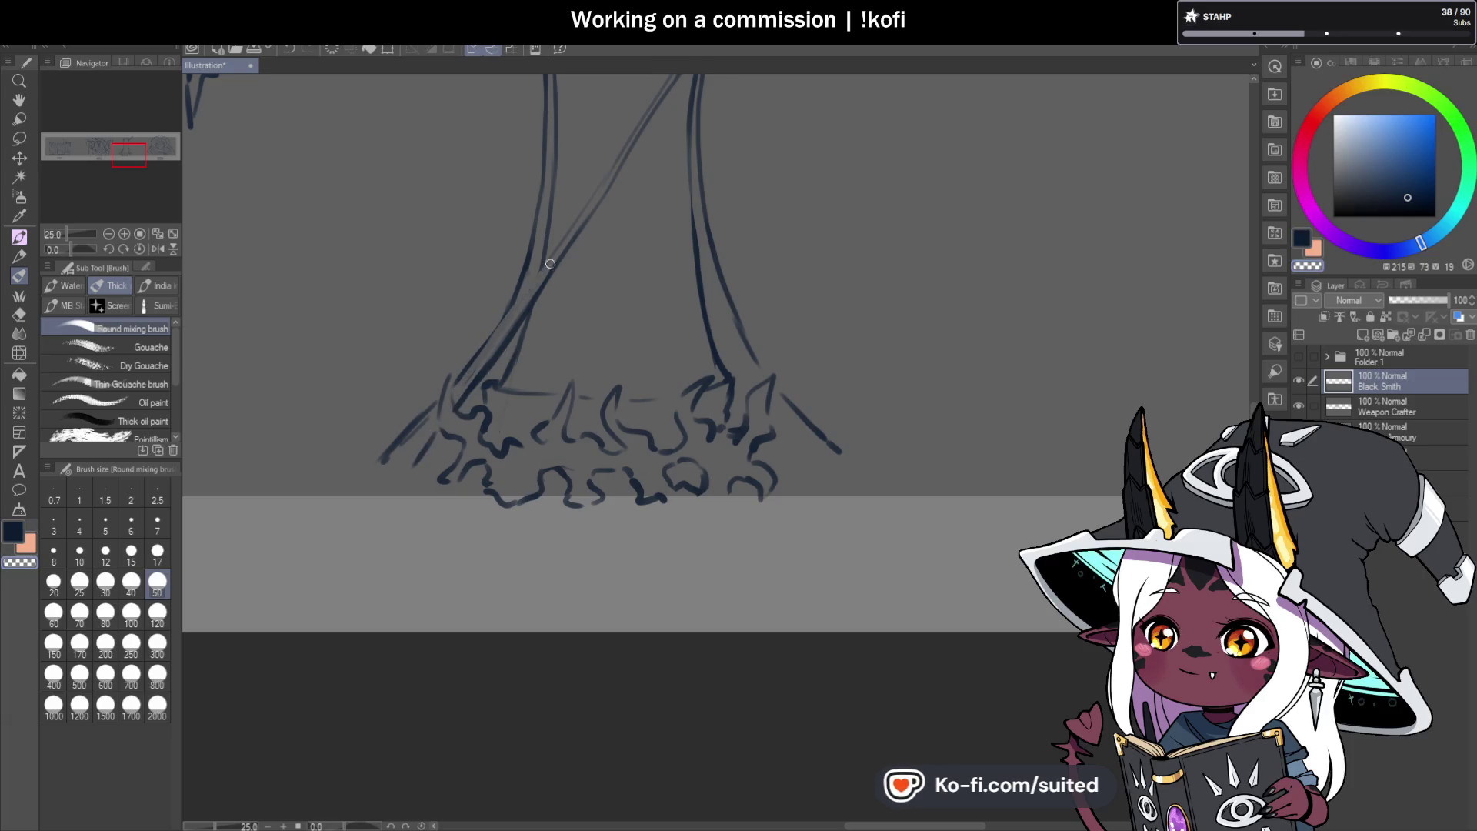
scroll(575, 444, "down", 5)
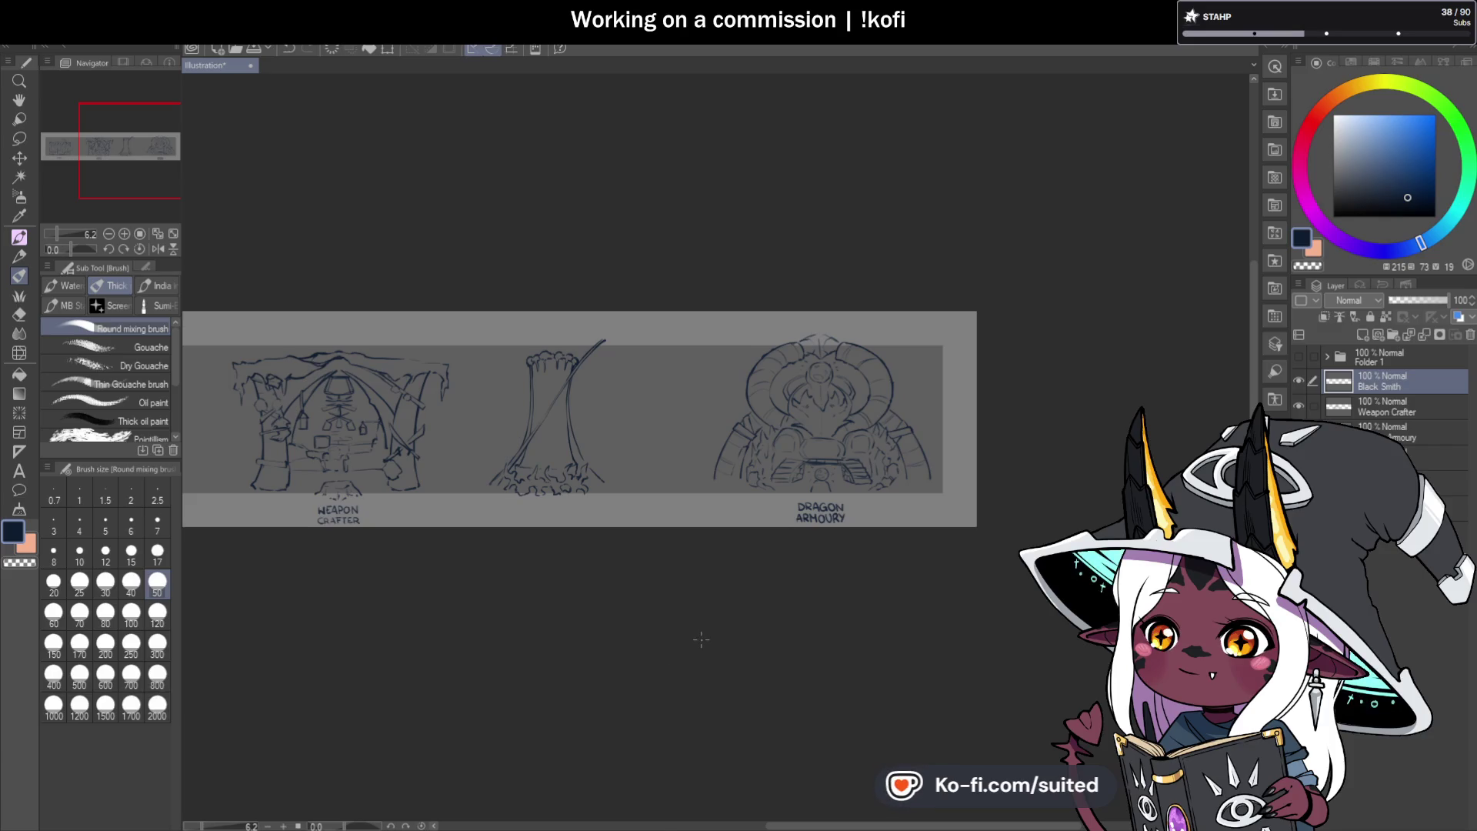
scroll(556, 373, "up", 5)
left_click_drag(679, 281, 671, 240)
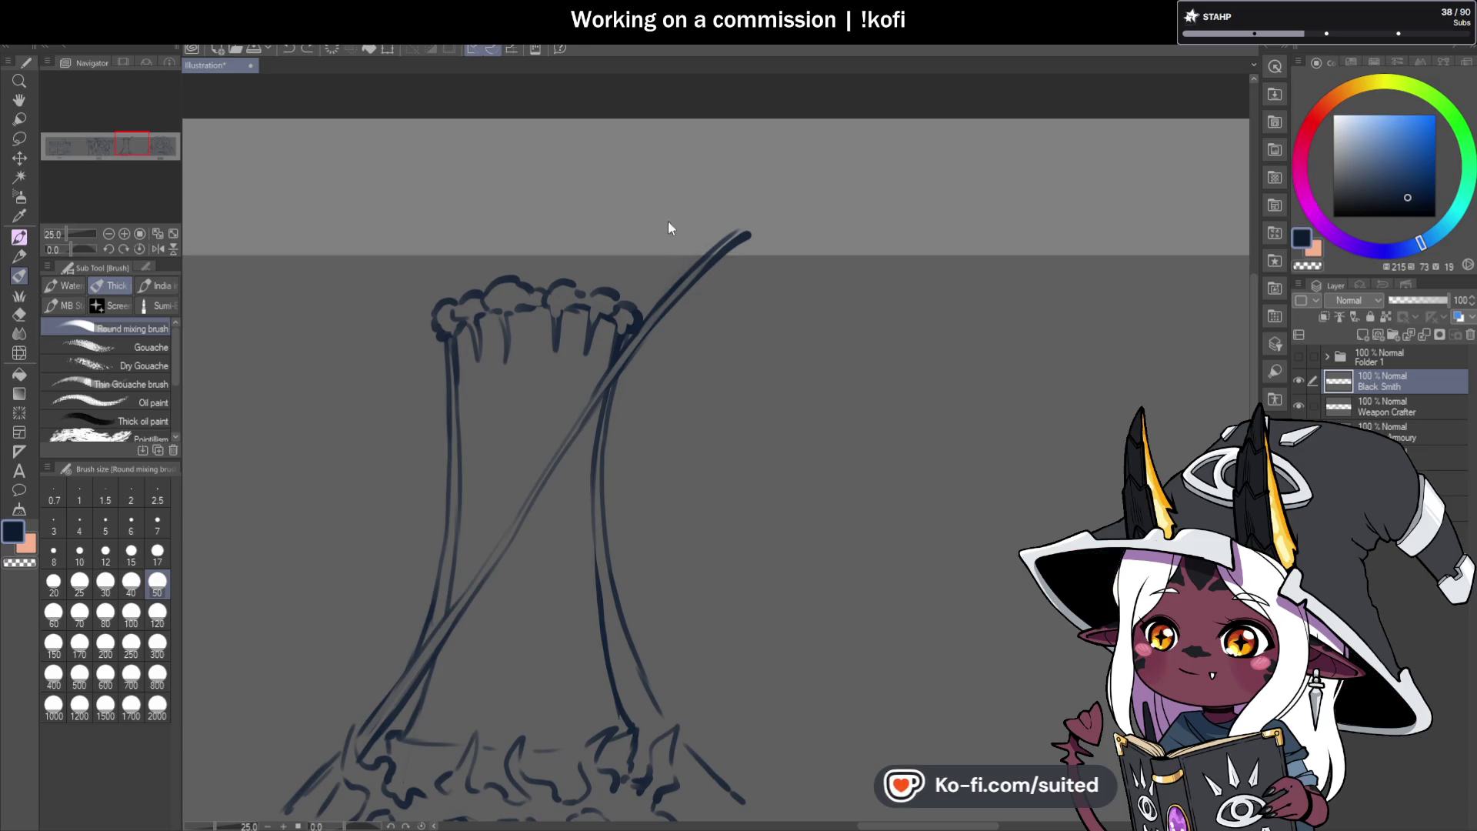
Draw and darken an arc over the stump top, then darken the diagonal pole line.
mouse_move(676, 287)
left_mouse_down()
mouse_move(673, 246)
mouse_move(450, 219)
left_mouse_up()
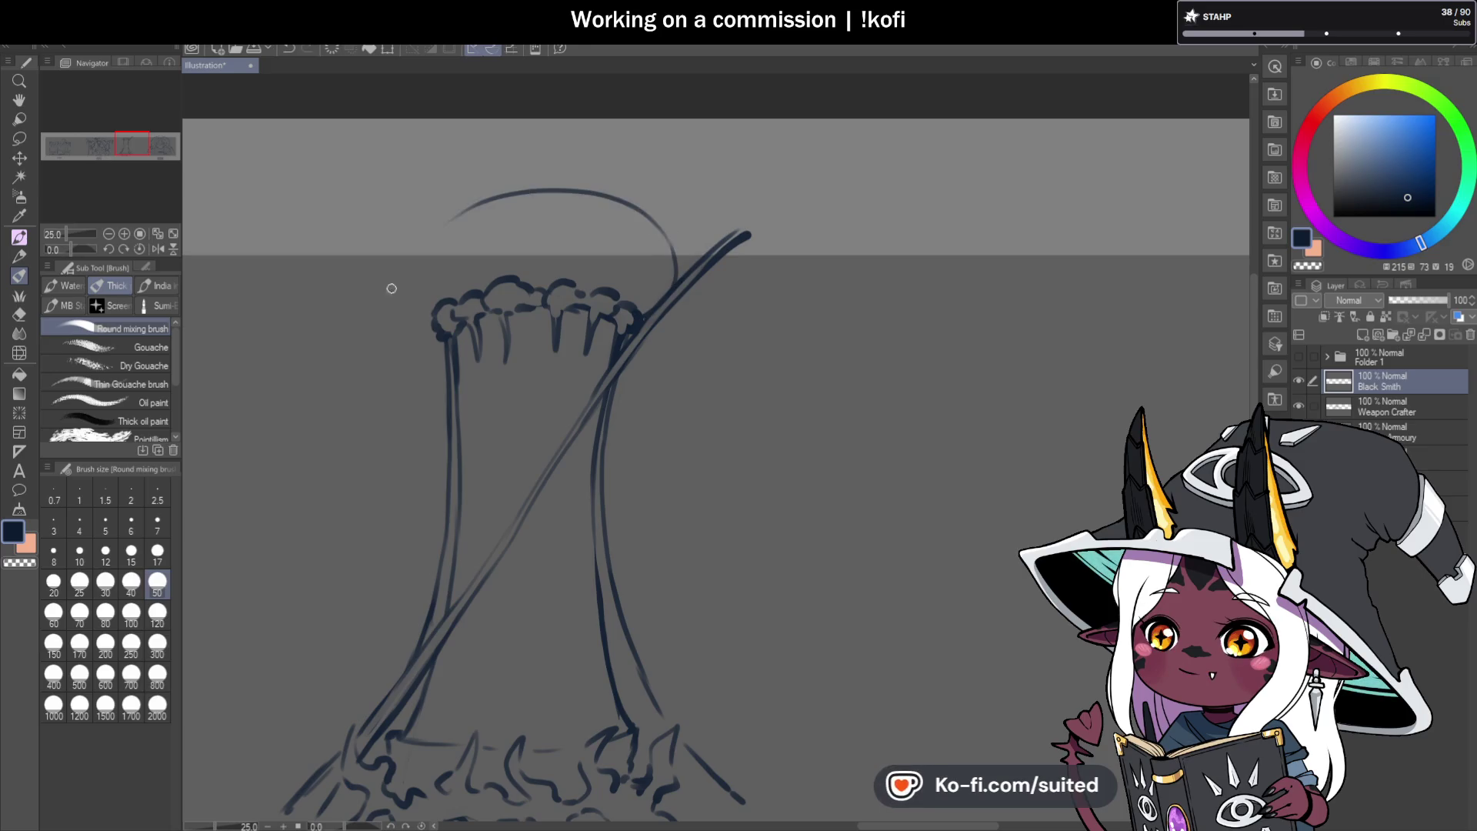
mouse_move(682, 286)
left_mouse_down()
mouse_move(676, 234)
mouse_move(455, 216)
left_mouse_up()
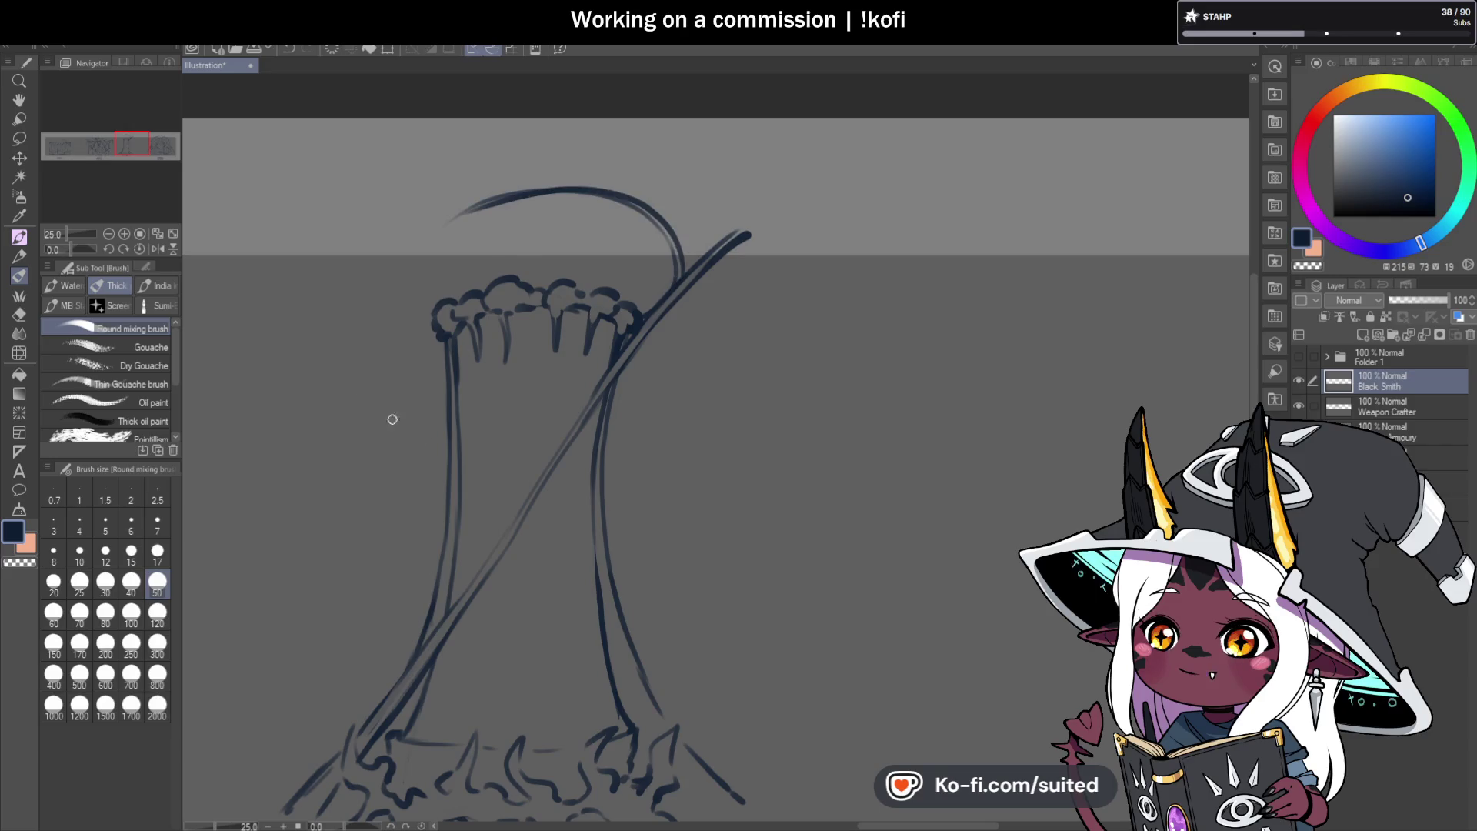
scroll(744, 290, "down", 3)
scroll(745, 281, "up", 3)
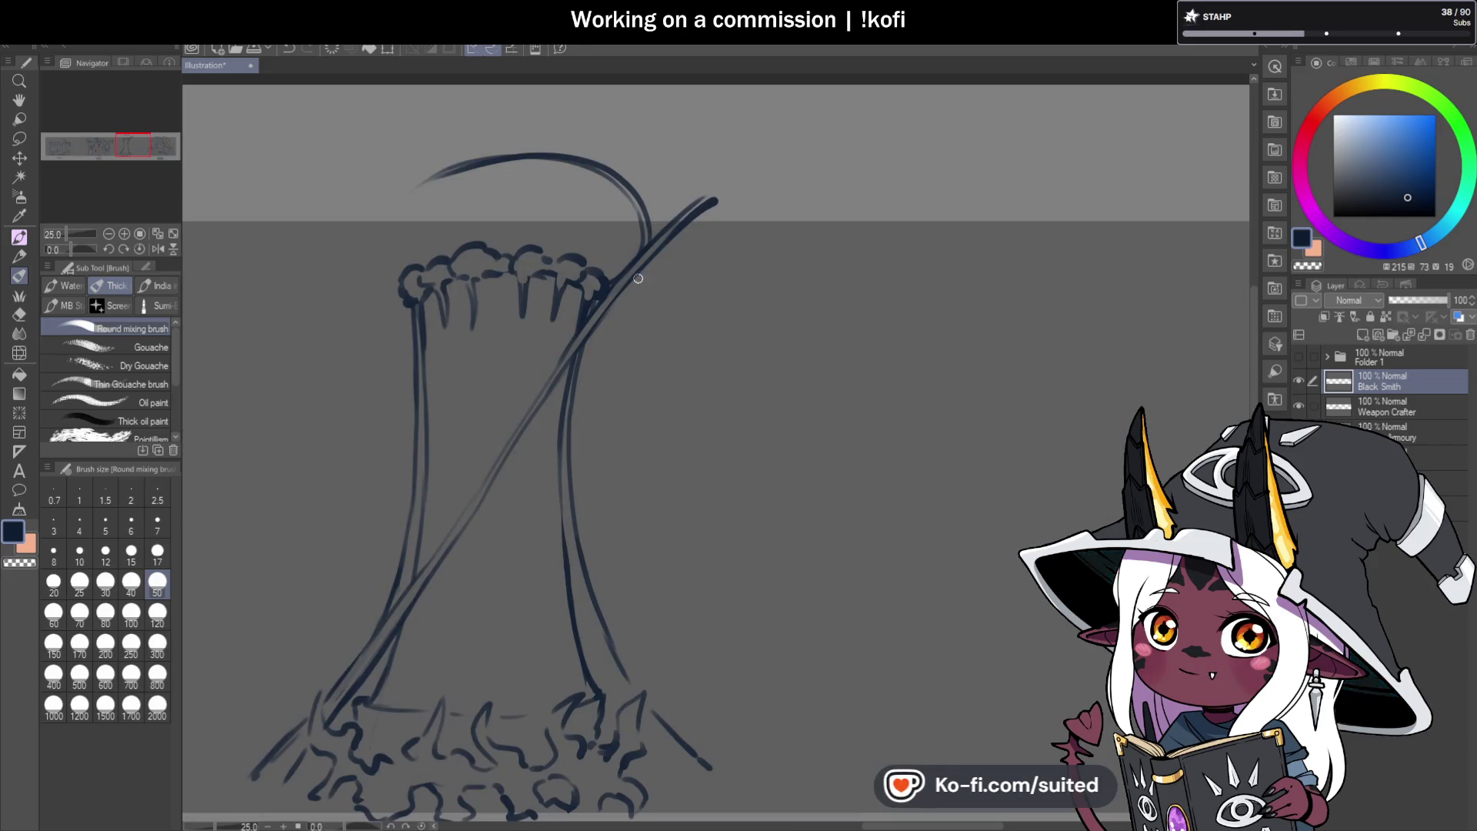
left_click_drag(515, 441, 662, 249)
Clean up the leaning pole by erasing and redrawing its faint middle, adding a short stroke beside it.
key("c")
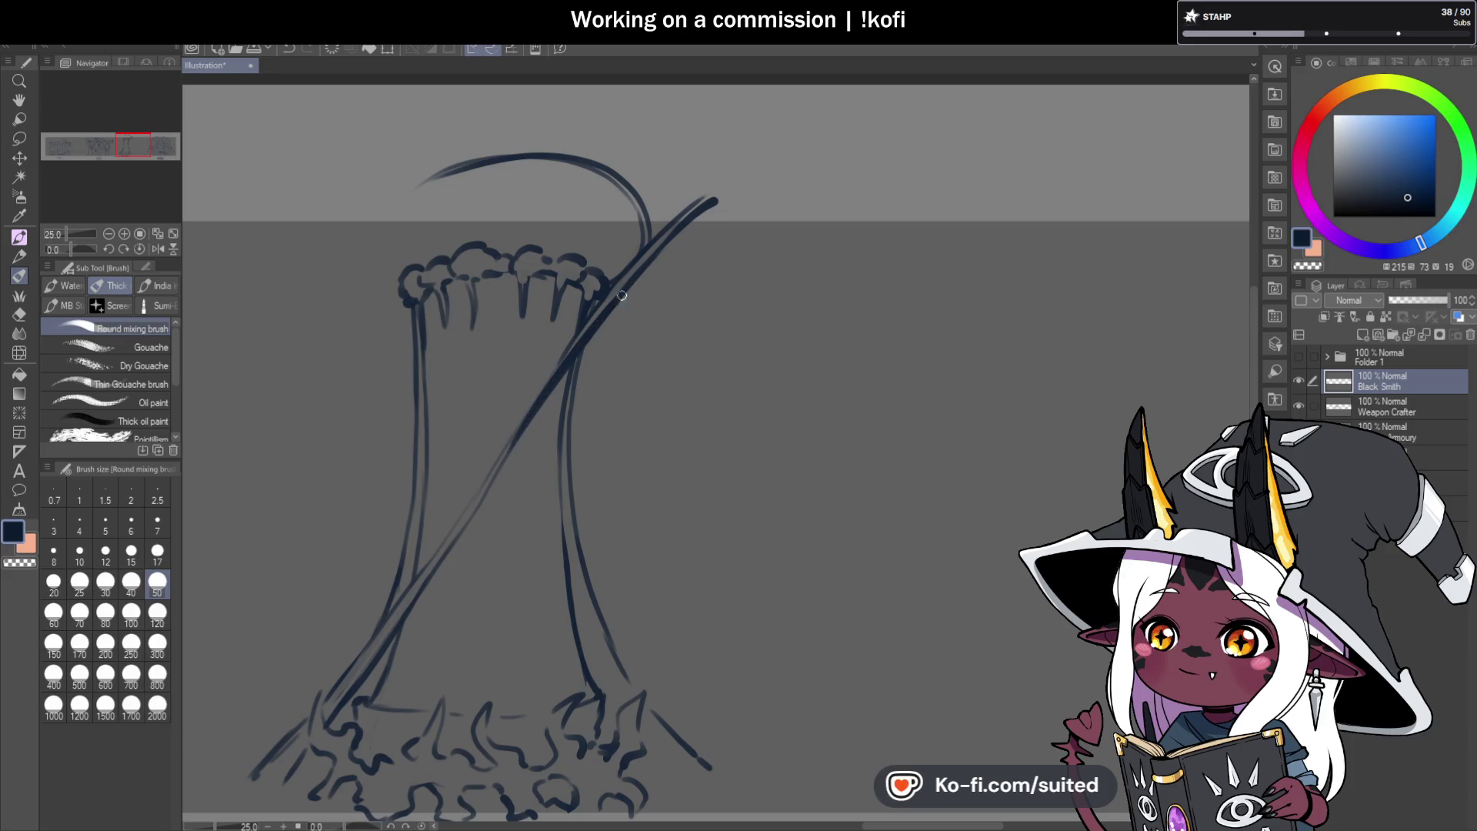
mouse_move(719, 202)
left_mouse_down()
mouse_move(609, 304)
mouse_move(499, 461)
left_mouse_up()
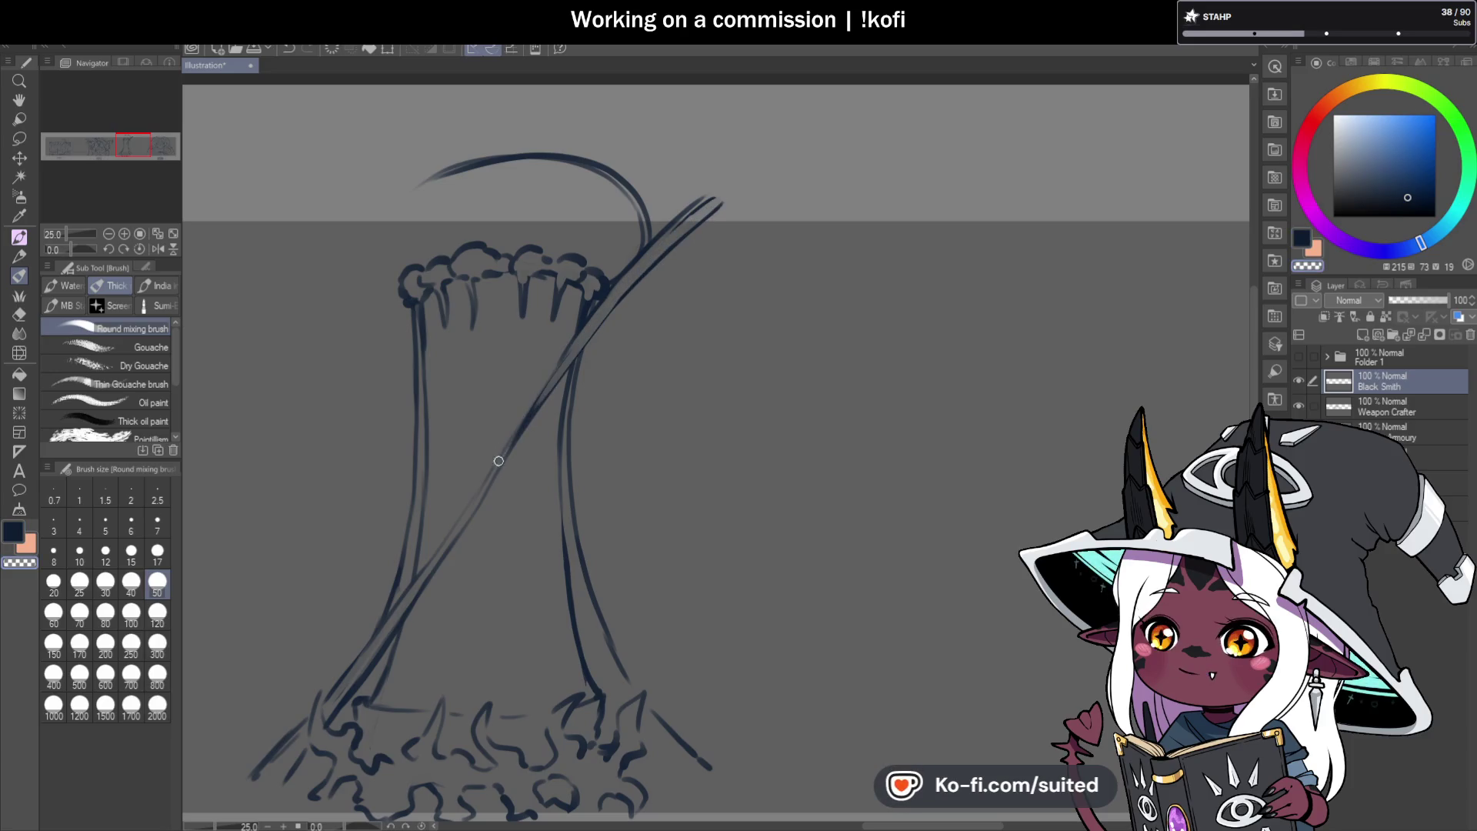
key("c")
mouse_move(473, 516)
left_mouse_down()
mouse_move(577, 364)
mouse_move(712, 220)
left_mouse_up()
key("c")
key("ctrl+z")
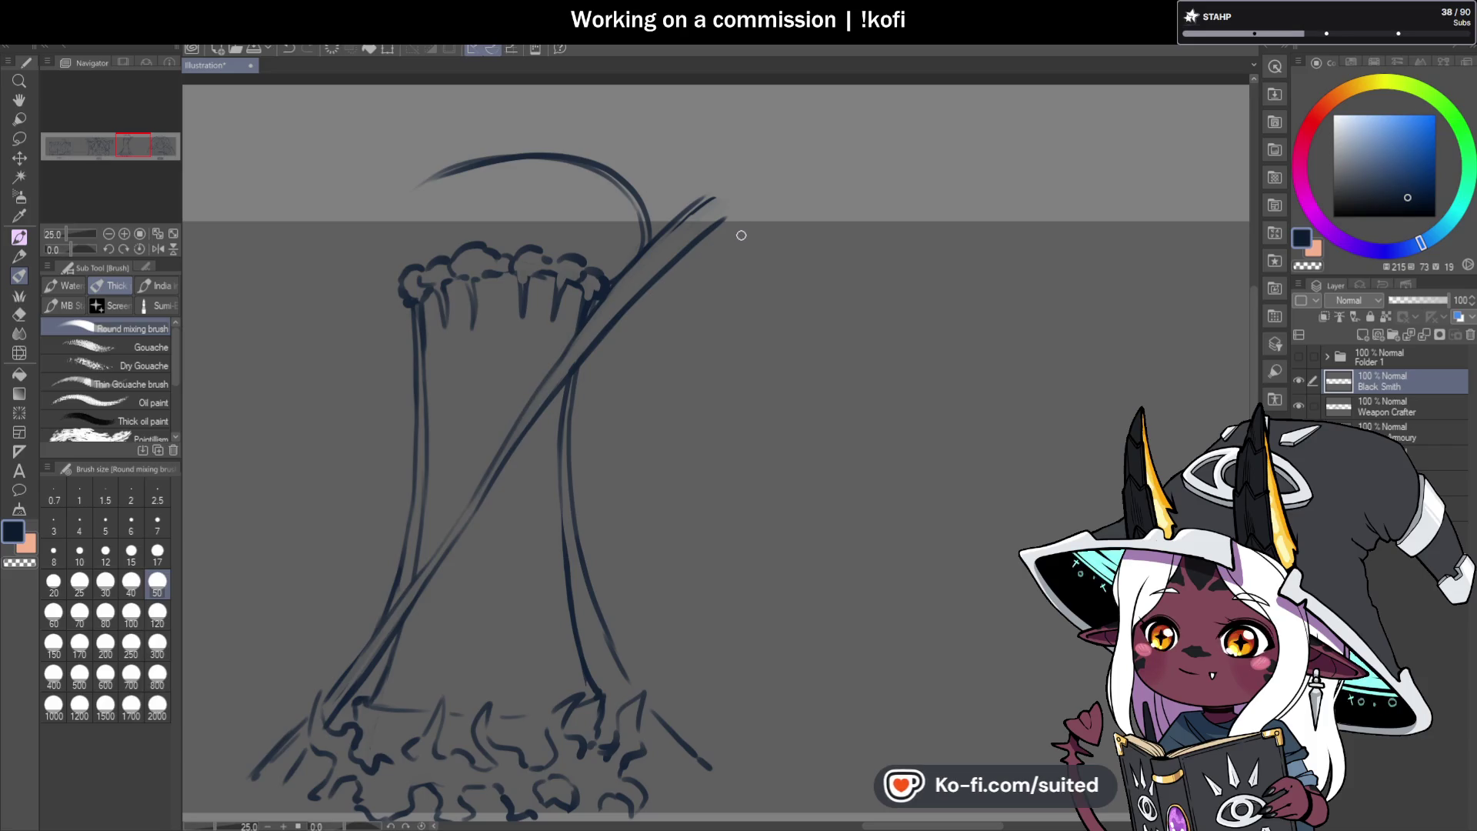
mouse_move(661, 273)
left_mouse_down()
mouse_move(738, 284)
mouse_move(699, 285)
left_mouse_up()
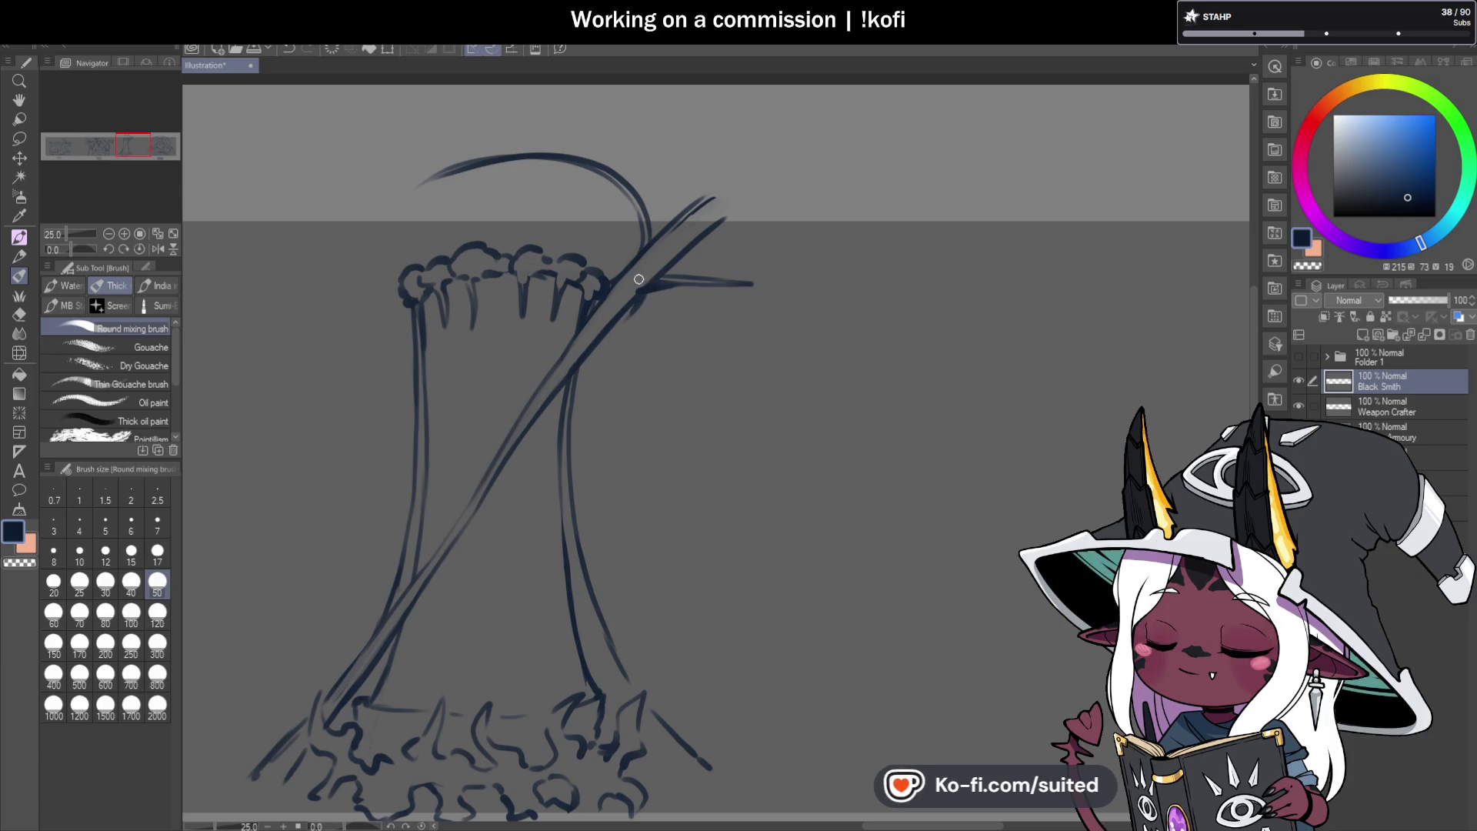
Sketch the round object's oval outline on the stump's top-left where it meets the stump.
left_click_drag(411, 252, 333, 194)
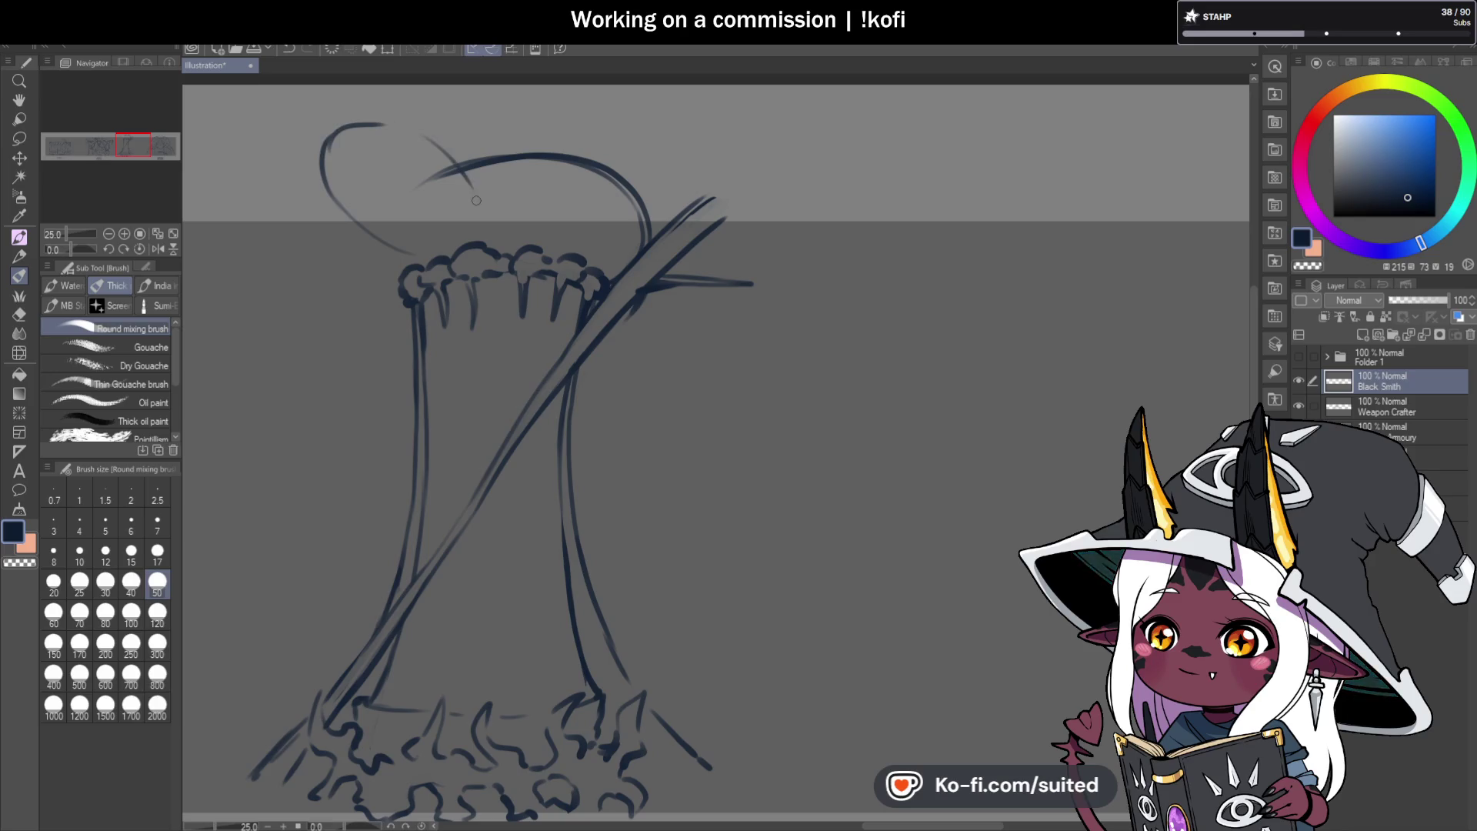
key("c")
left_click_drag(438, 174, 402, 192)
key("c")
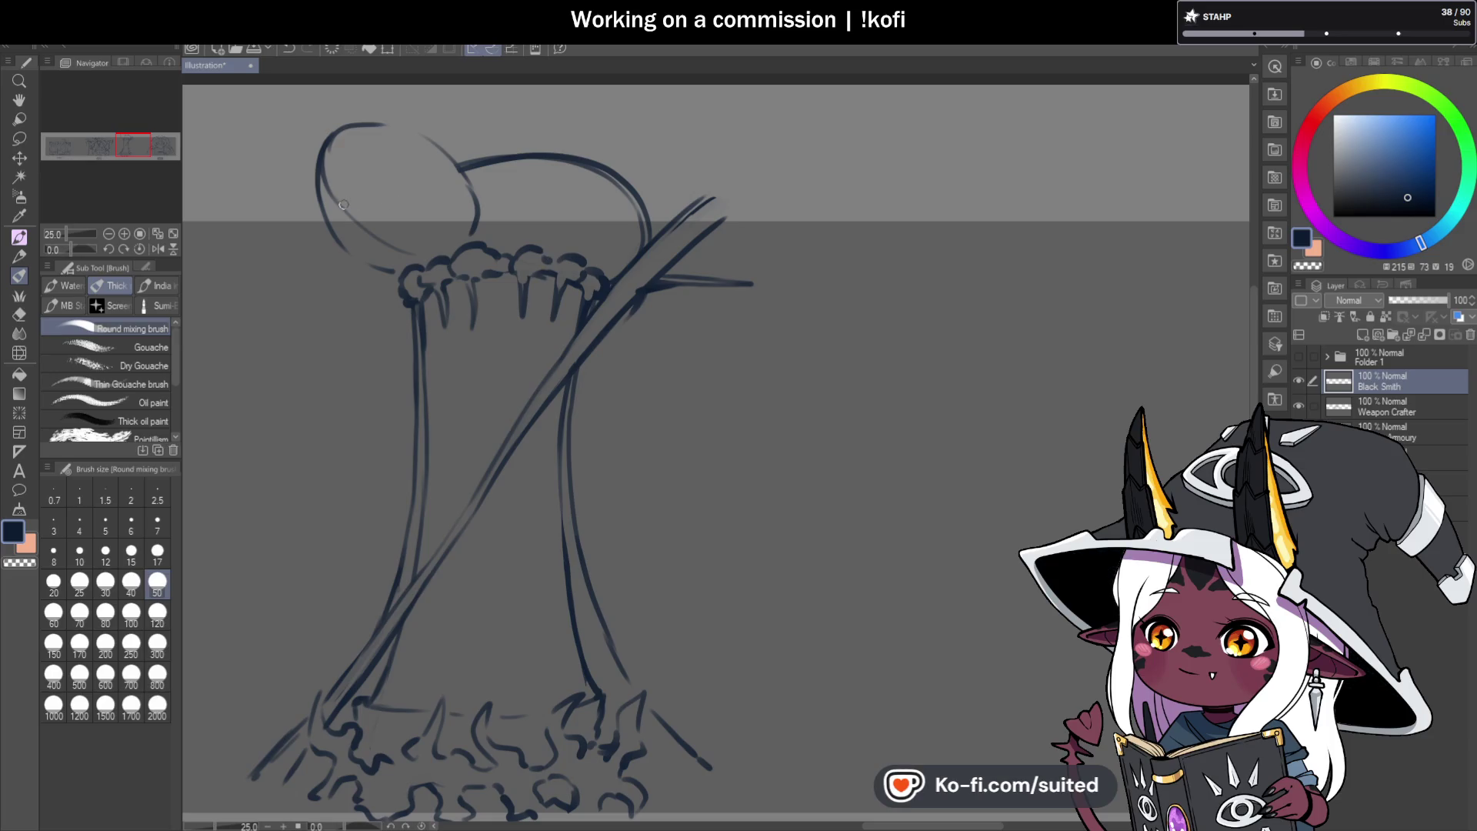
left_click_drag(329, 176, 377, 132)
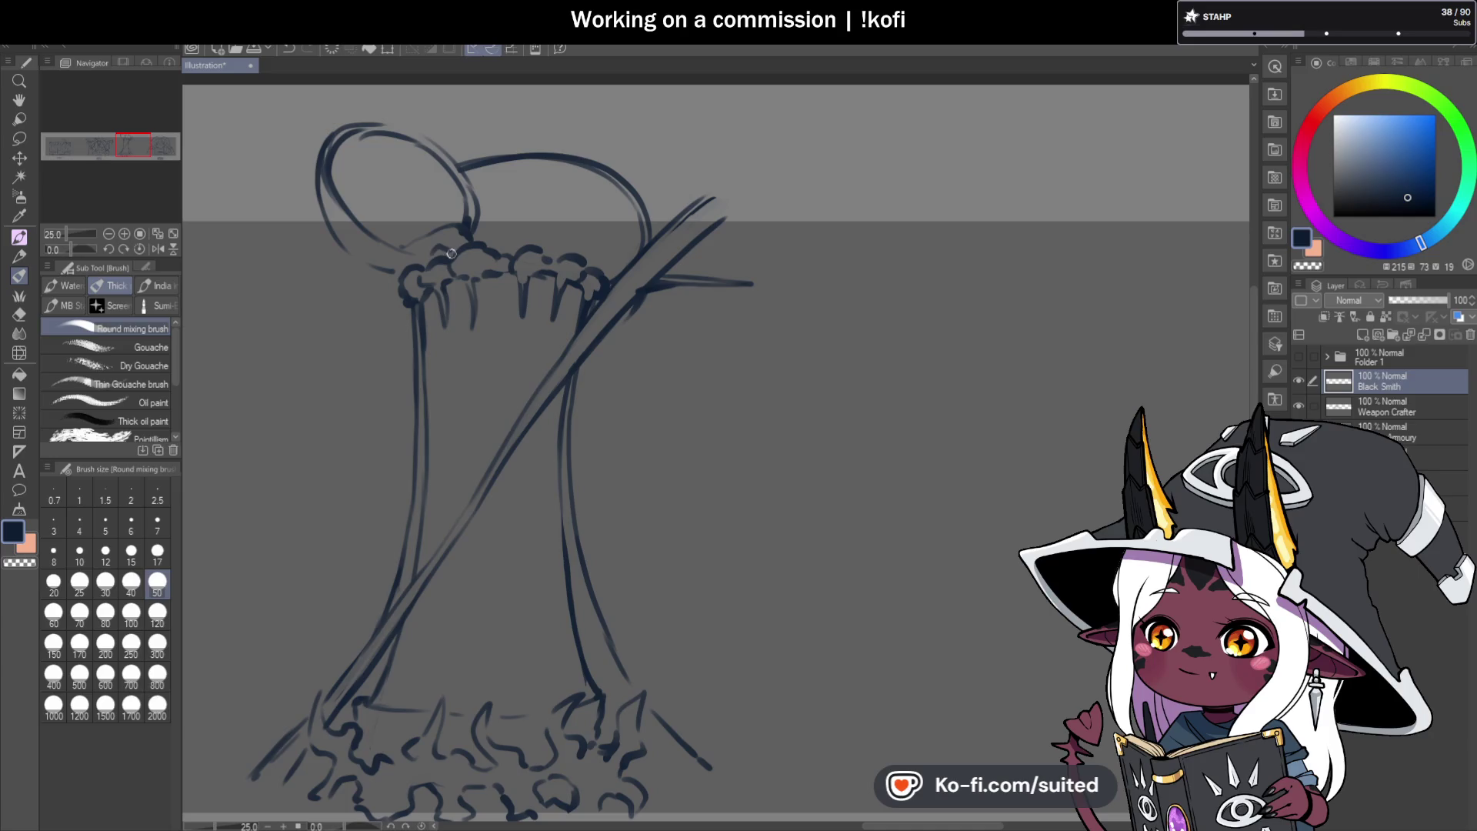
left_click_drag(419, 235, 464, 221)
Save, then sketch a long branch sweeping from the left toward the oval.
key("c")
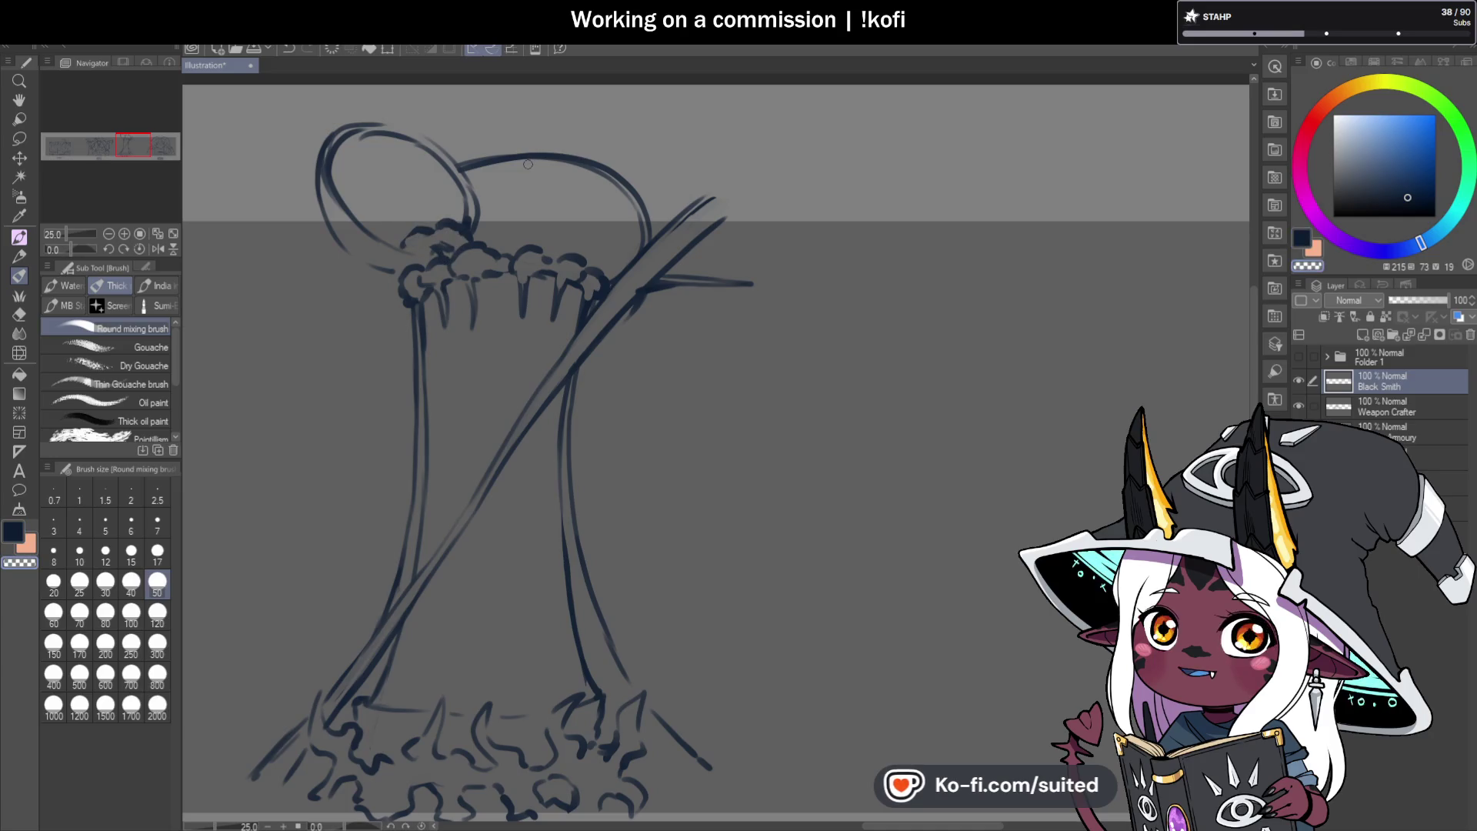
key("ctrl+s")
left_click_drag(337, 254, 362, 223)
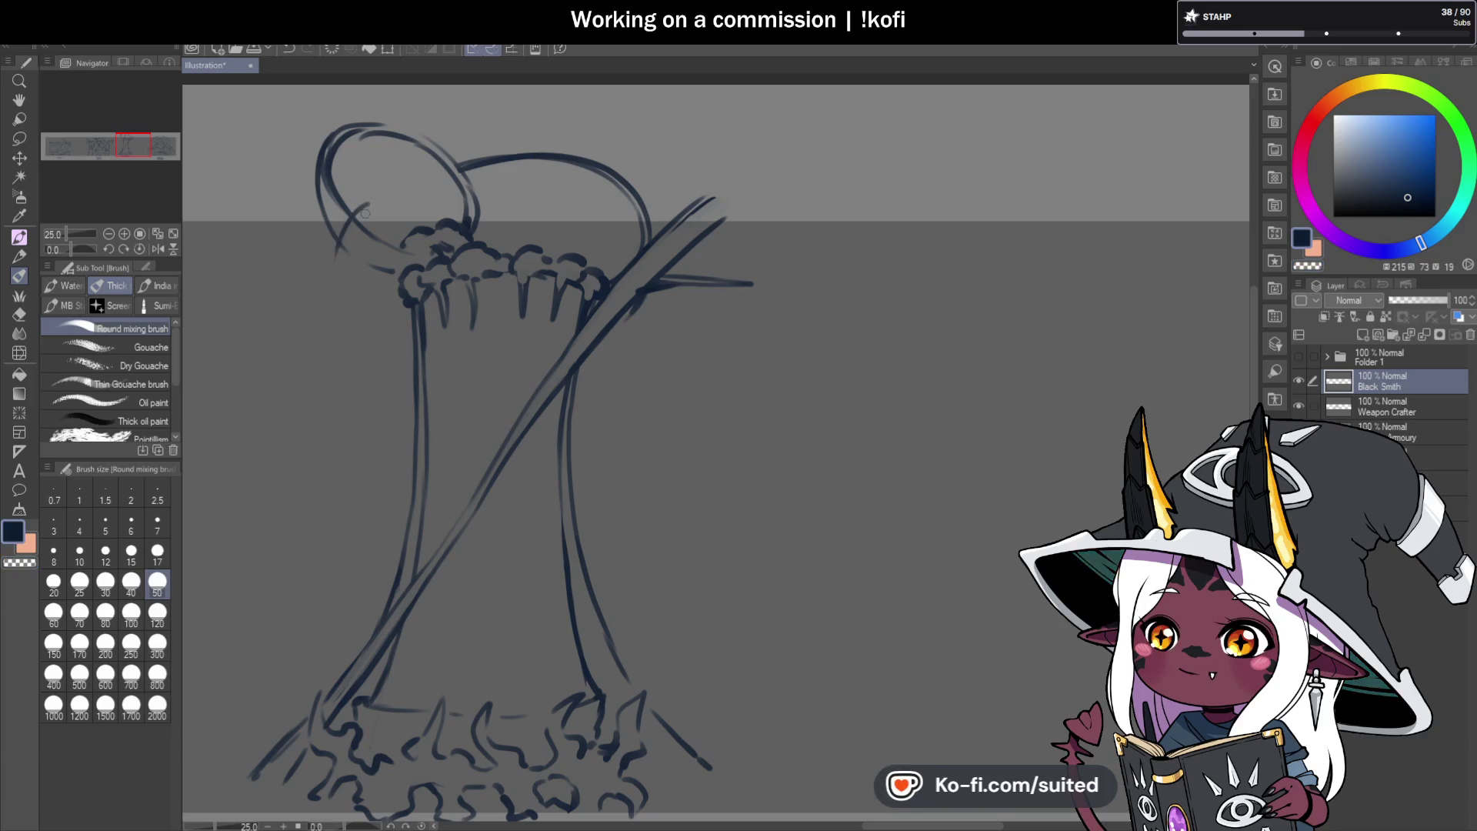
left_click_drag(412, 327, 346, 260)
left_click_drag(200, 181, 285, 216)
mouse_move(210, 183)
left_mouse_down()
mouse_move(315, 227)
mouse_move(404, 339)
left_mouse_up()
Add dark strokes along the trunk top and lighten them with the eraser.
left_click_drag(361, 292, 415, 372)
key("c")
mouse_move(404, 319)
left_mouse_down()
mouse_move(340, 257)
mouse_move(348, 283)
left_mouse_up()
key("c")
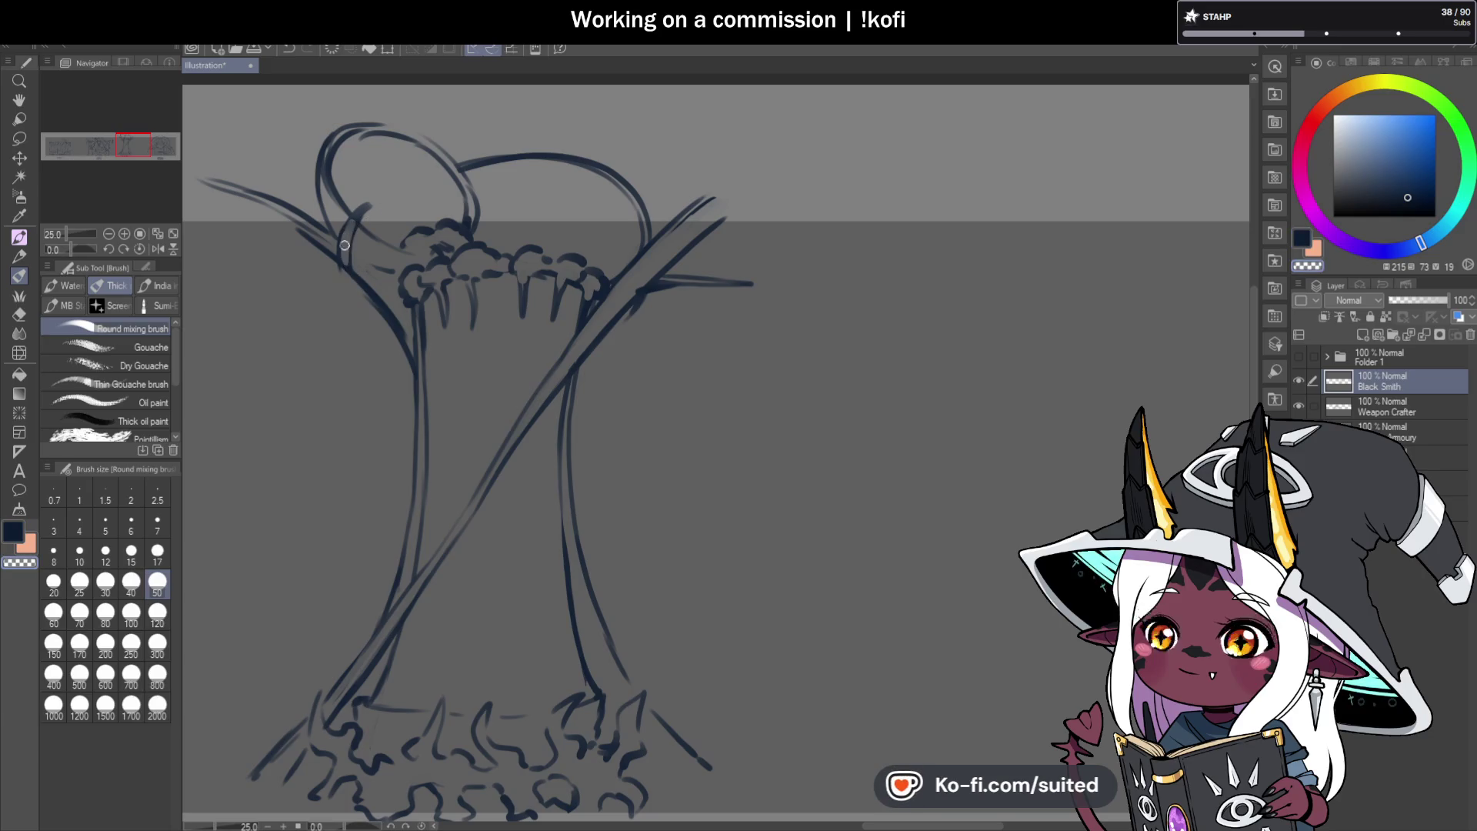
scroll(639, 327, "down", 2)
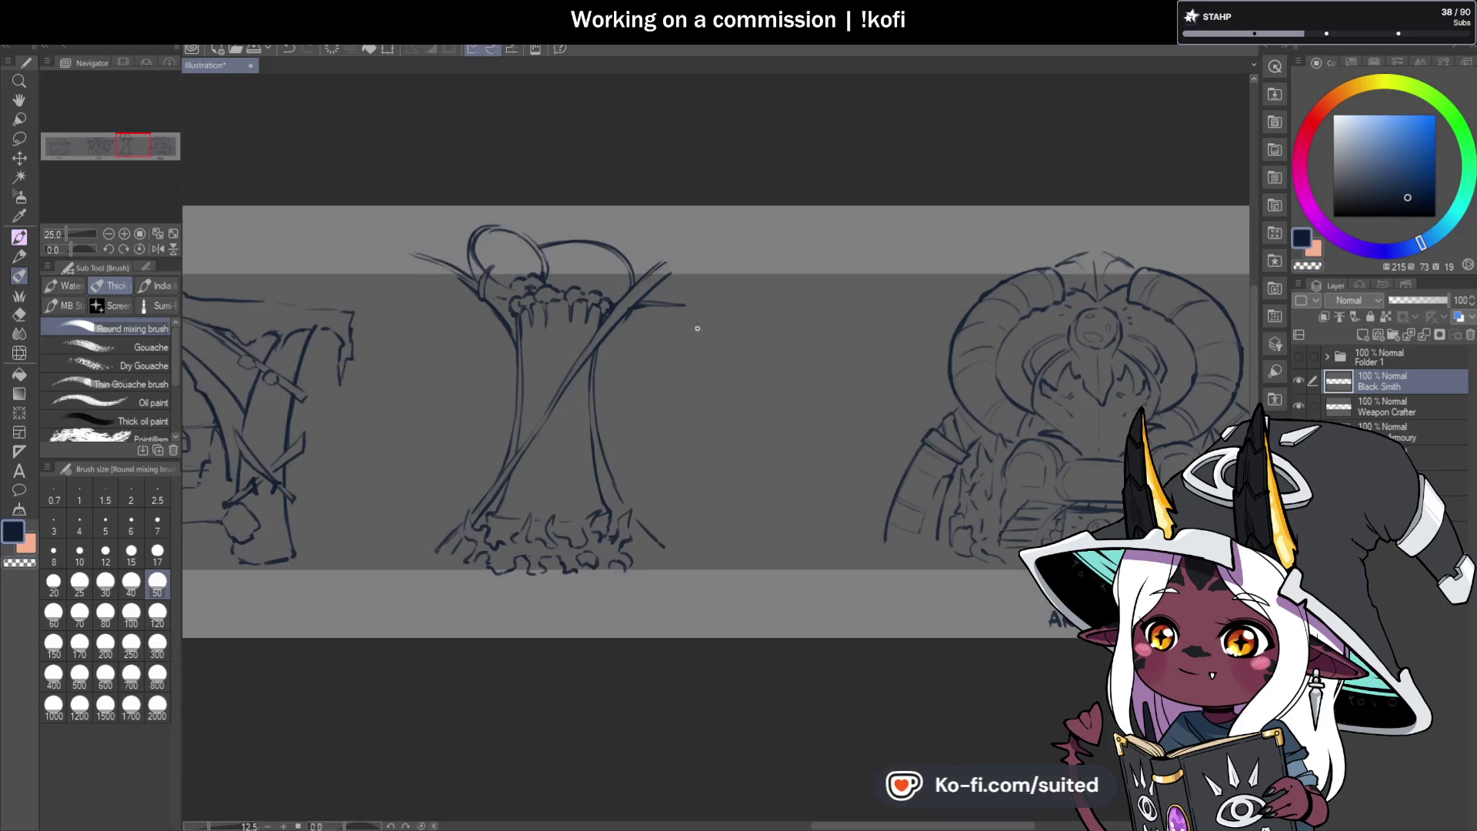
Draw a curl on top of the round object and retrace the arch curve above the stump darker.
scroll(655, 323, "up", 2)
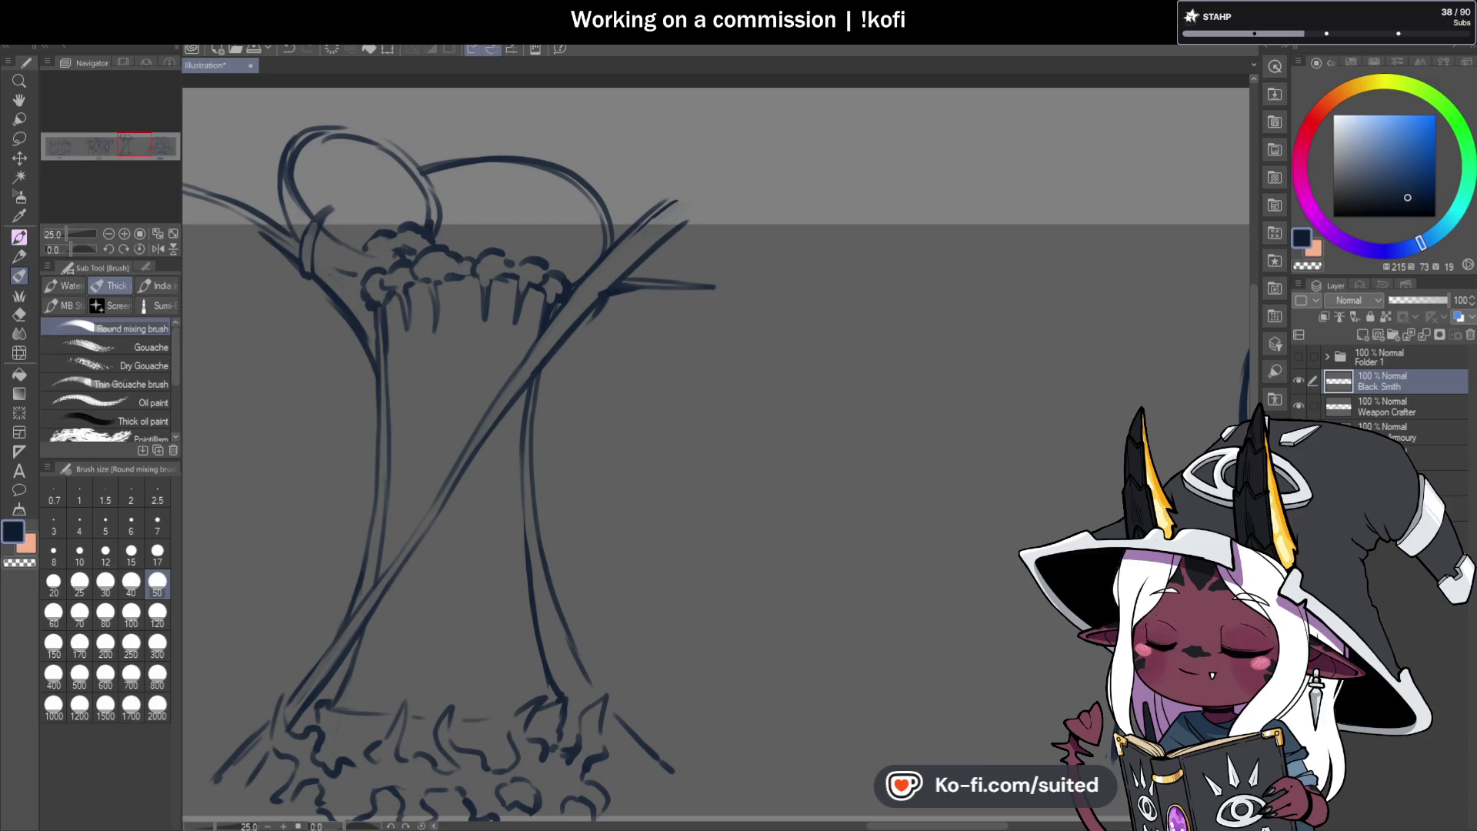
scroll(323, 136, "up", 1)
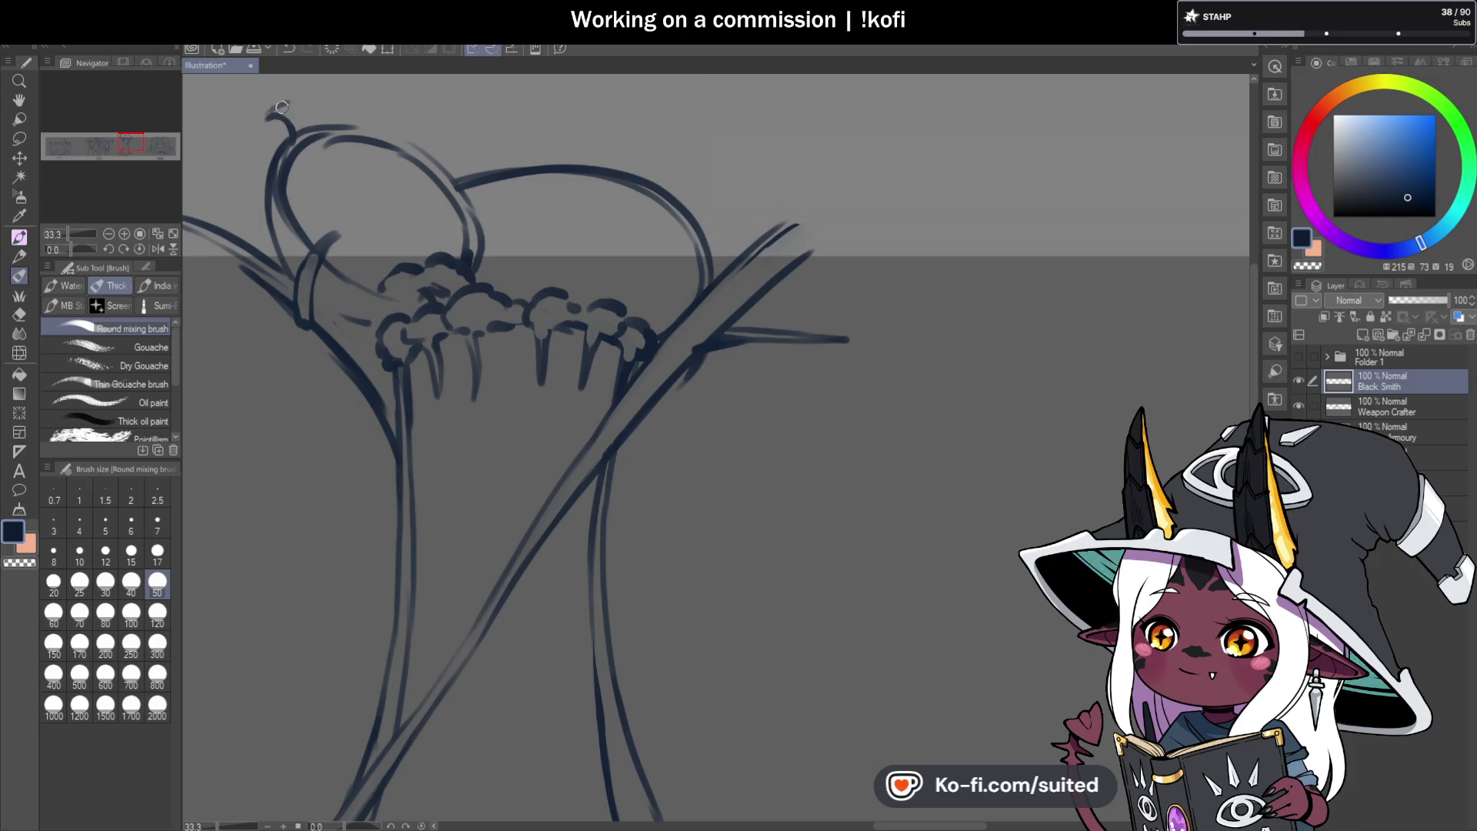
left_click_drag(282, 107, 312, 127)
key("c")
scroll(520, 196, "down", 1)
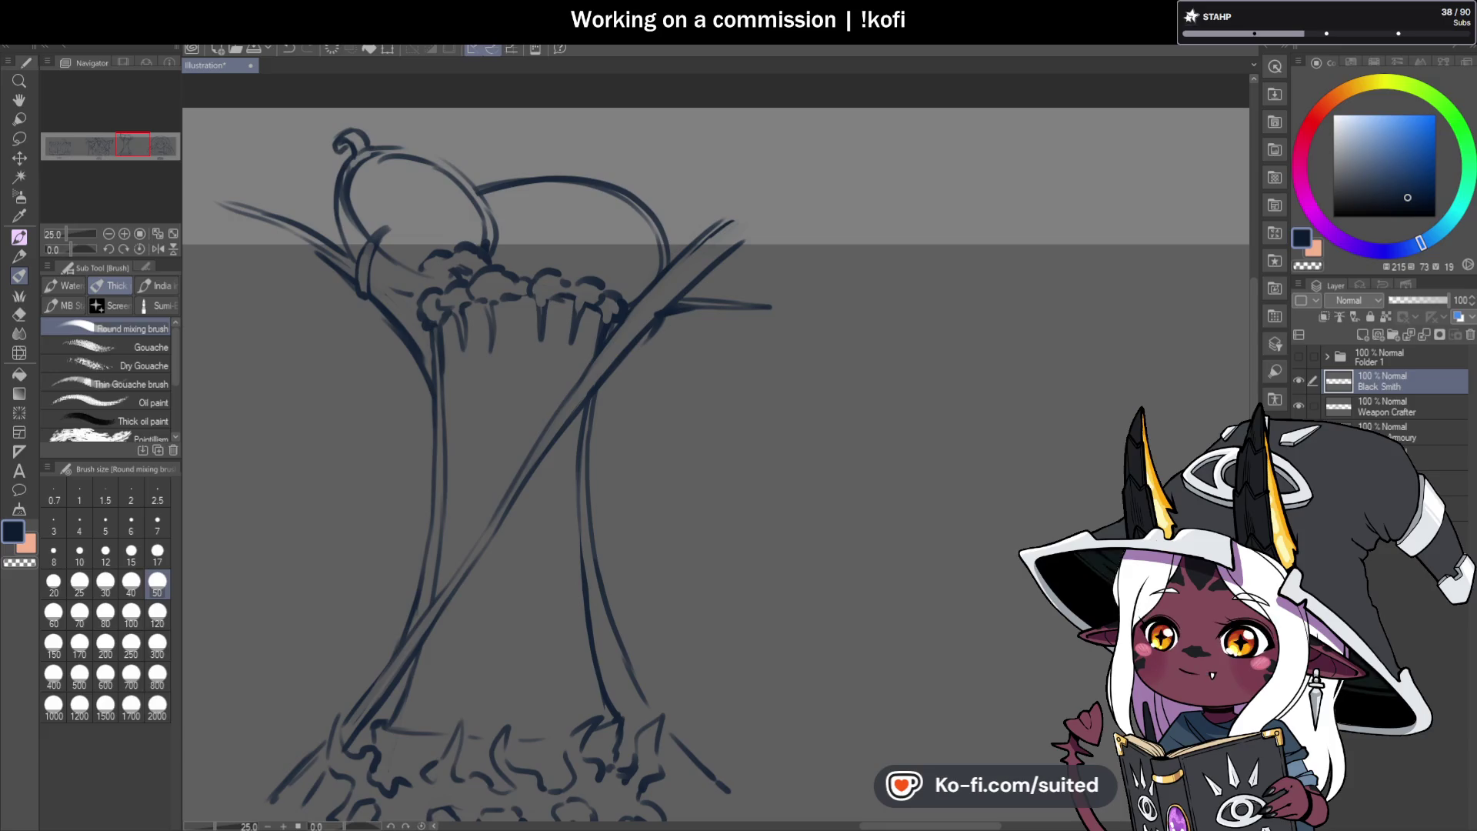
left_click_drag(467, 189, 562, 180)
scroll(676, 300, "down", 5)
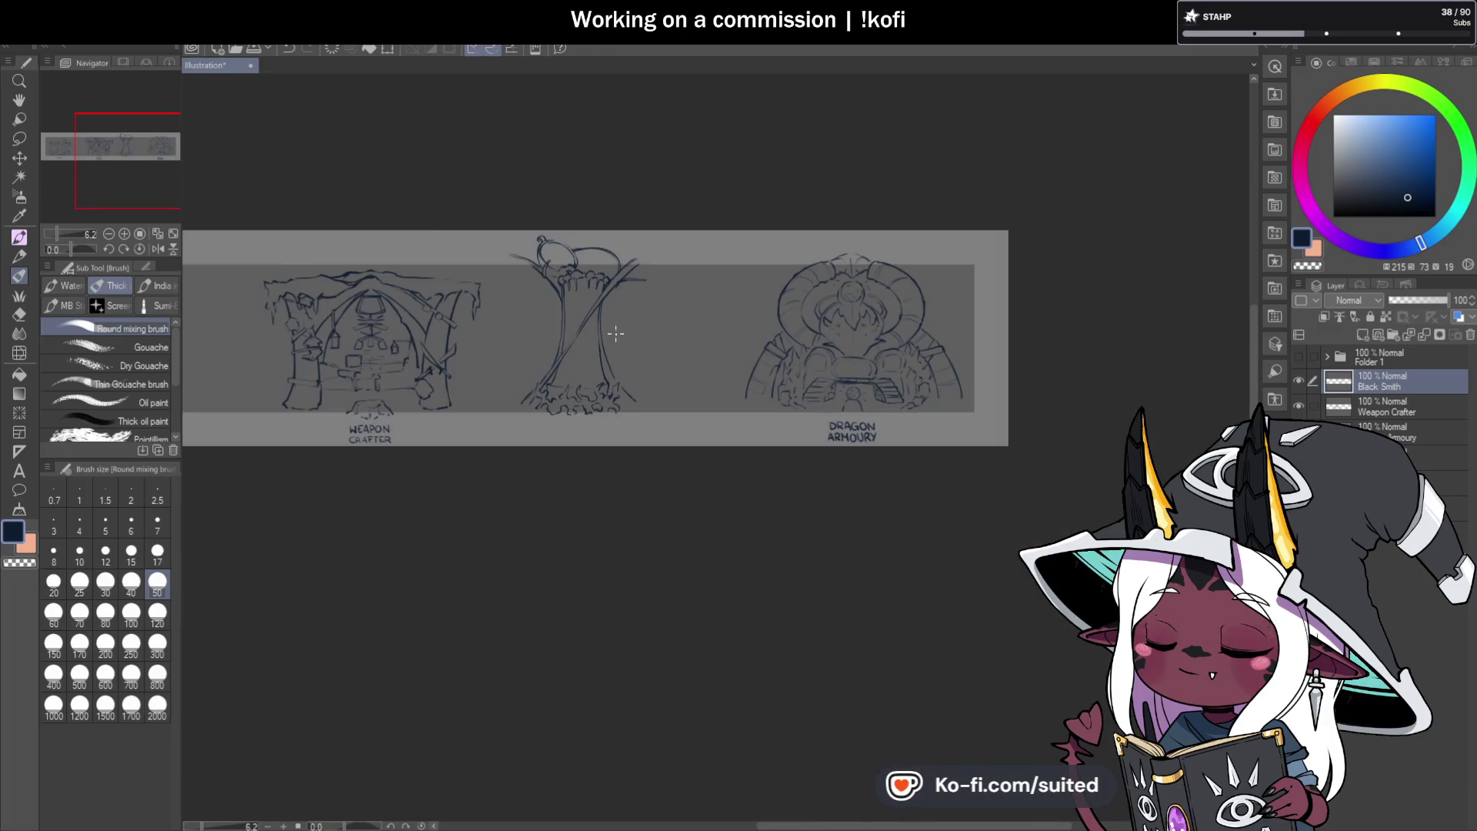
Sketch faint bark strokes along the trunk edges and up its middle.
scroll(610, 360, "up", 3)
scroll(511, 414, "up", 2)
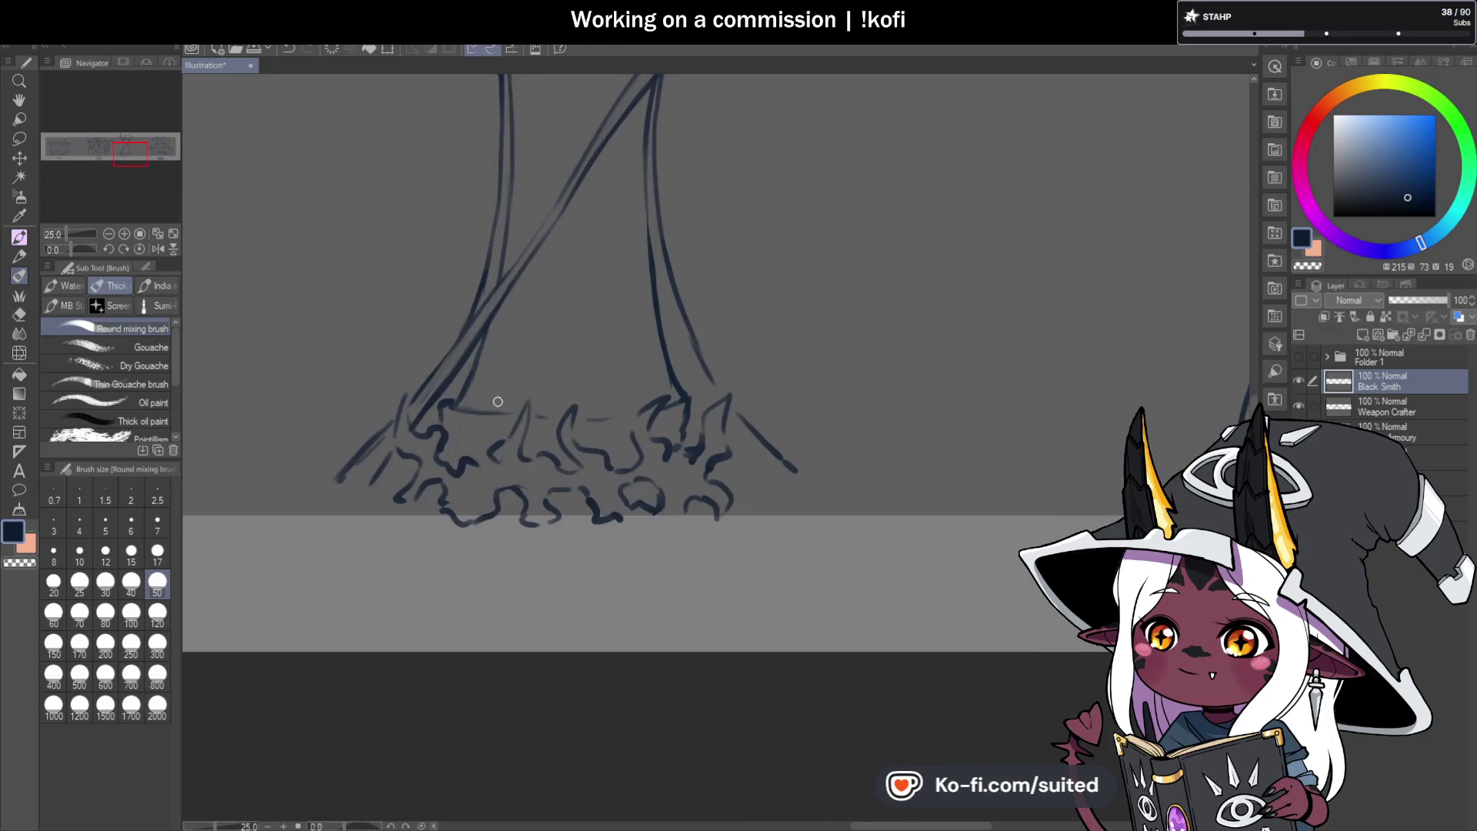
left_click_drag(502, 355, 528, 306)
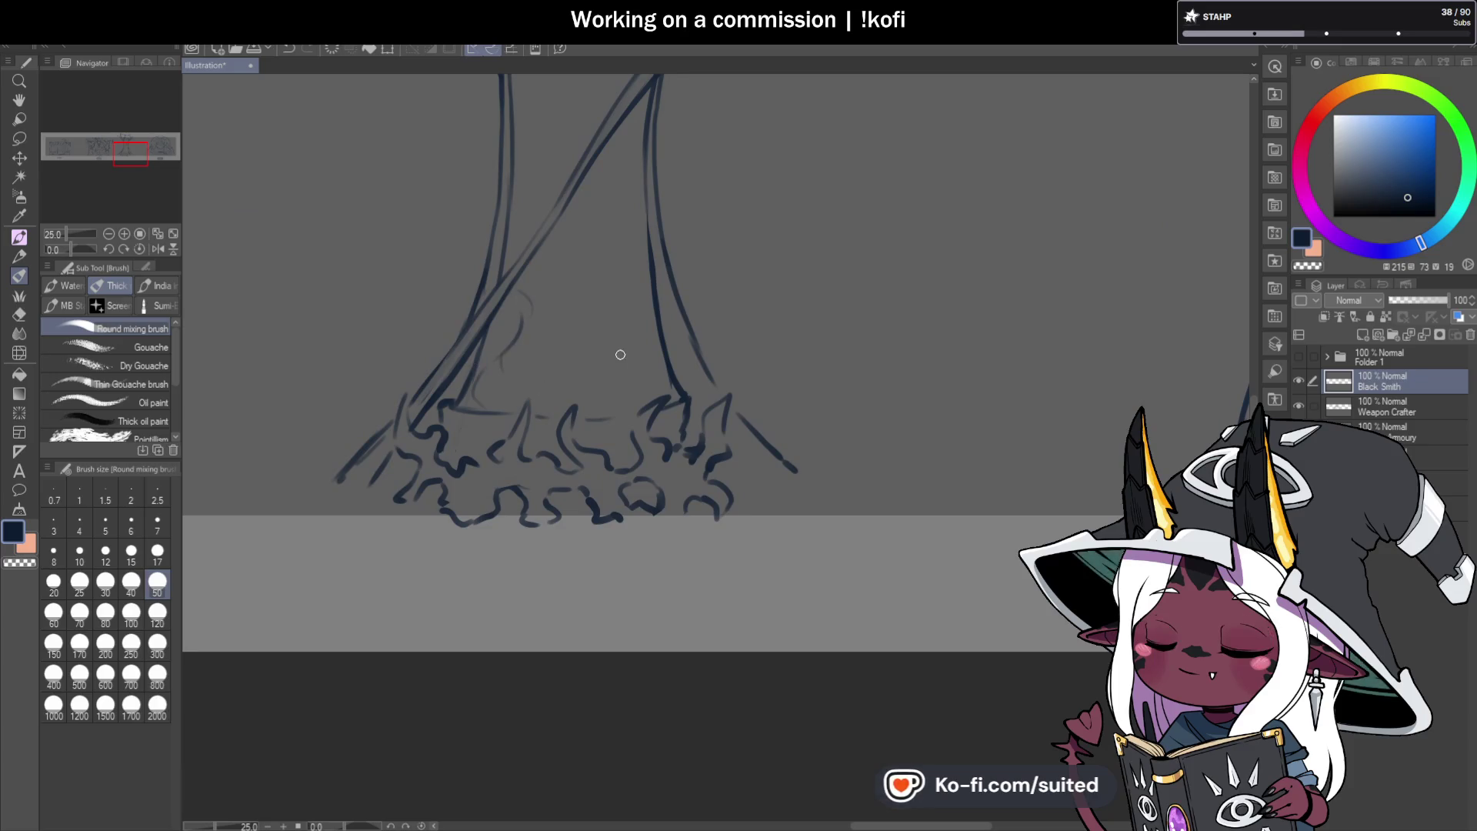
mouse_move(643, 395)
left_mouse_down()
mouse_move(665, 333)
mouse_move(636, 293)
left_mouse_up()
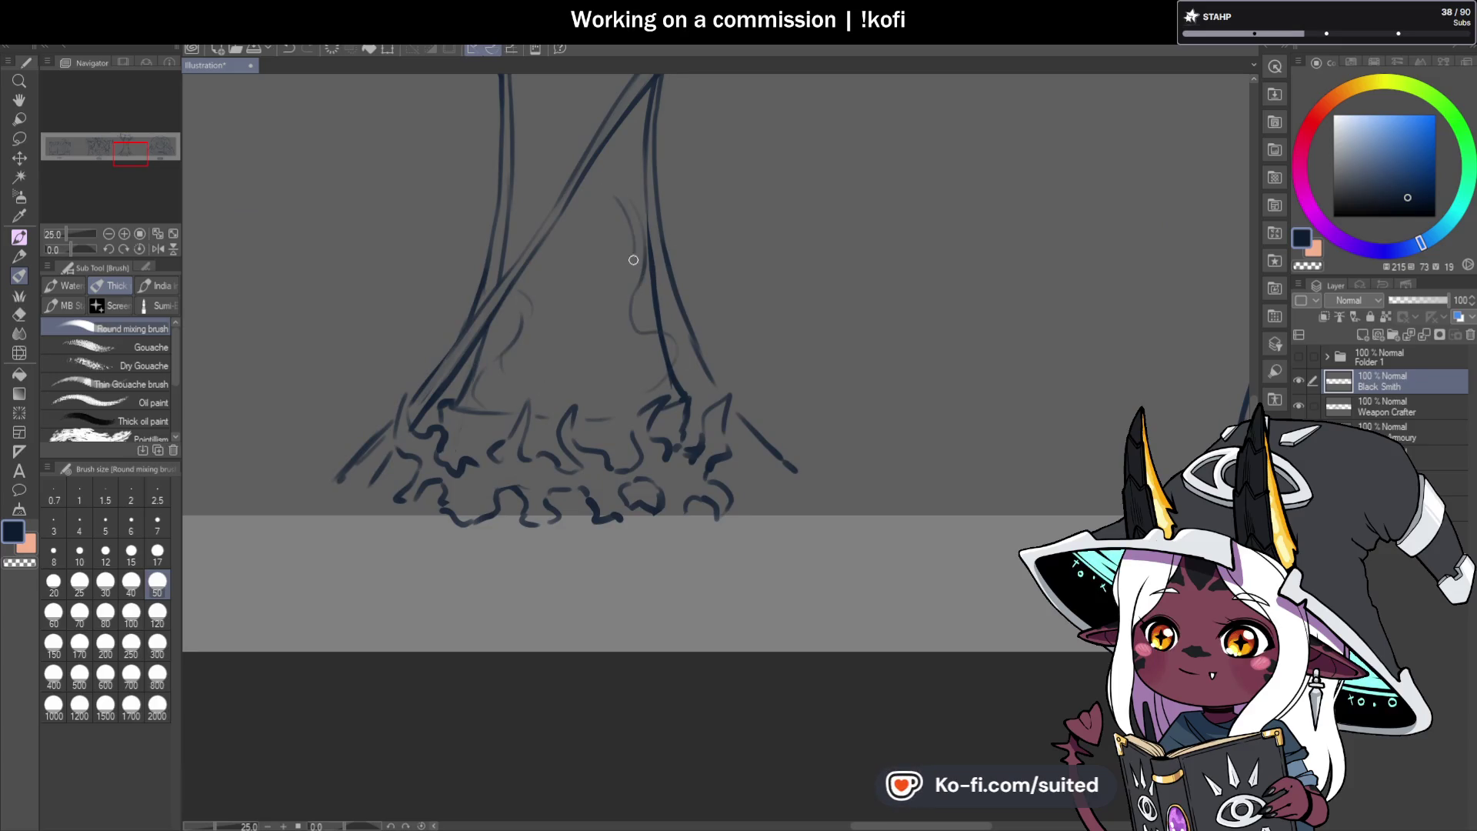
left_click_drag(529, 348, 543, 367)
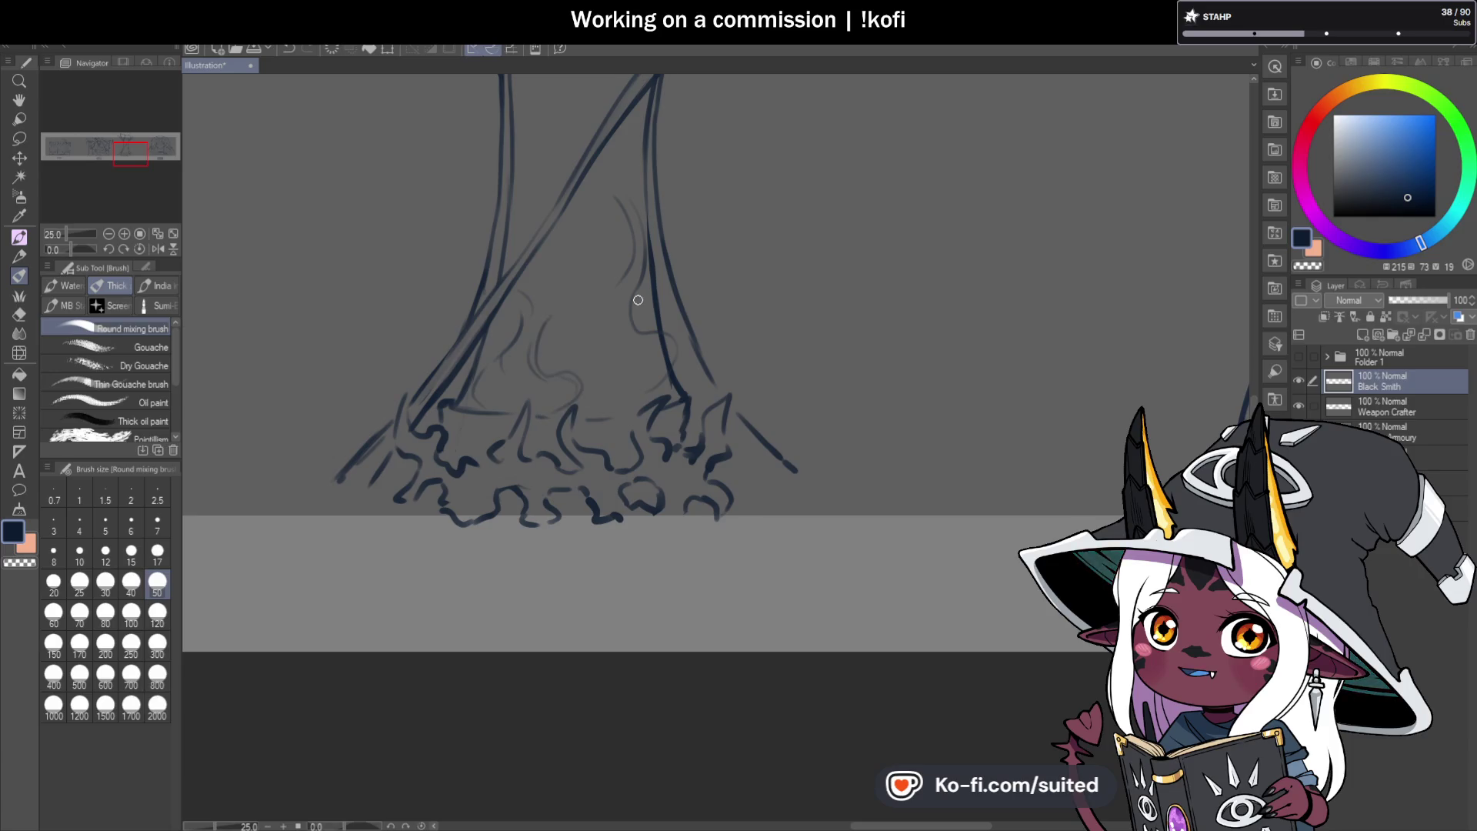
mouse_move(550, 290)
left_mouse_down()
mouse_move(588, 225)
mouse_move(557, 104)
left_mouse_up()
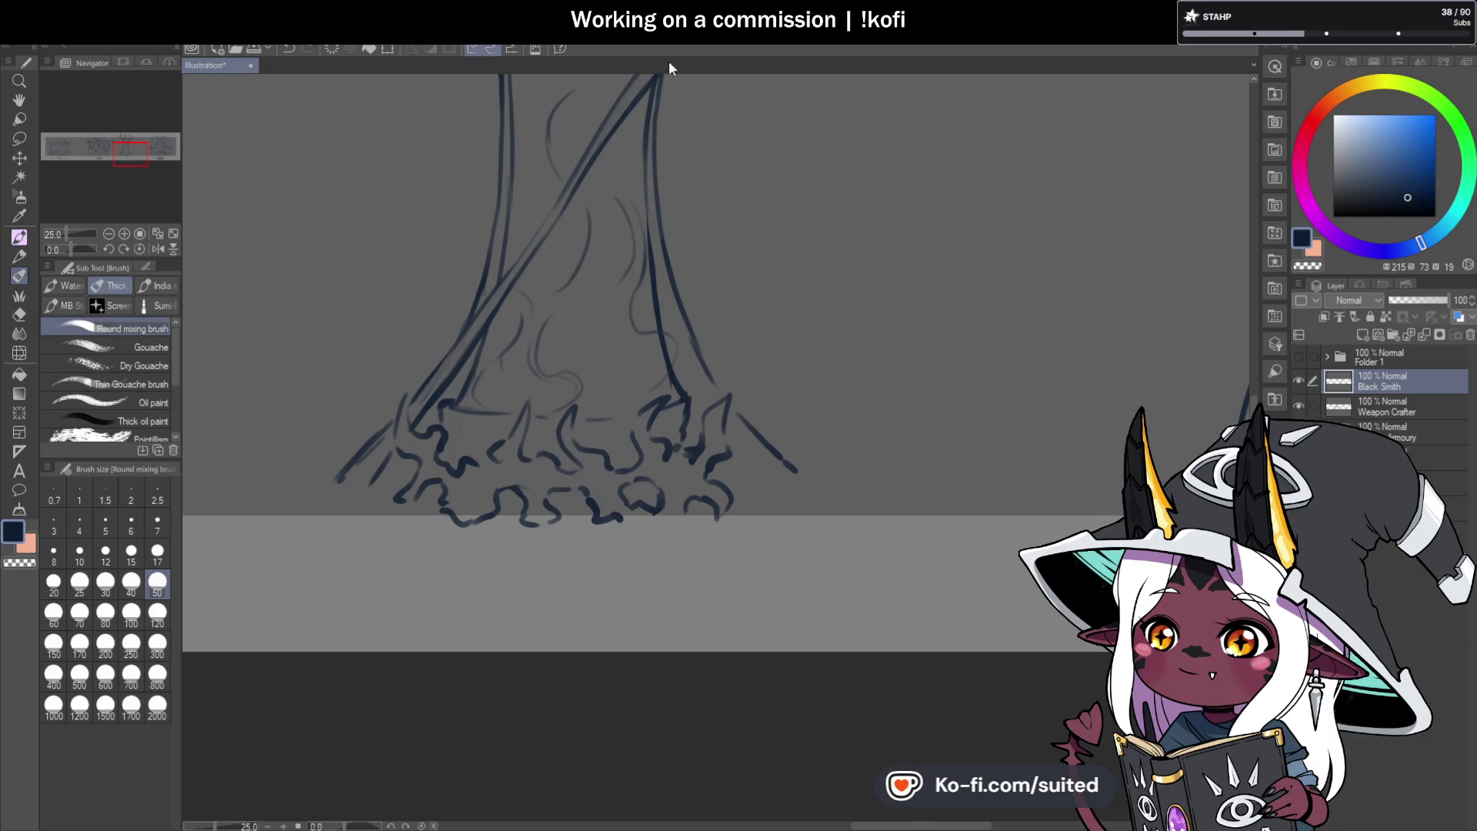
Touch up the line at the trunk's right base and save the illustration.
key("c")
left_click_drag(676, 375, 627, 297)
scroll(625, 395, "down", 2)
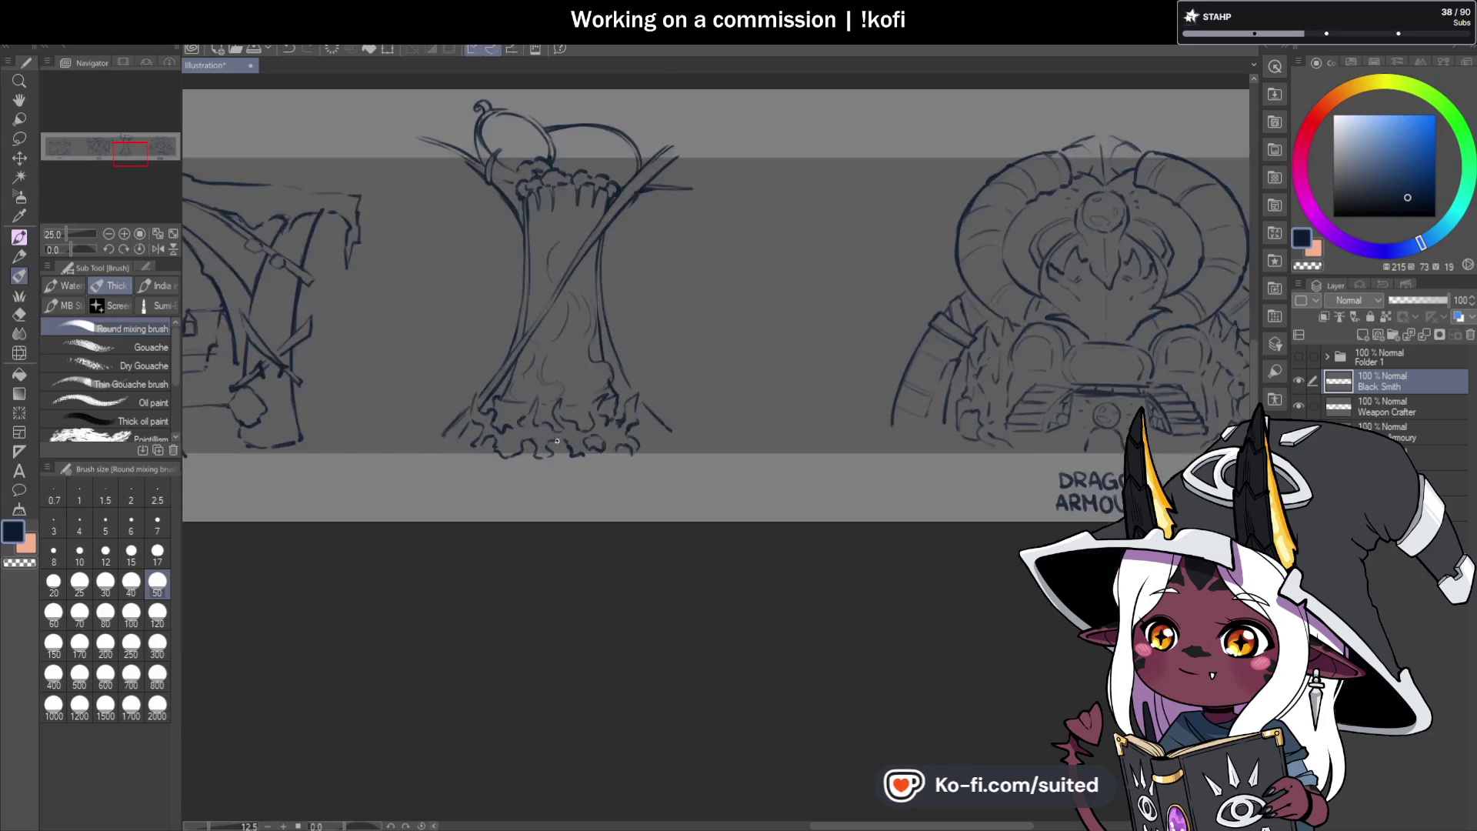
scroll(625, 395, "up", 1)
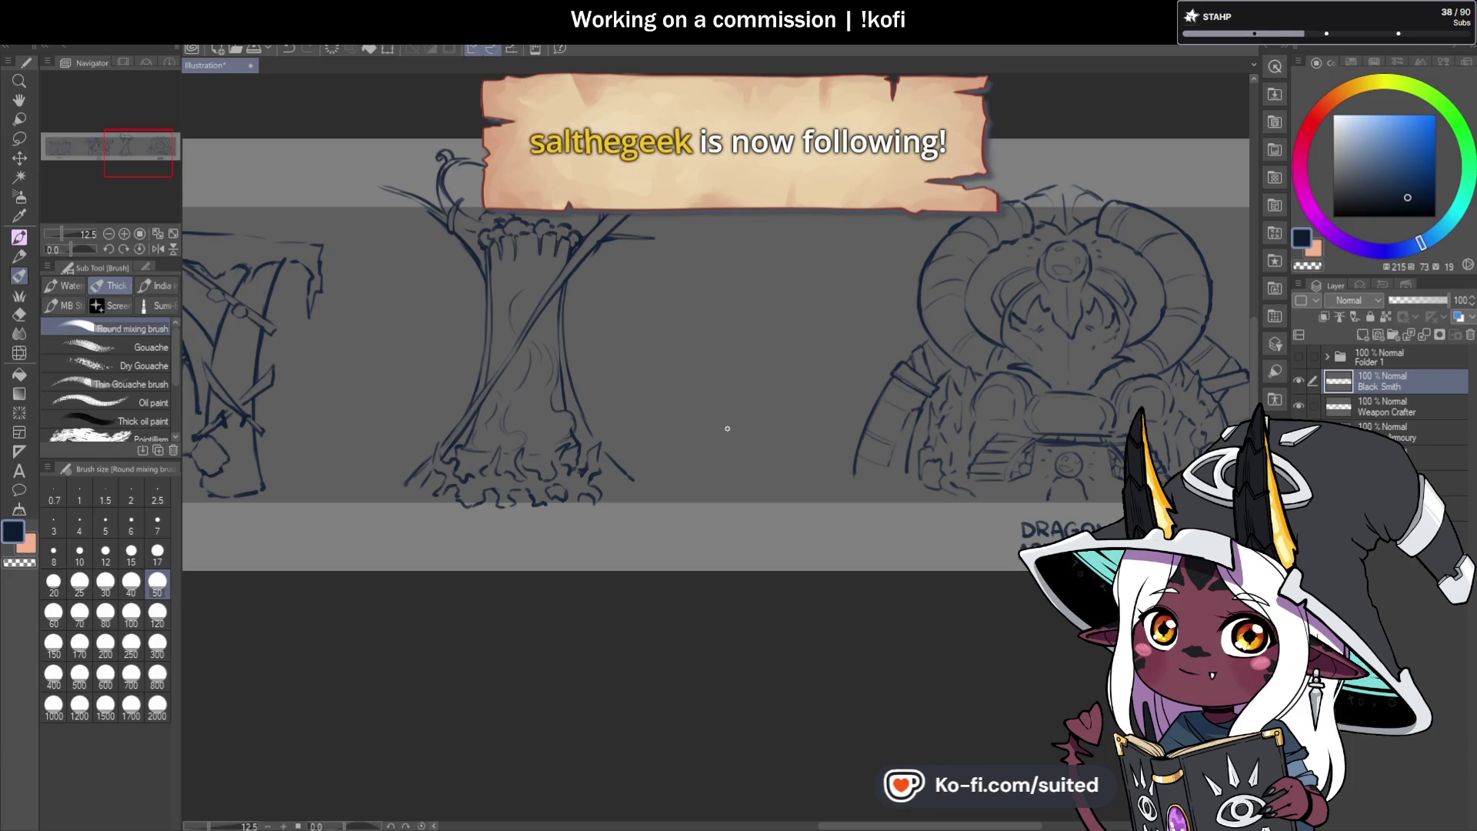
scroll(530, 351, "up", 3)
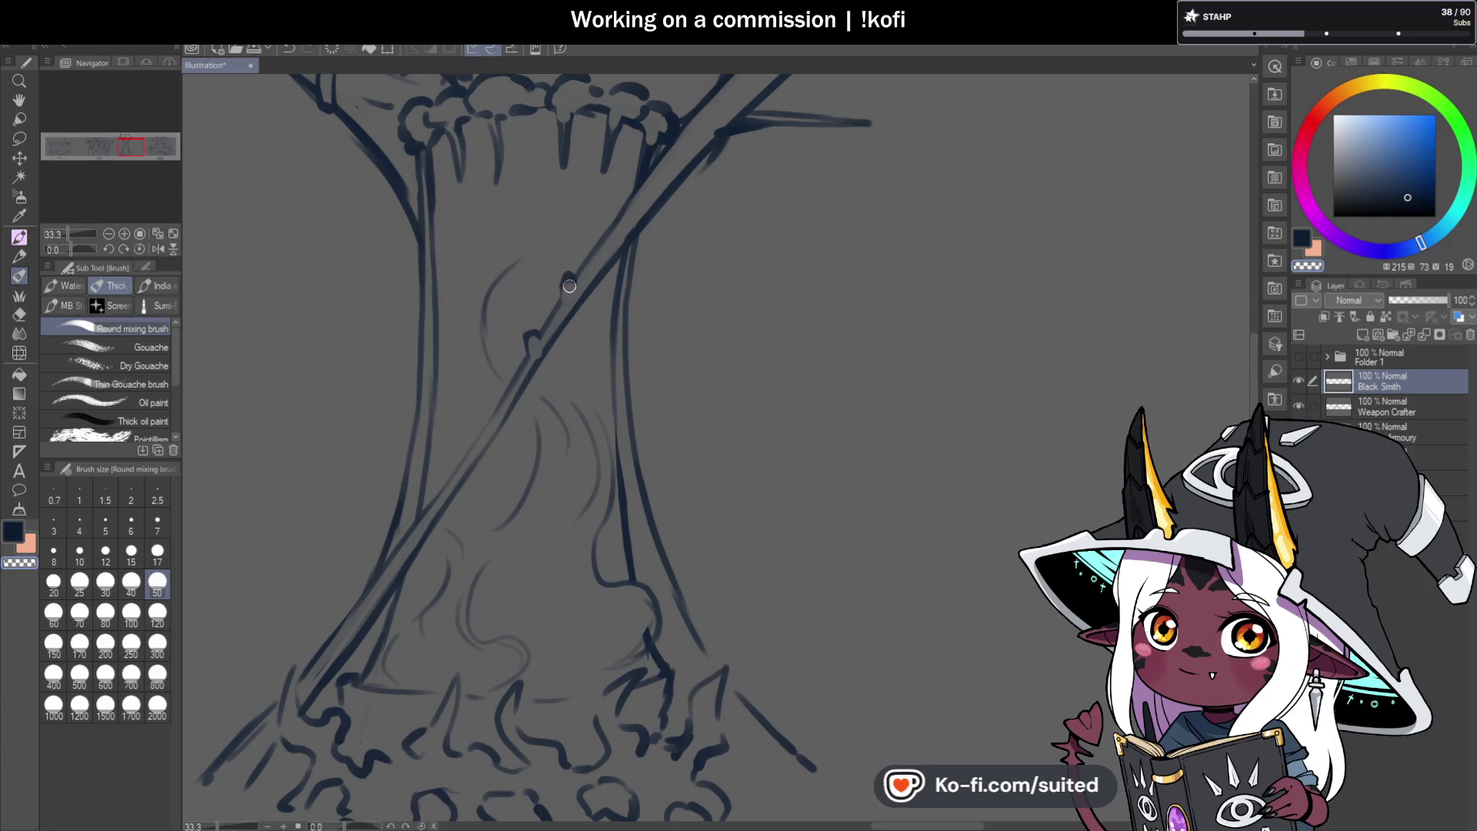
key("ctrl+s")
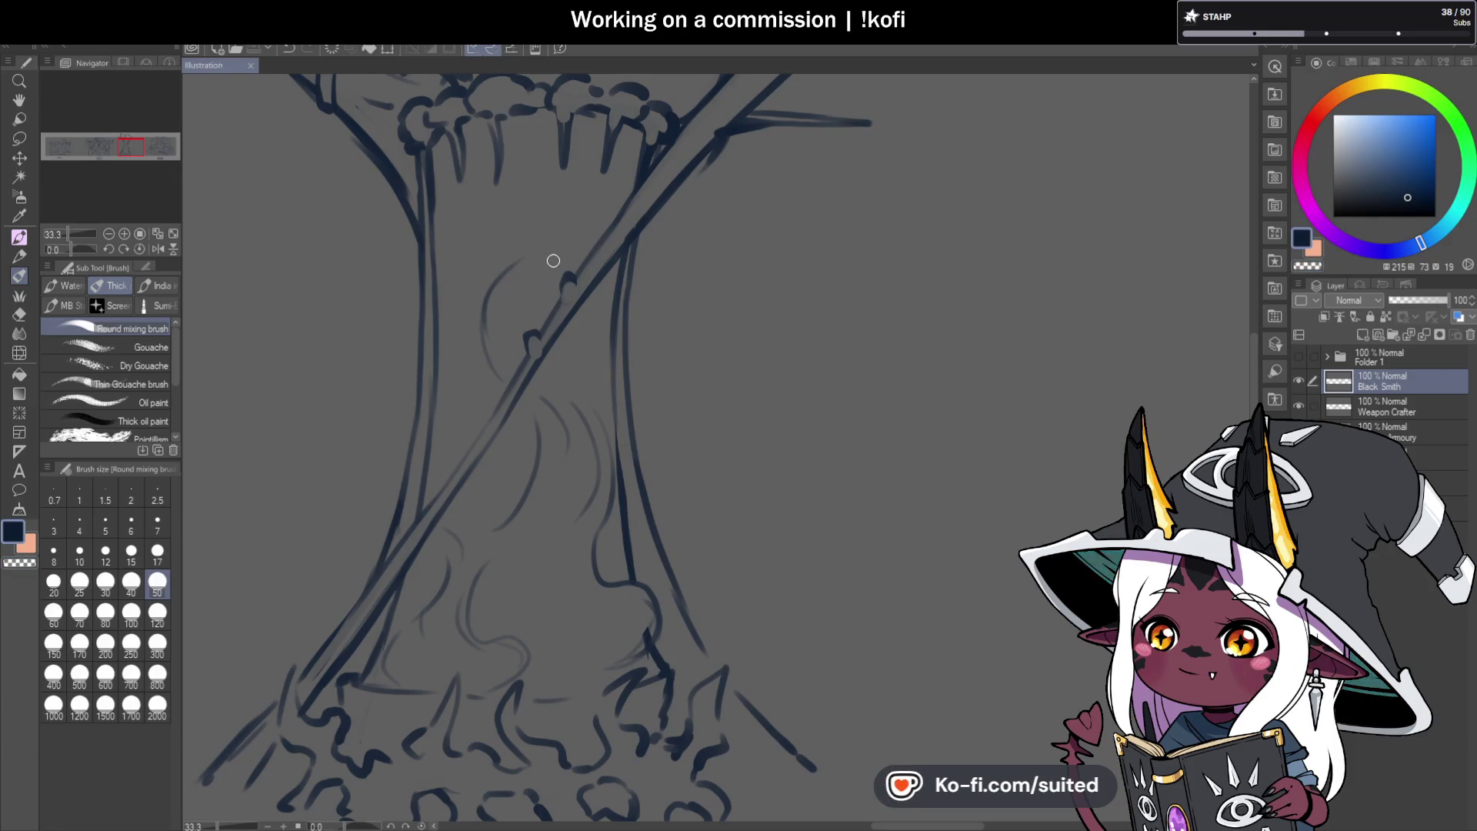